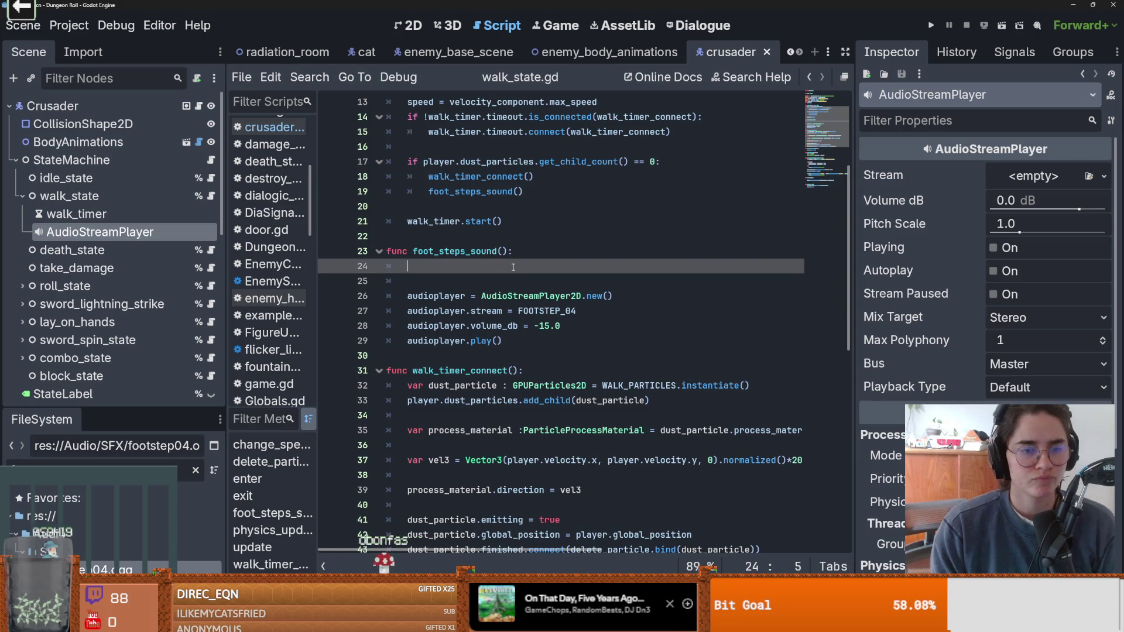
- Remove the blank lines inside foot_steps_sound and start a new line after volume_db
key(BackSpace)
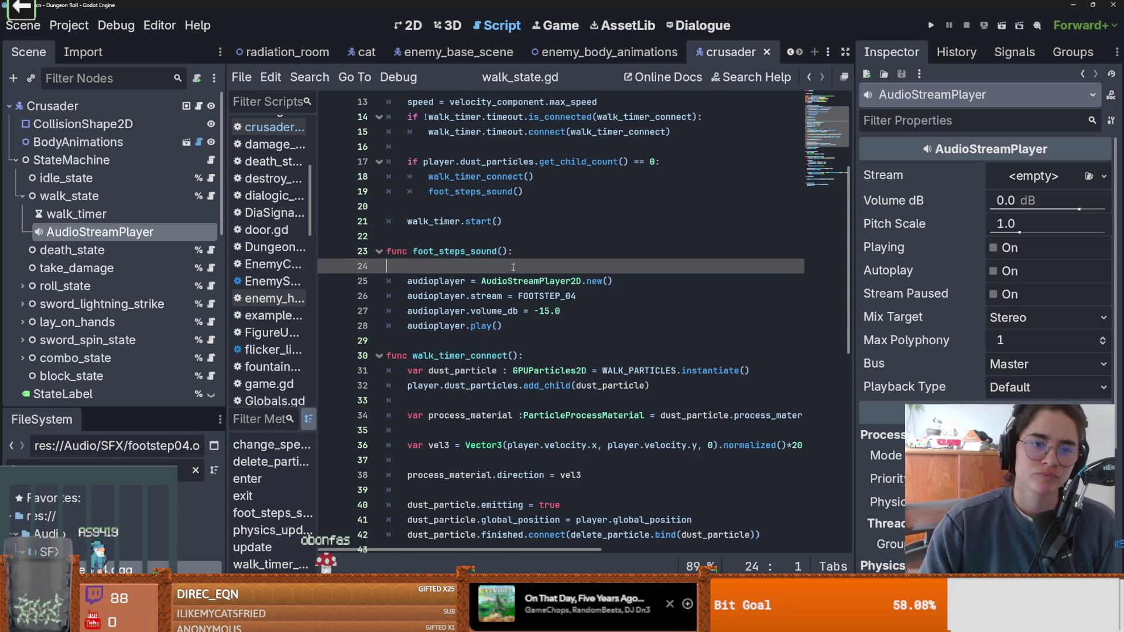
key(Delete)
key(Return)
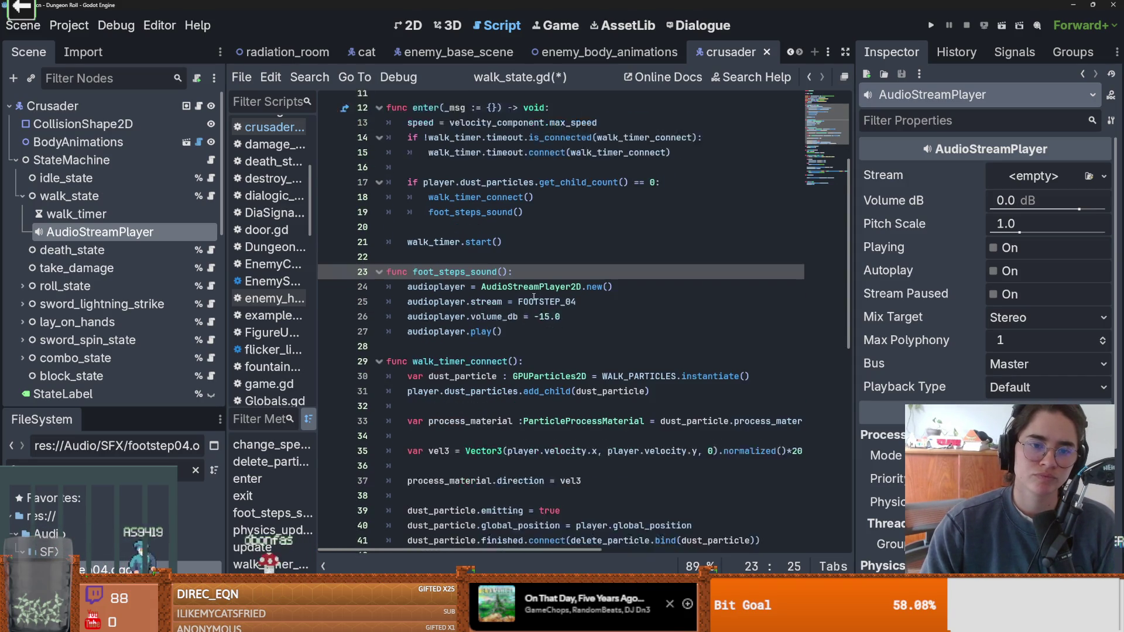
key(BackSpace)
click(512, 312)
key(Return)
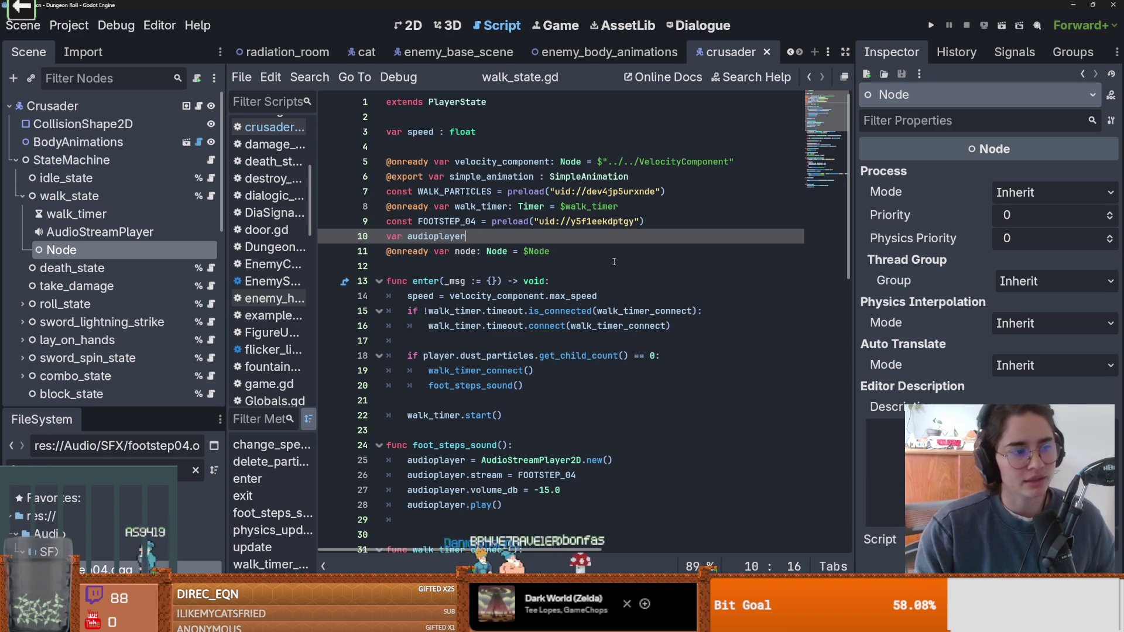
- Check the speed assignment and walk_timer connection, then save walk_state.gd
key(Down)
key(Down)
key(Down)
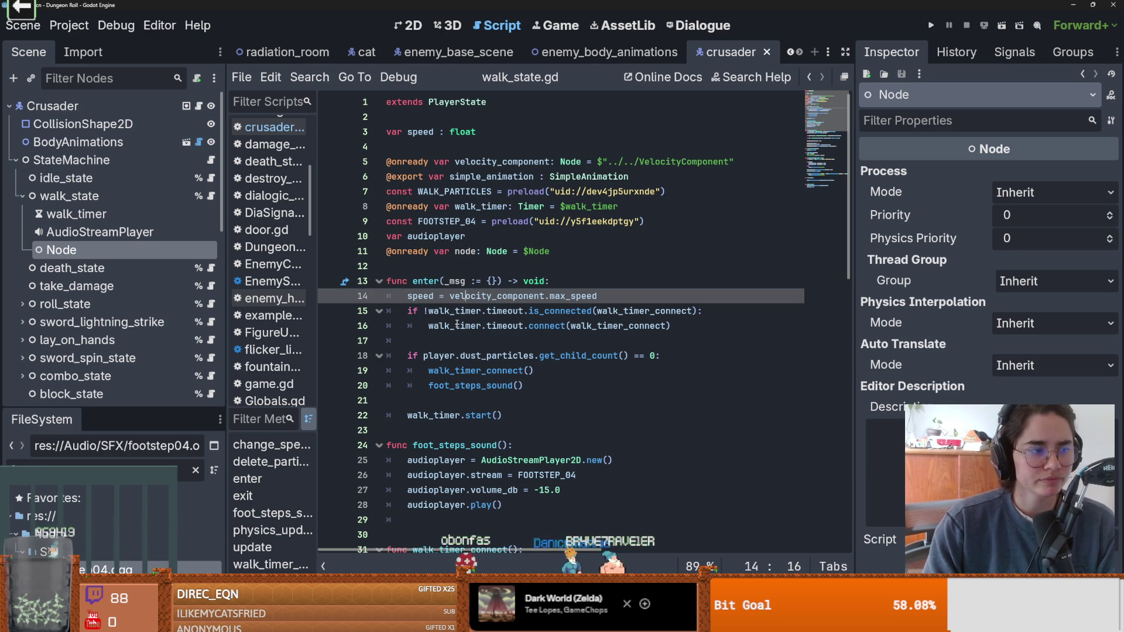
key(Left)
key(Left)
key(Left)
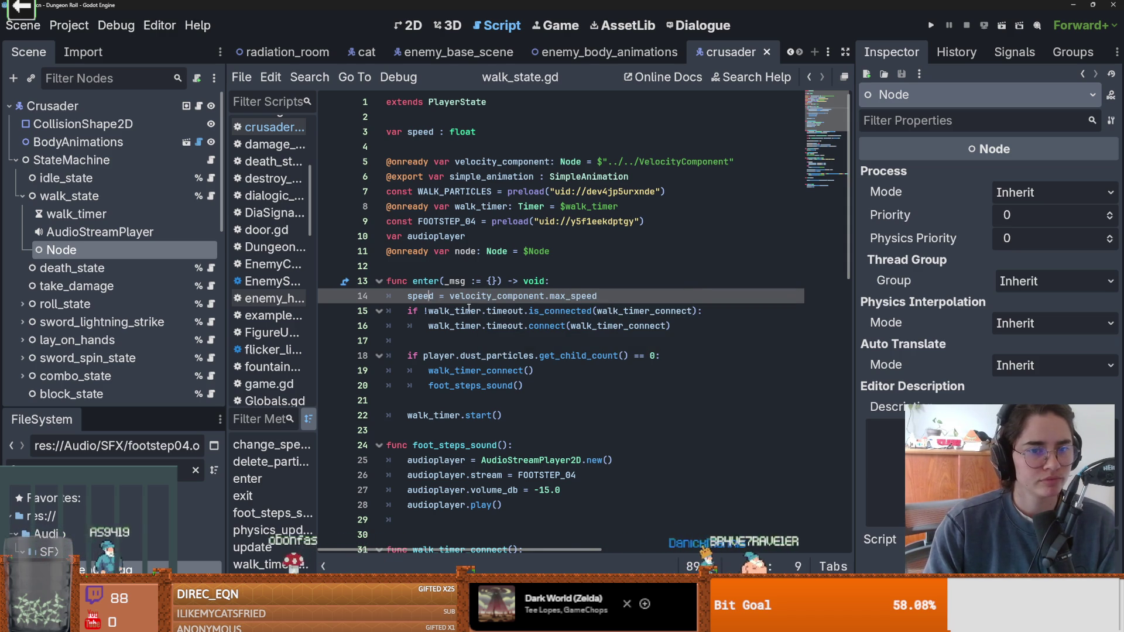
click(481, 305)
scroll(492, 316, down, 1)
key(ctrl+s)
- Review the blank lines around walk_timer.start() and save the script again
scroll(500, 328, down, 1)
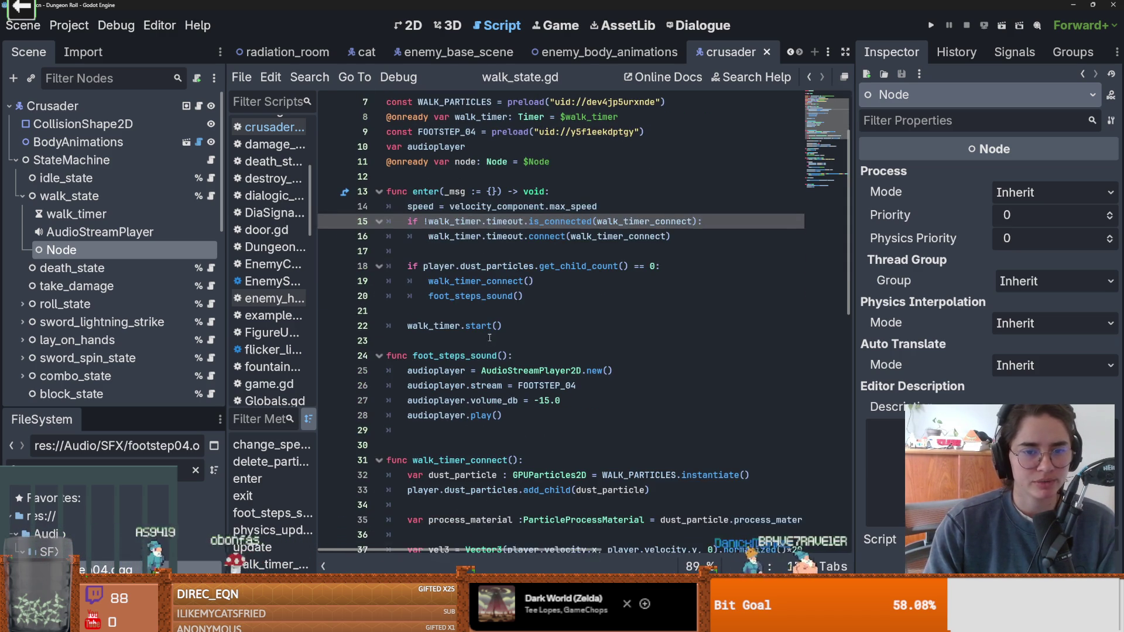
click(556, 296)
scroll(556, 296, down, 1)
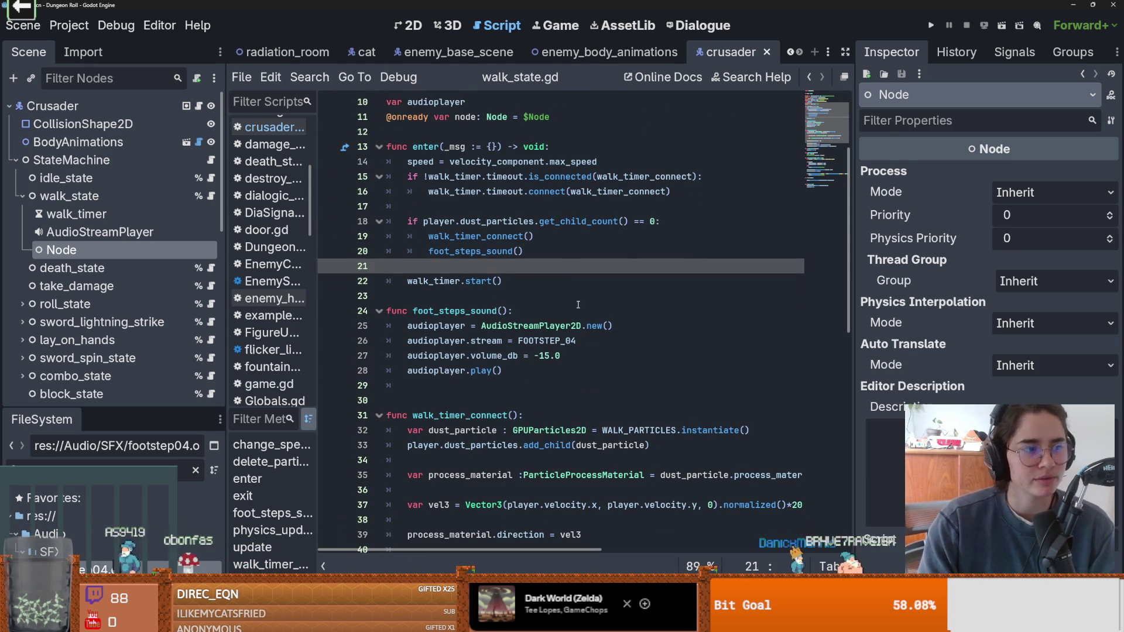
key(Down)
key(Down)
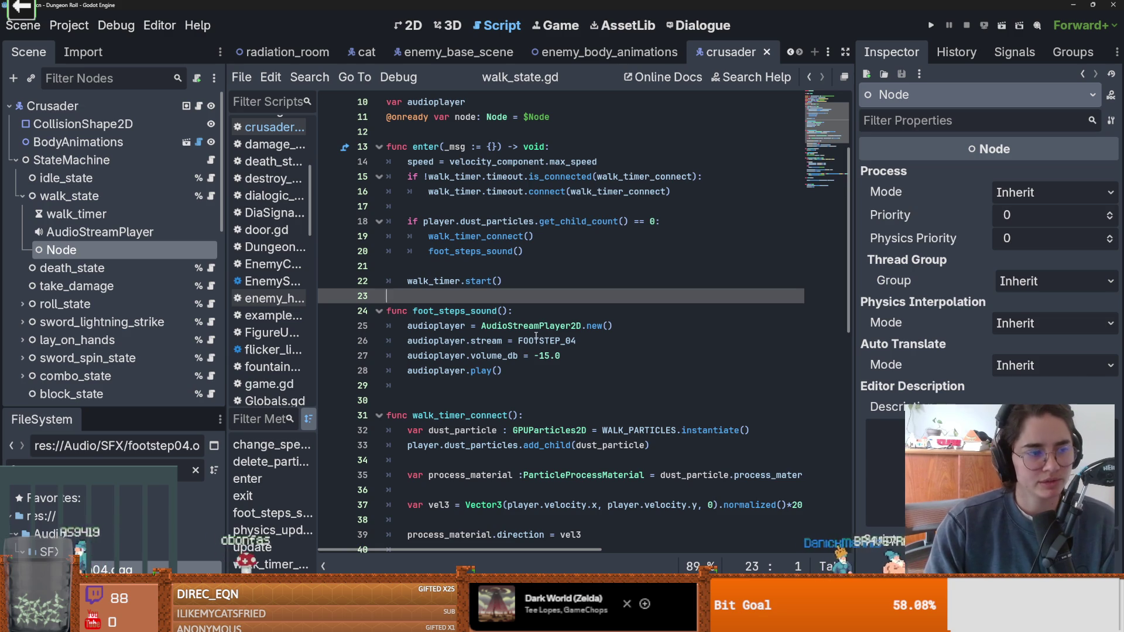
scroll(424, 353, down, 1)
key(ctrl+s)
- Highlight foot_steps_sound to see its other uses and go to the line after the play call
scroll(424, 353, up, 2)
key(Up)
key(Up)
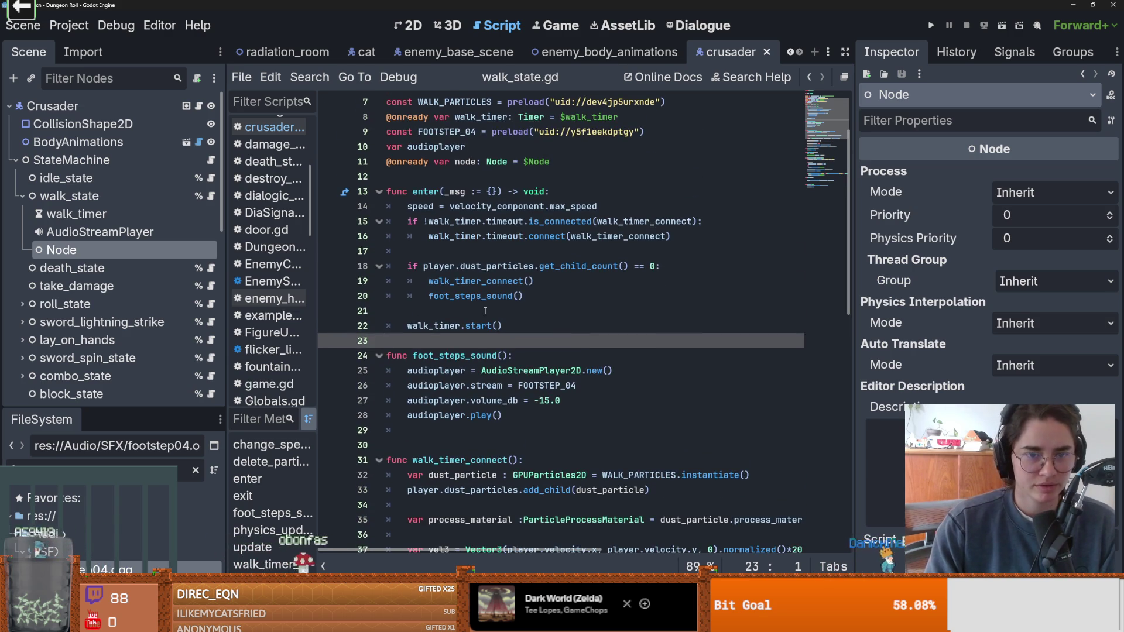
double_click(507, 296)
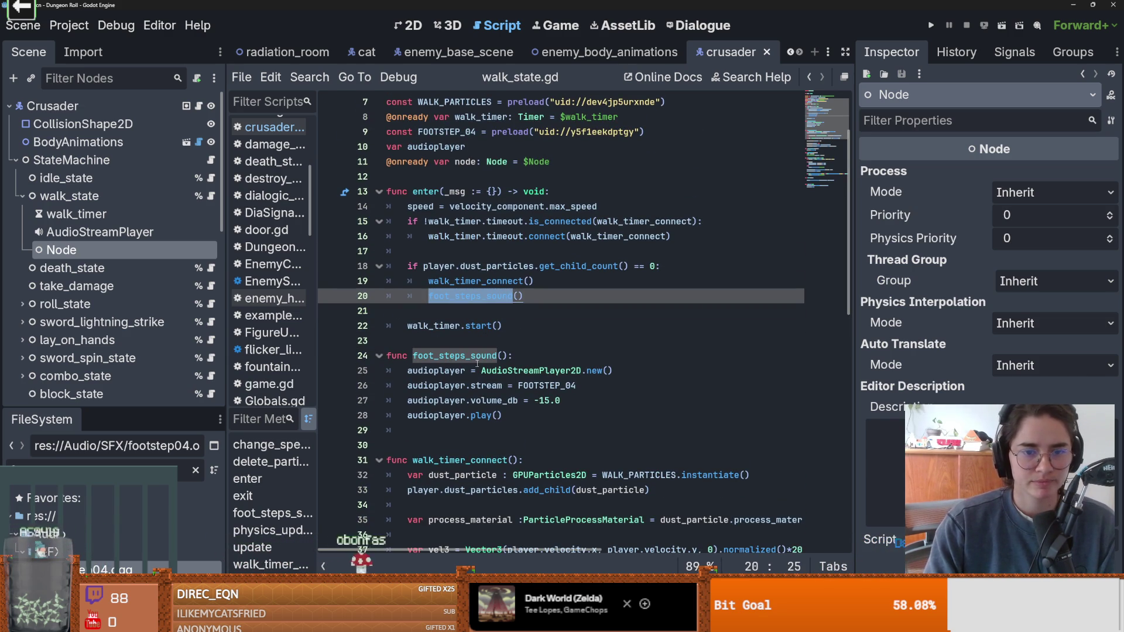
scroll(477, 363, down, 2)
click(449, 345)
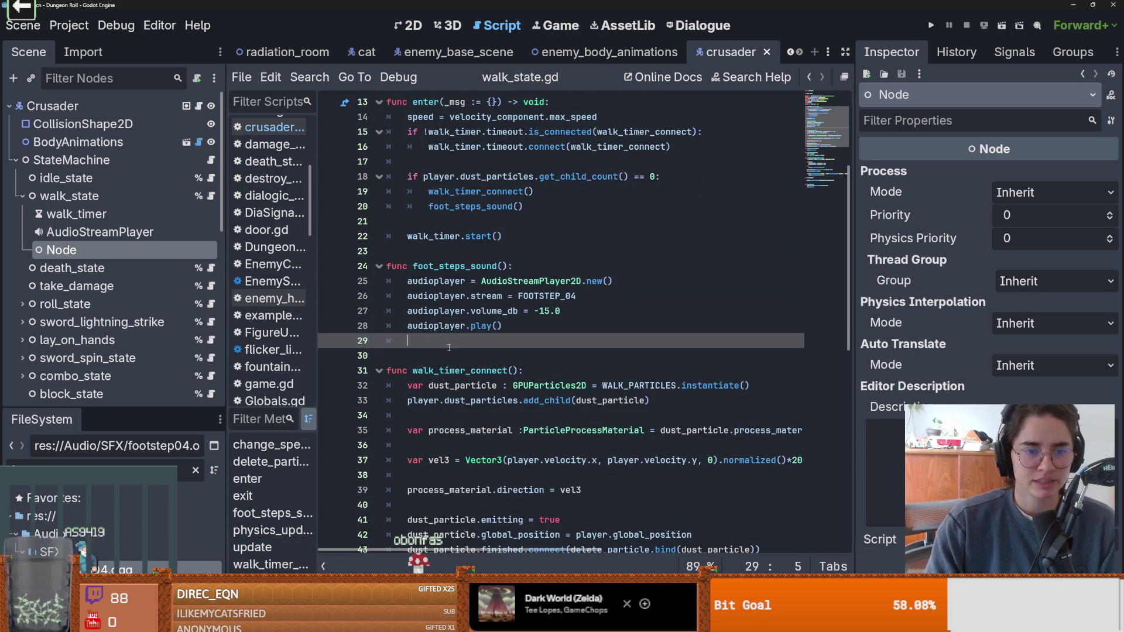
- Write audioplayer.finished.connect(delete_player.bind(audioplayer)) below audioplayer.play(), leaving blank lines beneath
key(BackSpace)
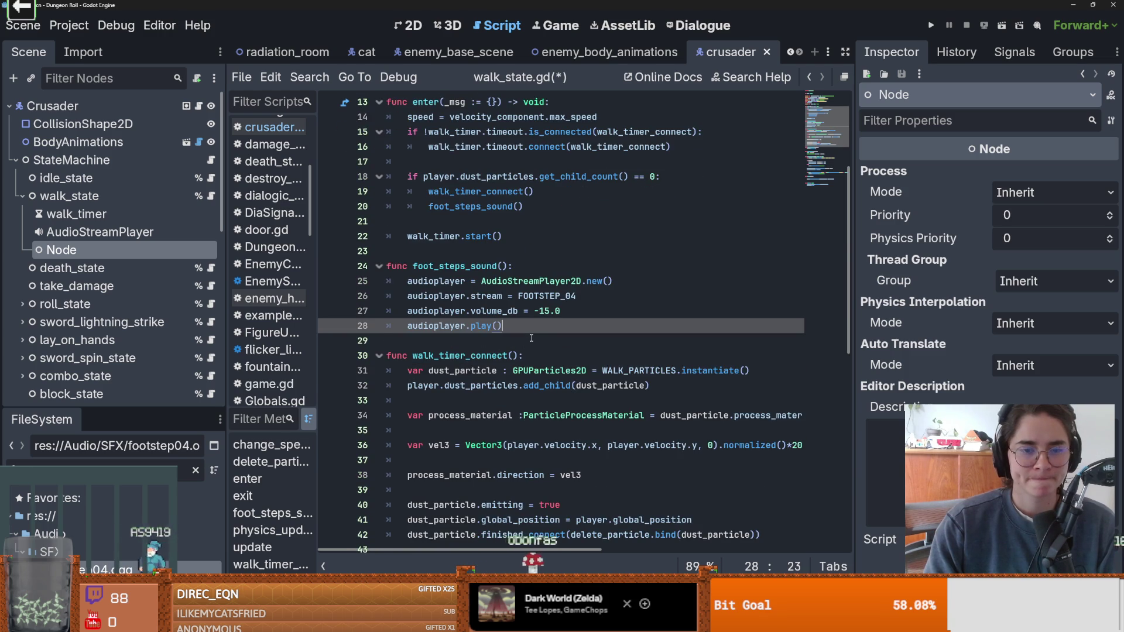
key(Return)
text(au)
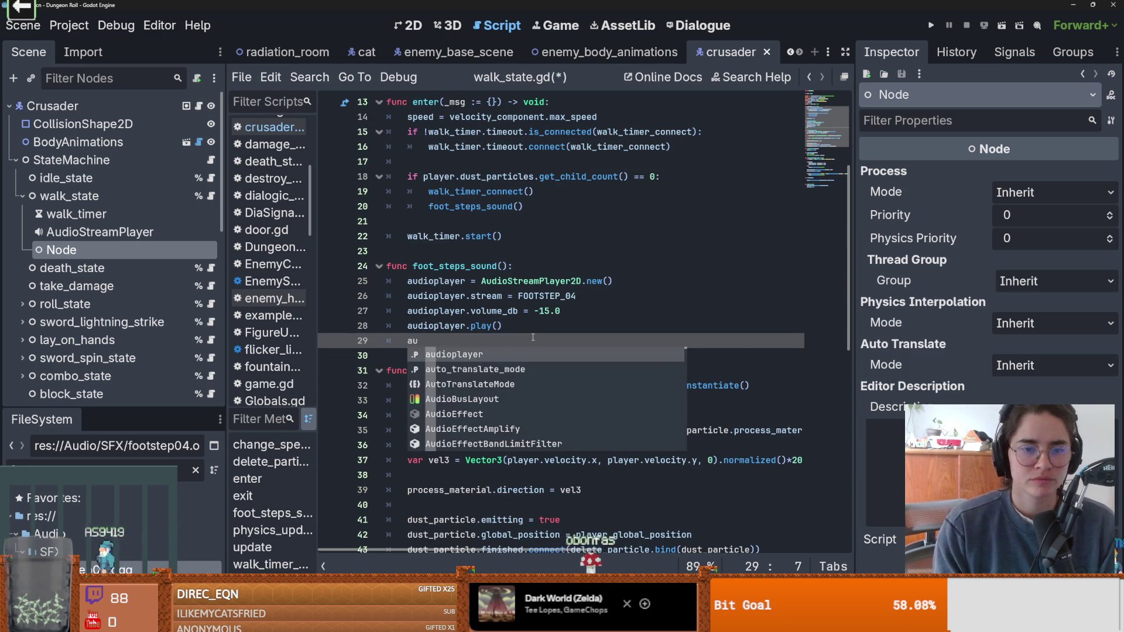
key(Return)
text(.finished.conn)
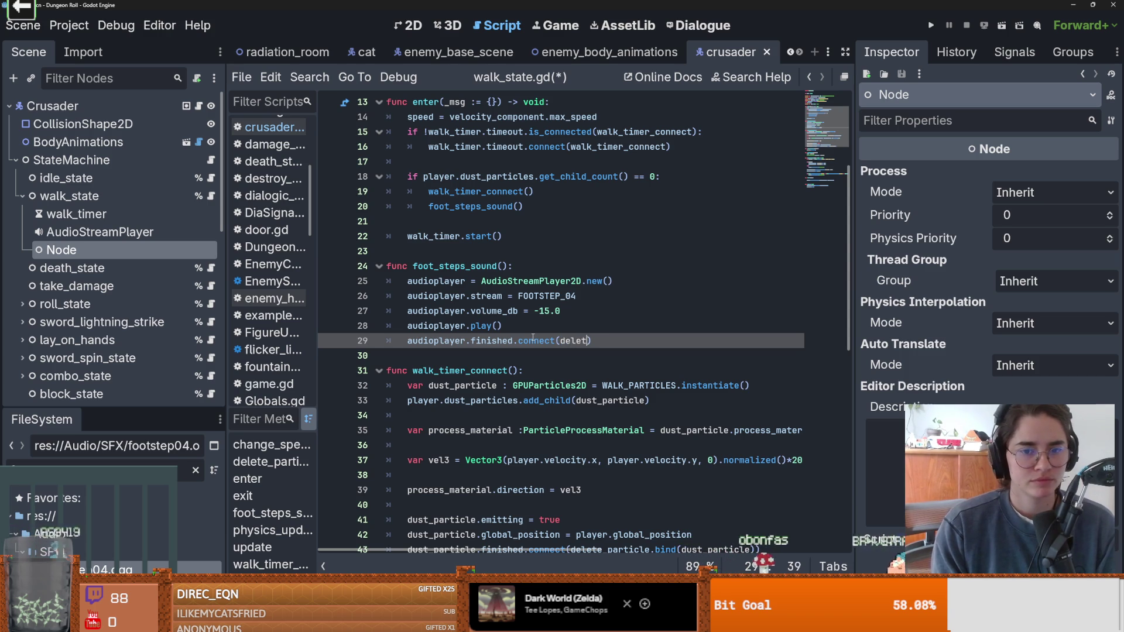
text(ect(delete_player)
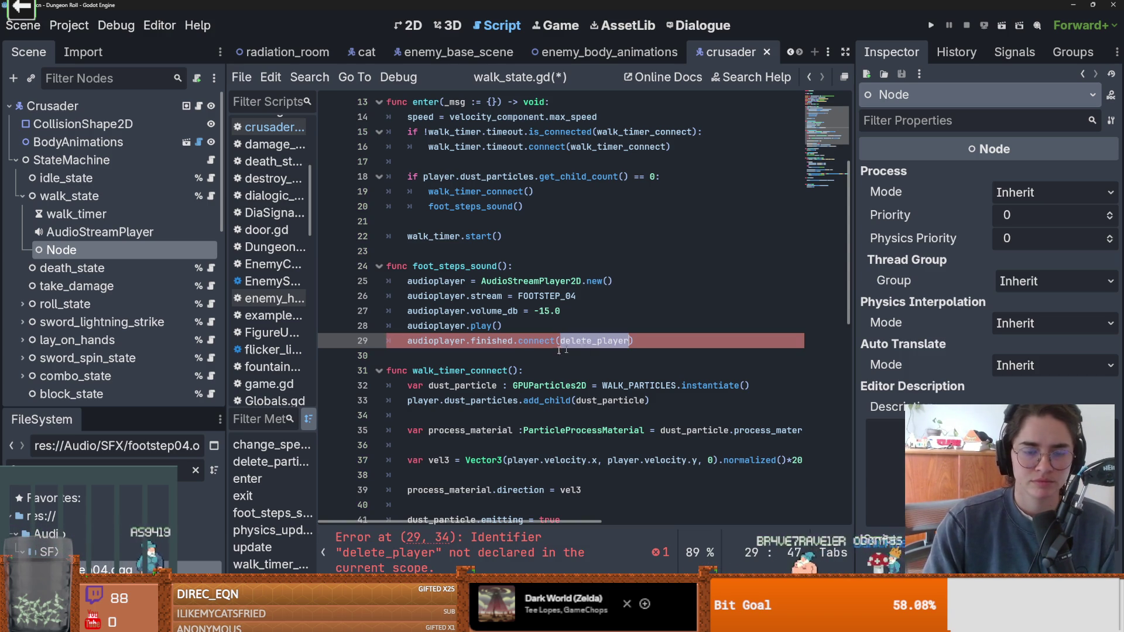
scroll(523, 396, up, 2)
scroll(522, 396, down, 1)
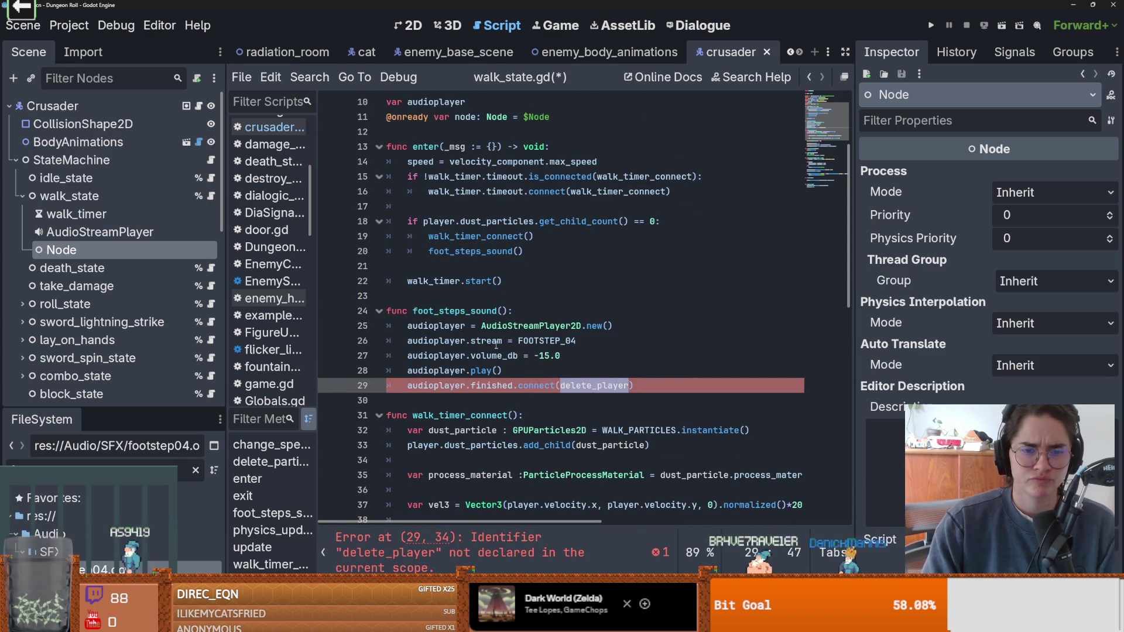
click(410, 400)
key(Return)
key(Return)
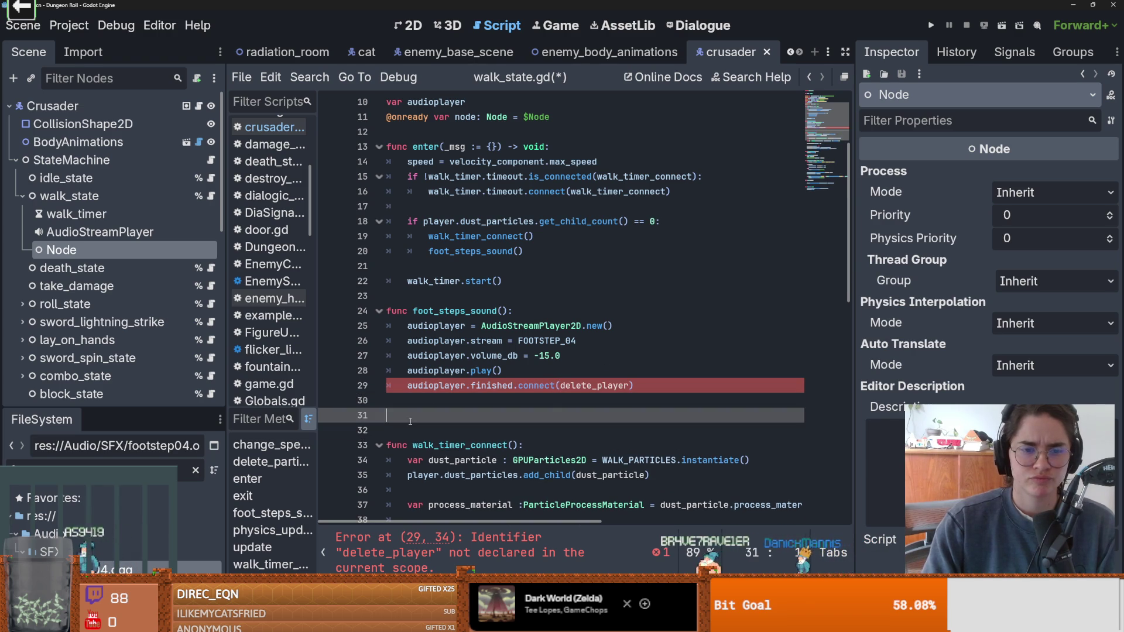
click(633, 386)
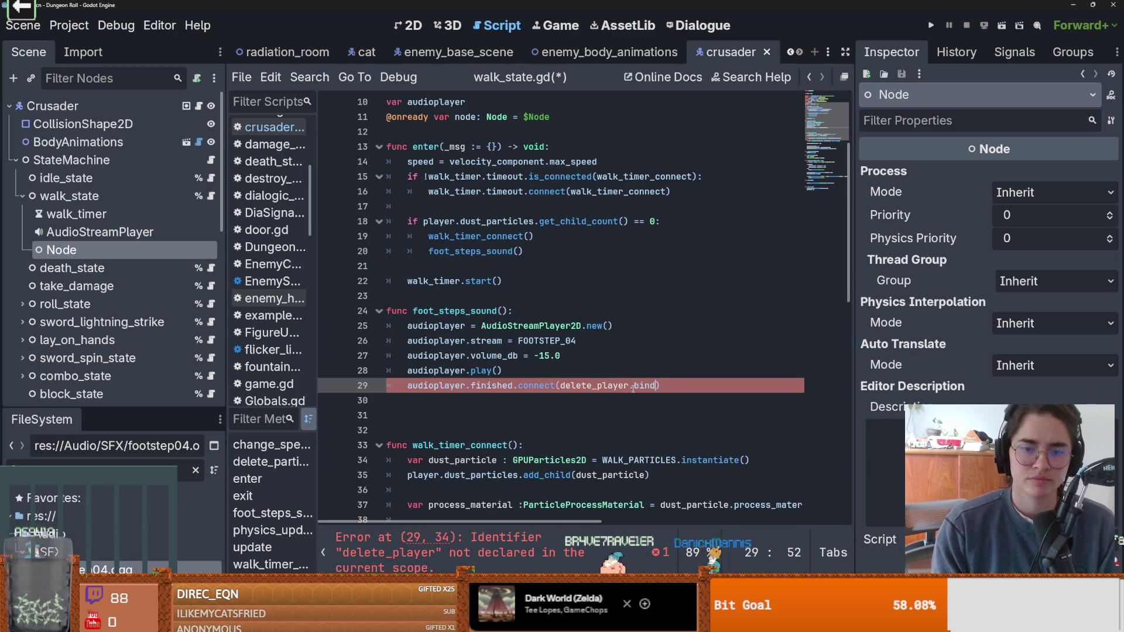
key(Return)
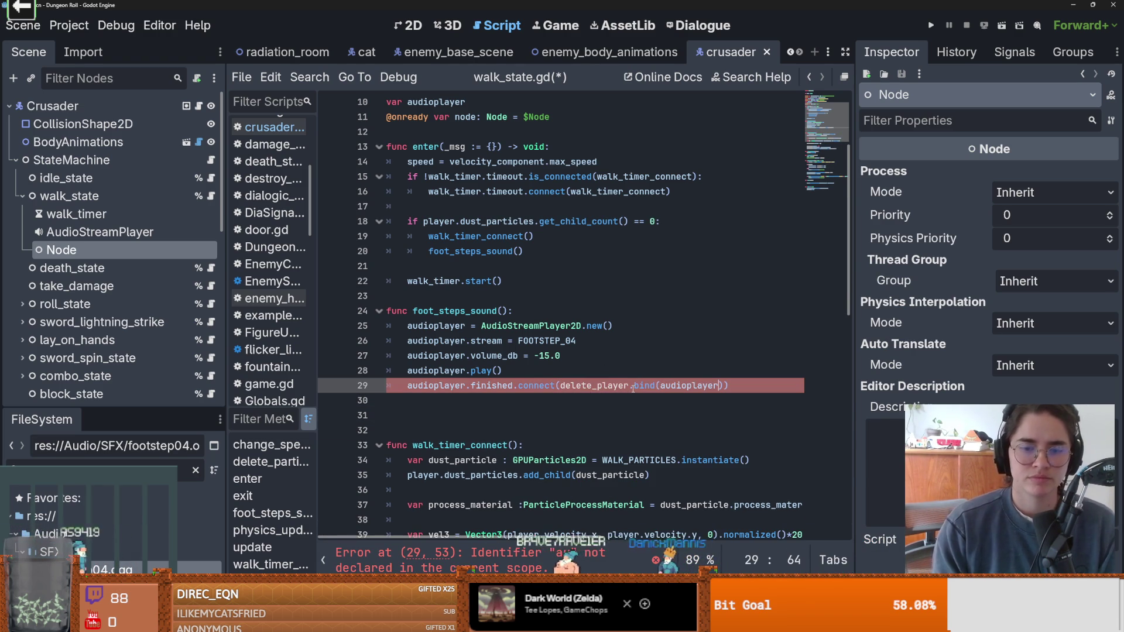
- Start a new function below foot_steps_sound and rename the callback to delete_audio_player
click(478, 409)
key(Return)
key(BackSpace)
text(func )
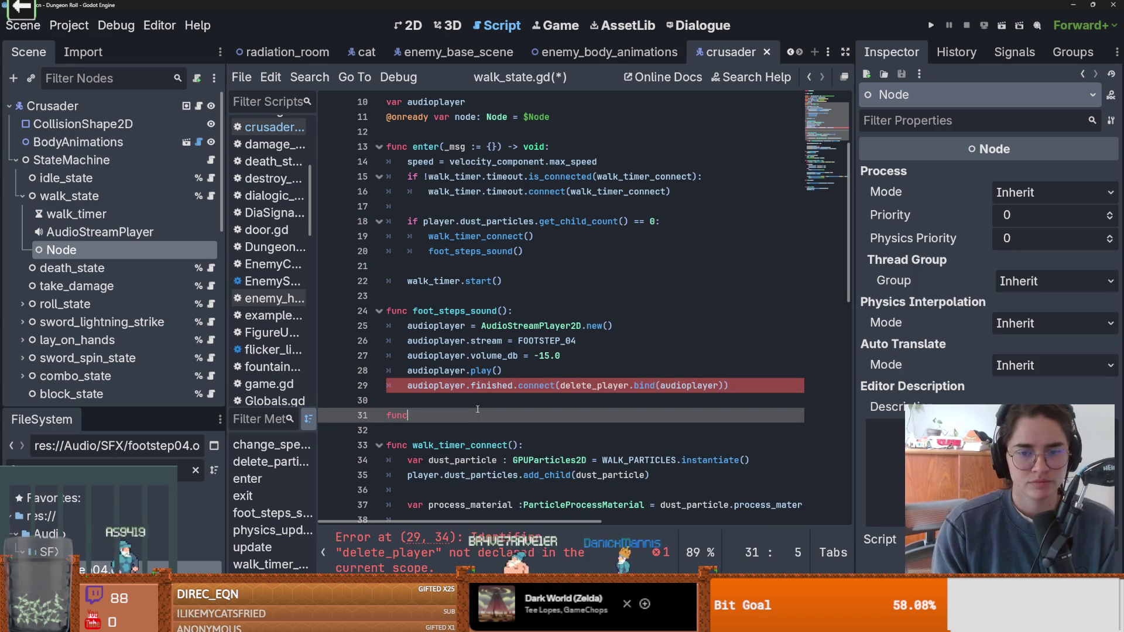
text(del)
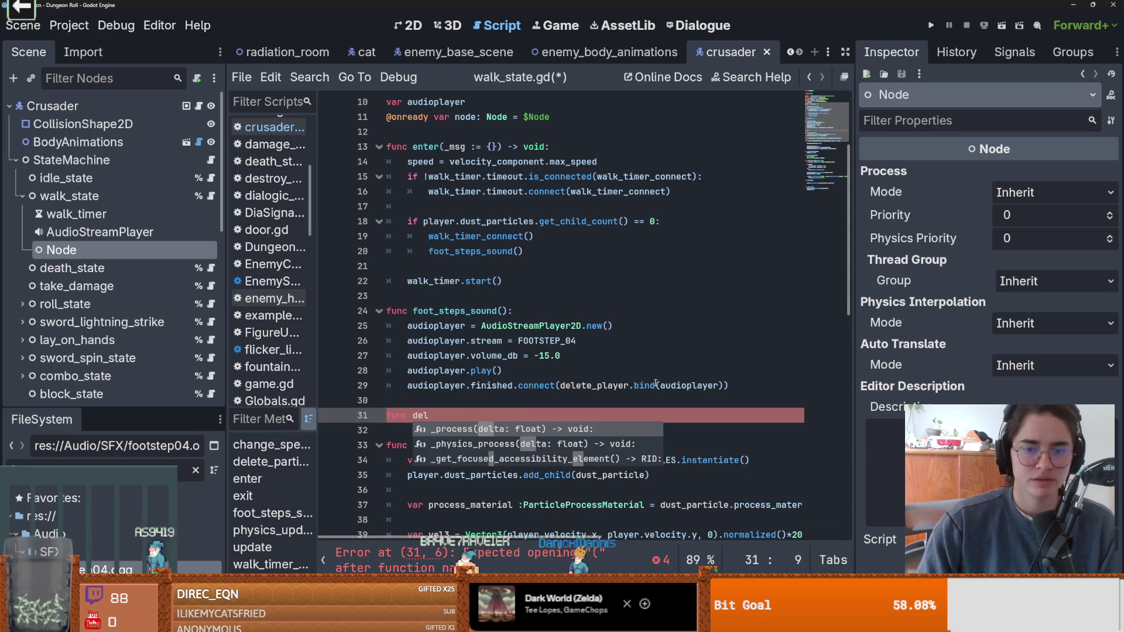
click(596, 386)
text(audio_)
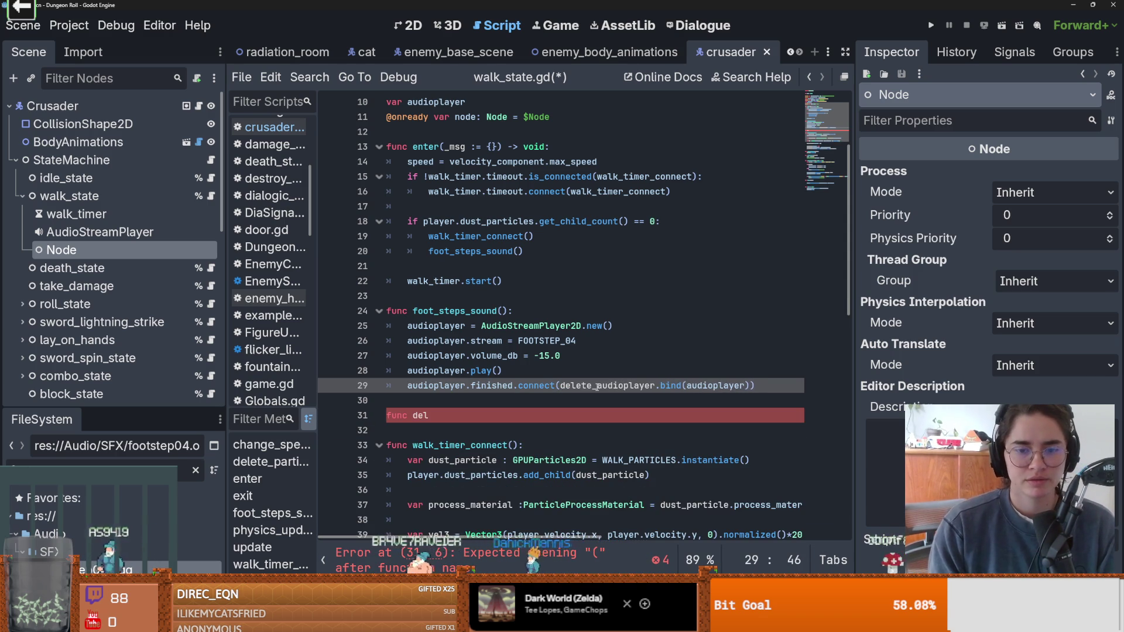
double_click(613, 386)
key(ctrl+c)
double_click(421, 416)
key(ctrl+v)
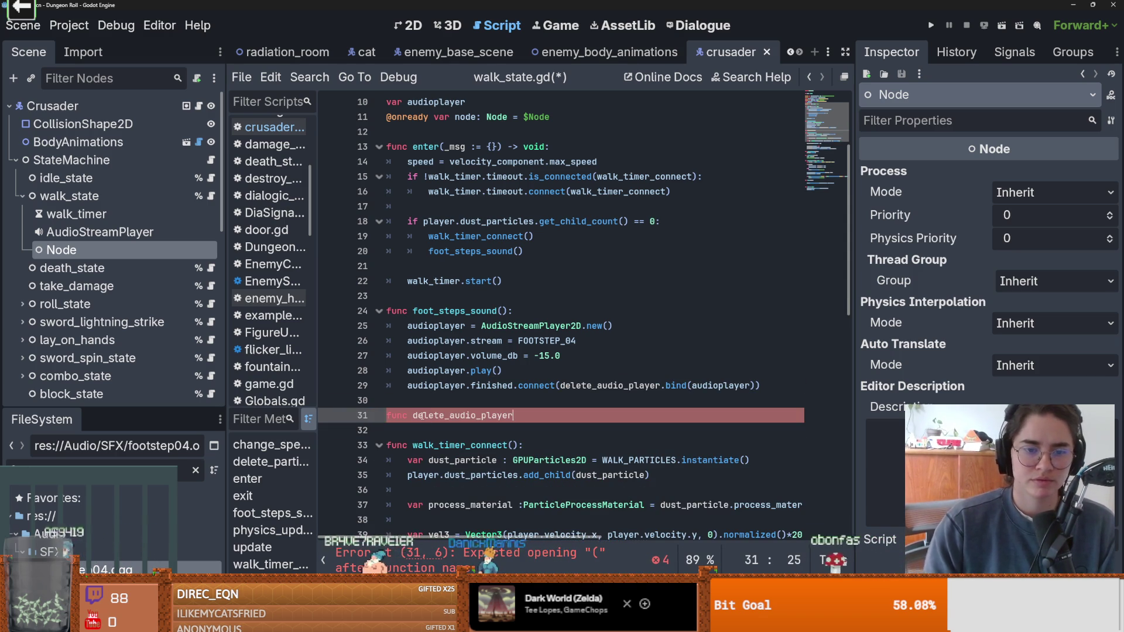
- Declare delete_audio_player(audio_player): with a pass body and save the script
text((player)
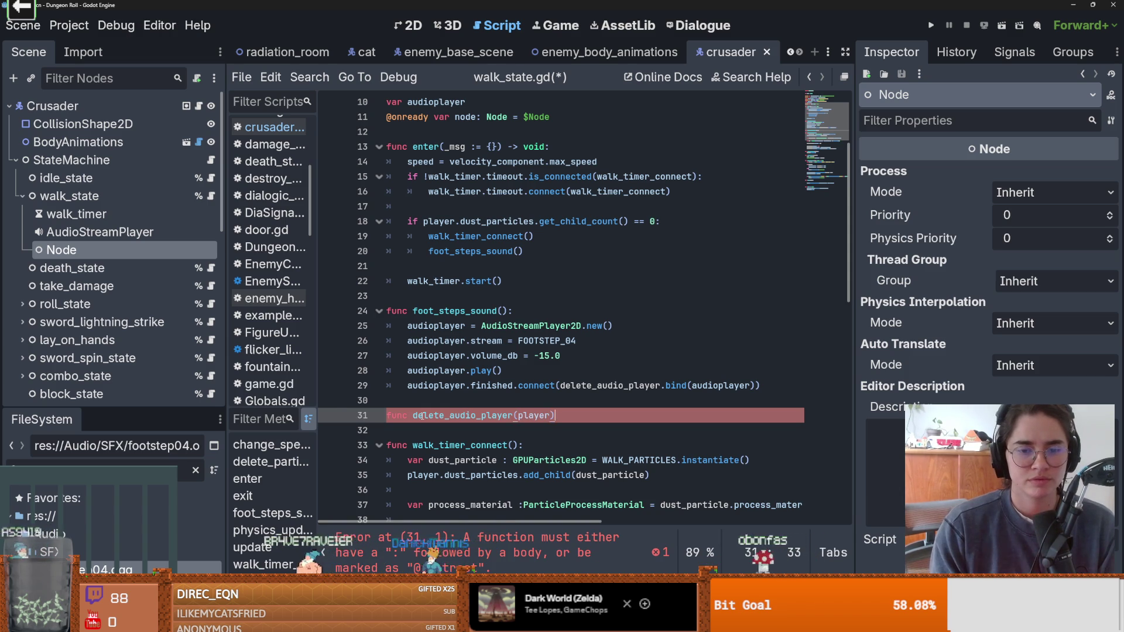
key(BackSpace)
text(;)
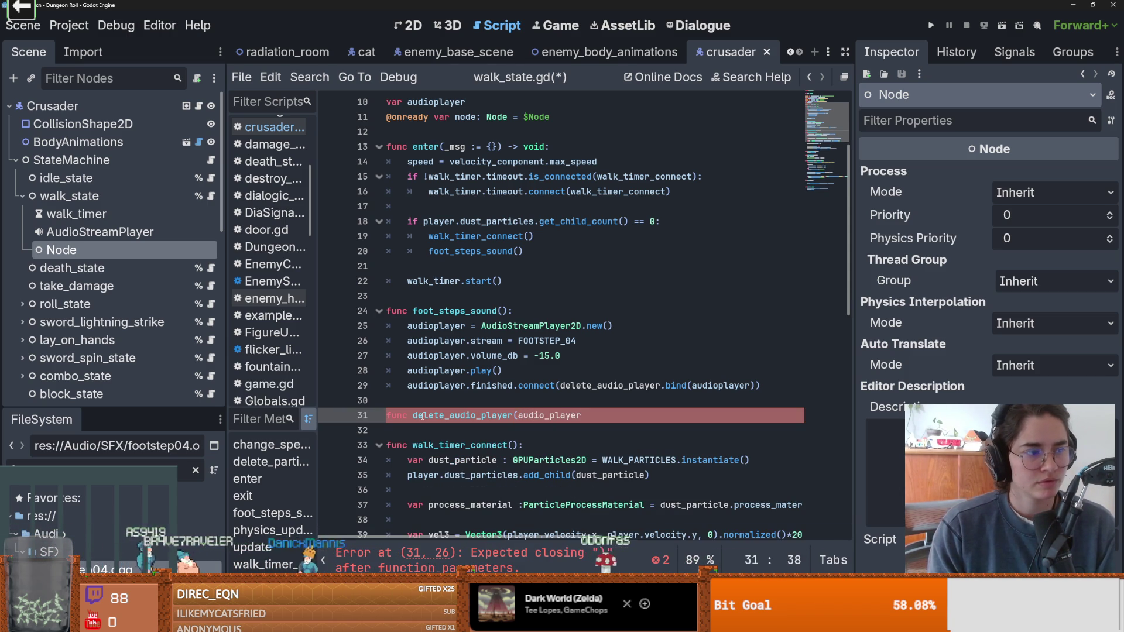
key(Down)
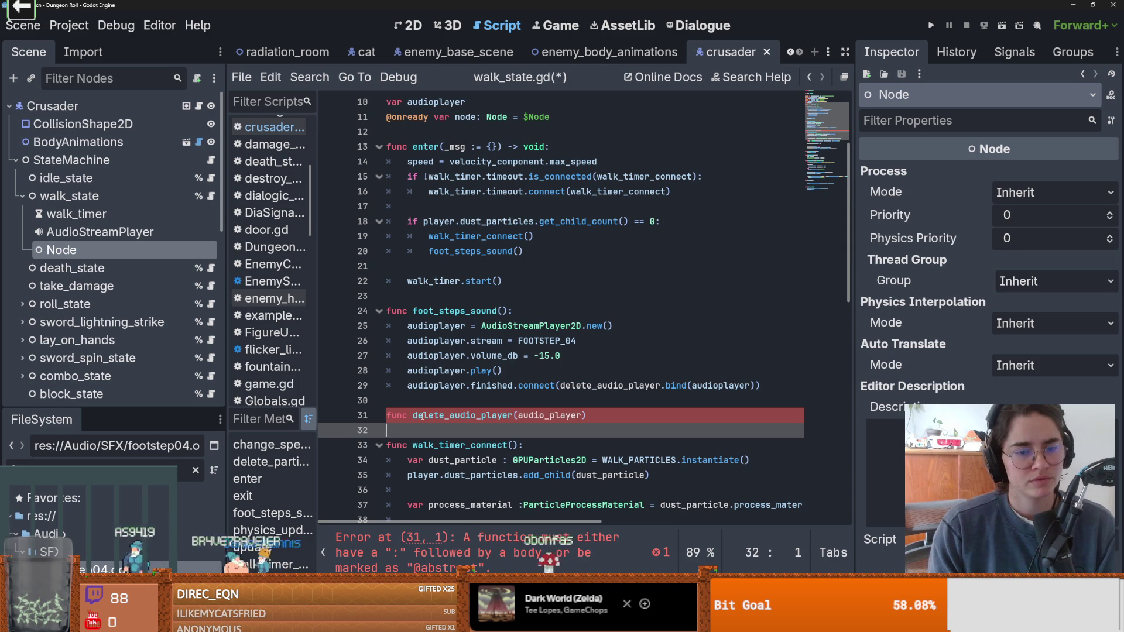
key(Up)
key(End)
text(:)
key(Return)
text(s)
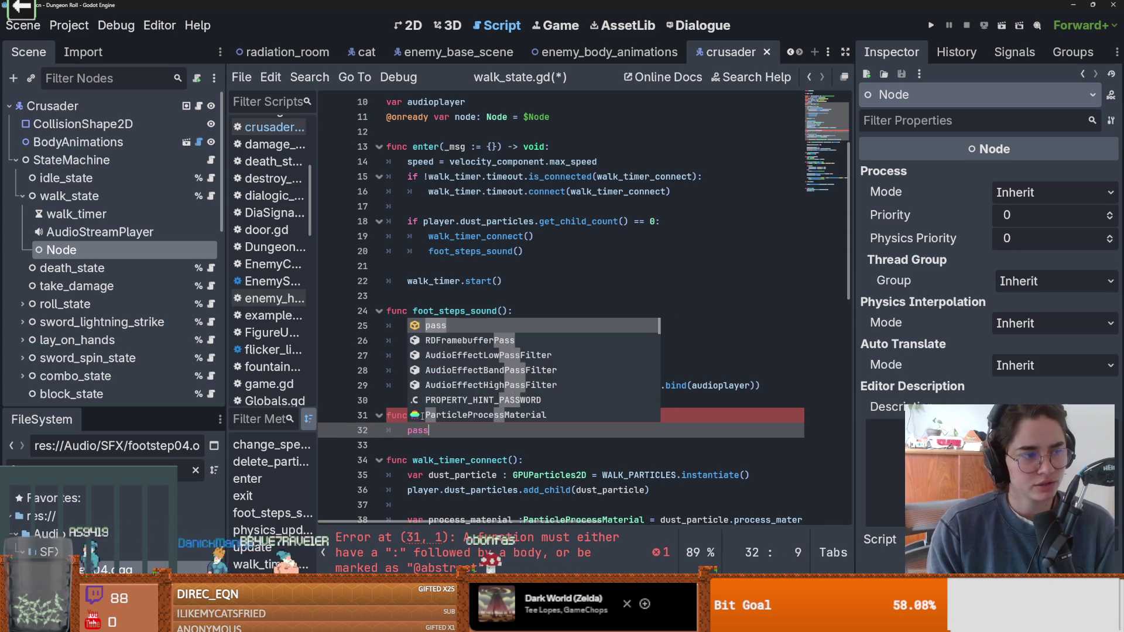
key(ctrl+s)
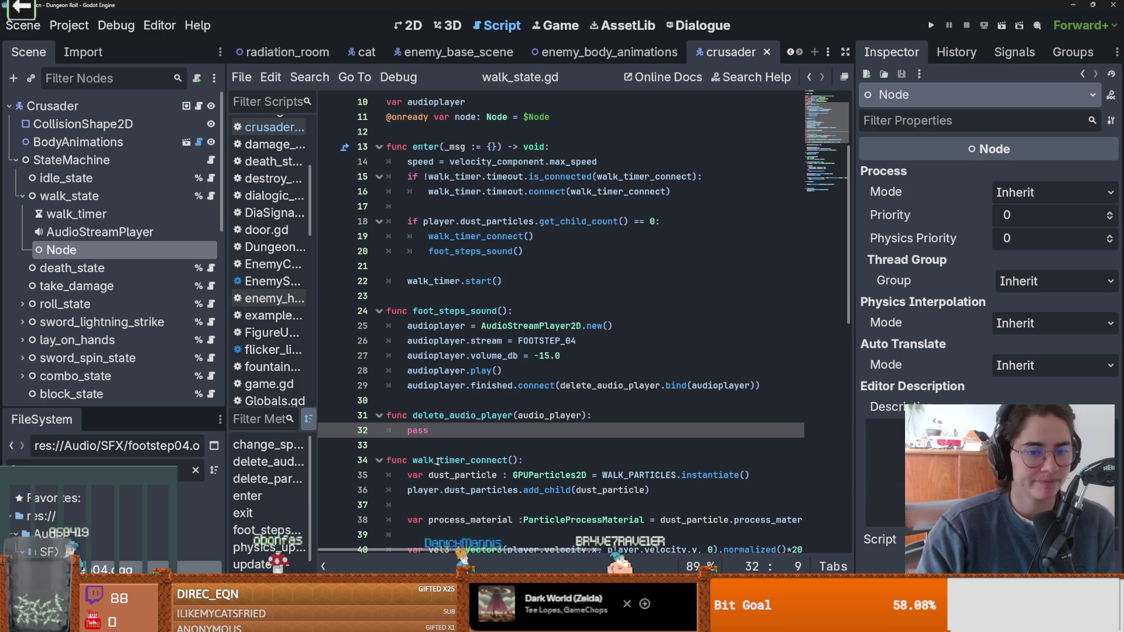
- Replace pass with an unfinished audio_player. statement in delete_audio_player
key(BackSpace)
key(BackSpace)
key(BackSpace)
text(aud)
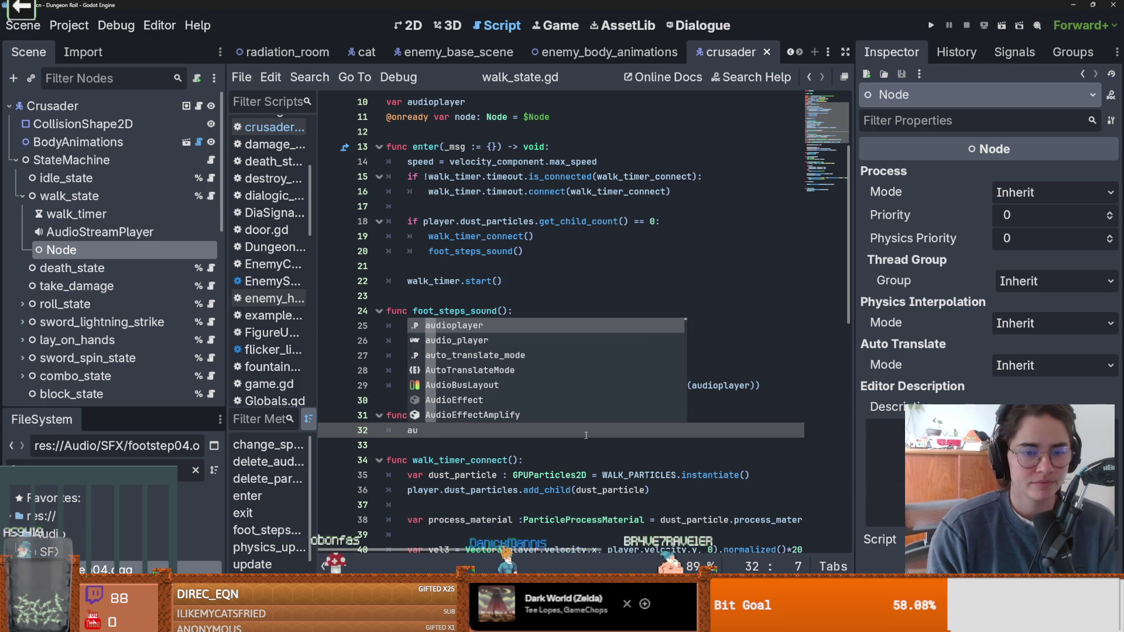
key(Return)
text(.)
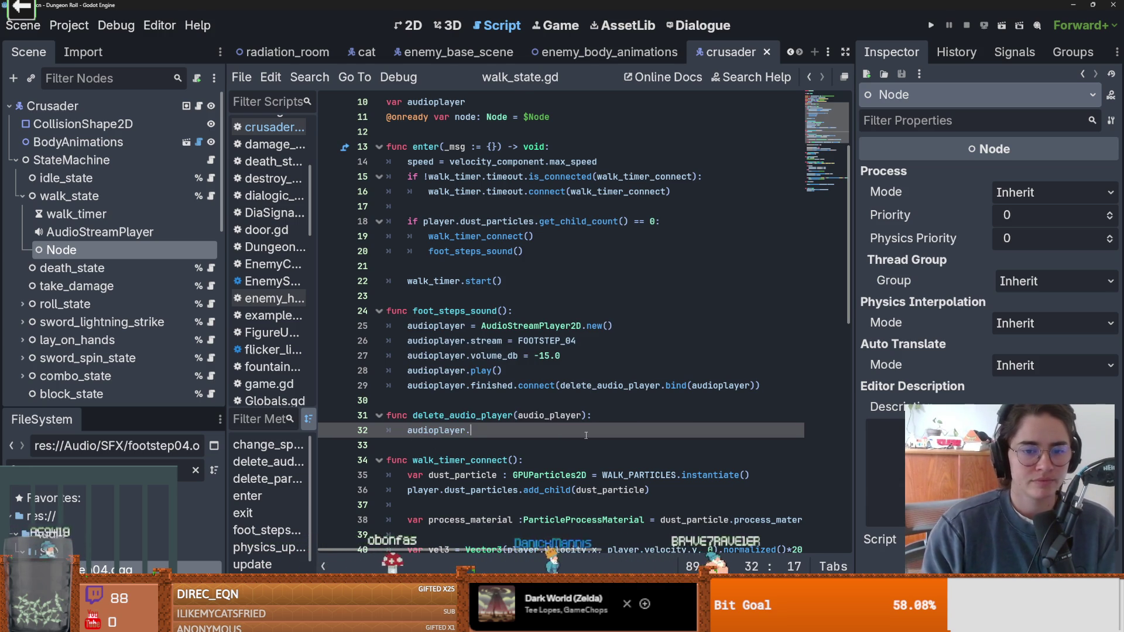
double_click(550, 415)
click(453, 430)
text(_)
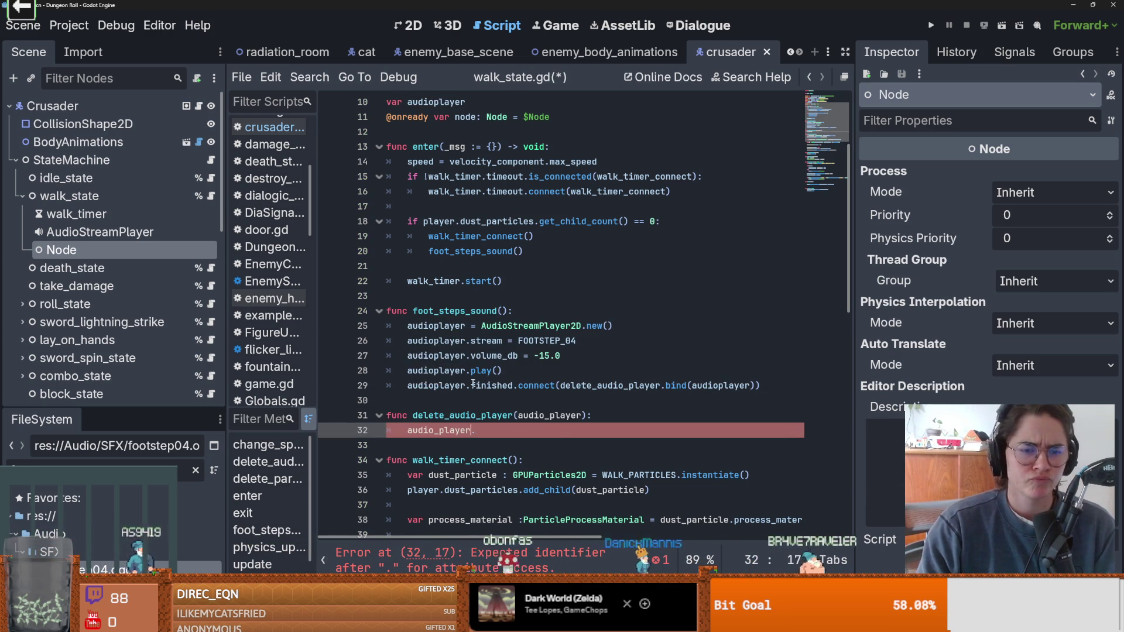
- Make audioplayer a local var inside foot_steps_sound on line 25
scroll(485, 409, up, 1)
double_click(436, 370)
scroll(489, 411, up, 1)
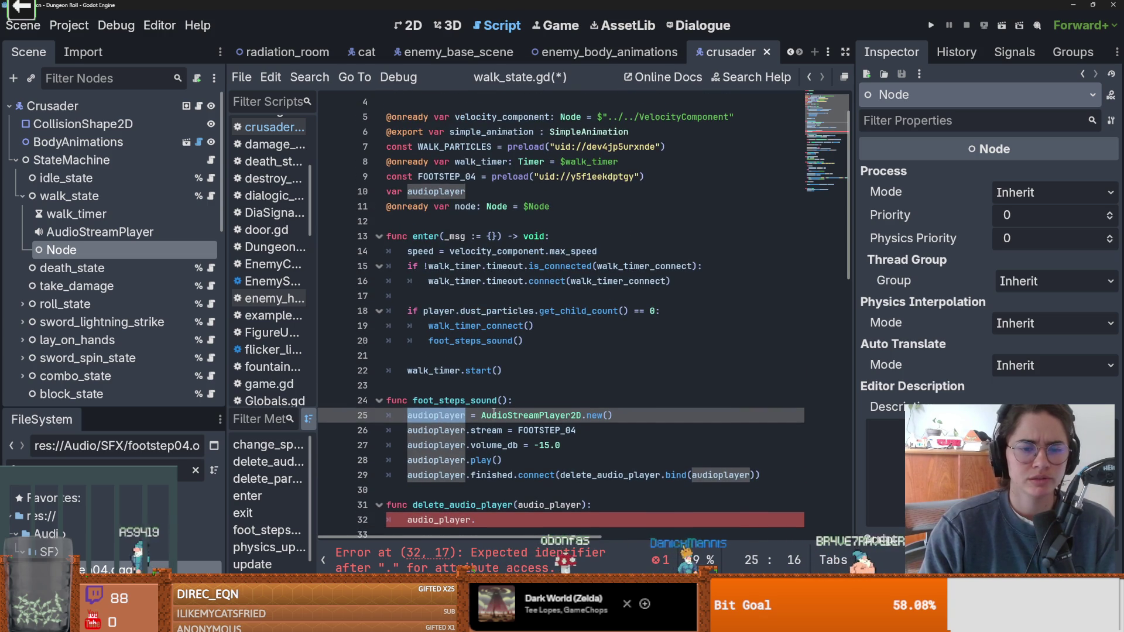
click(408, 415)
text(var)
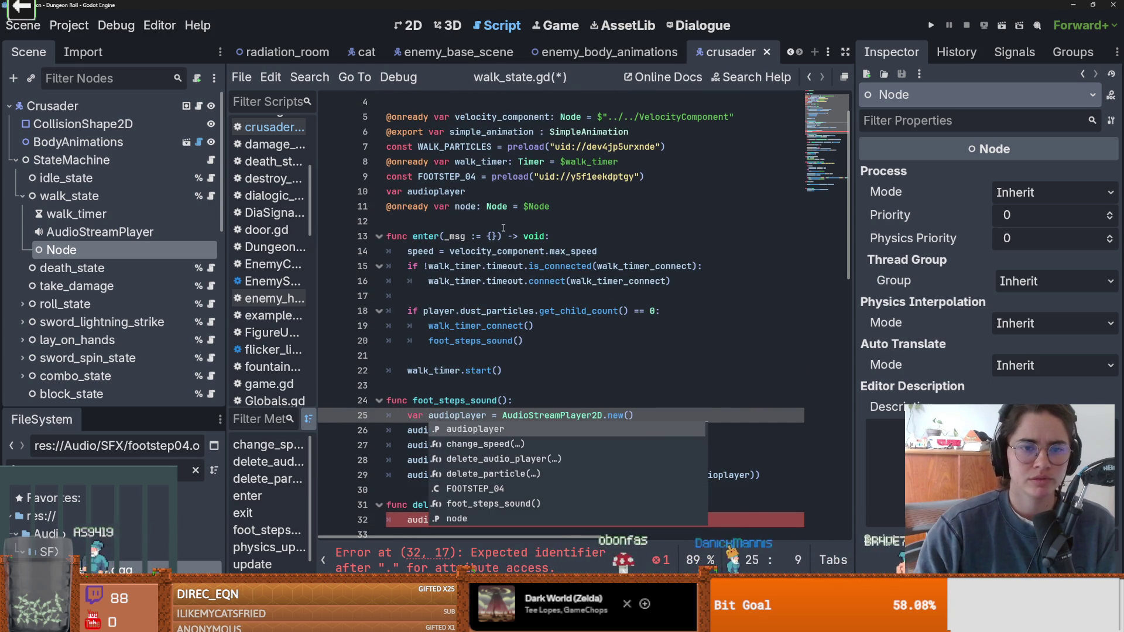
- Delete the top-level audioplayer declaration and save walk_state.gd
click(463, 191)
key(shift+Home)
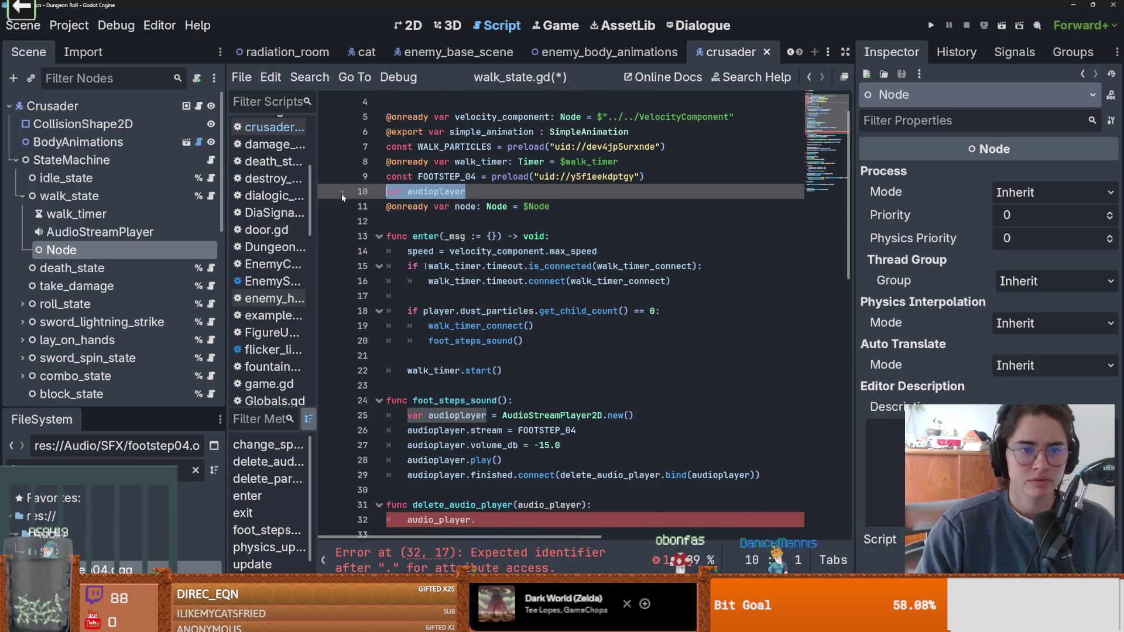
key(BackSpace)
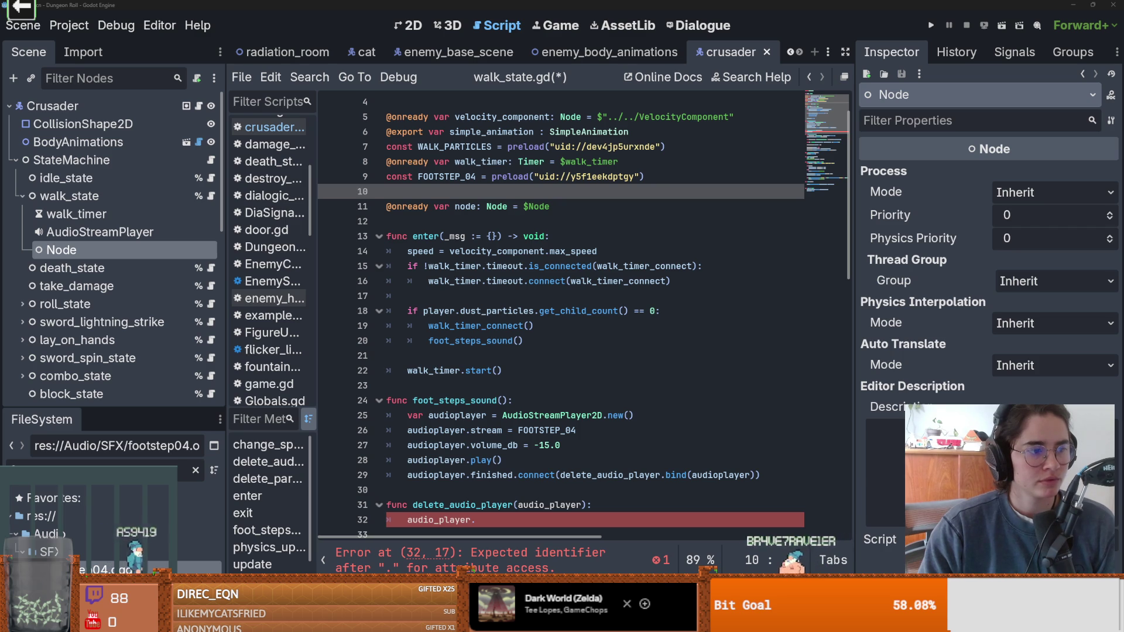
click(547, 366)
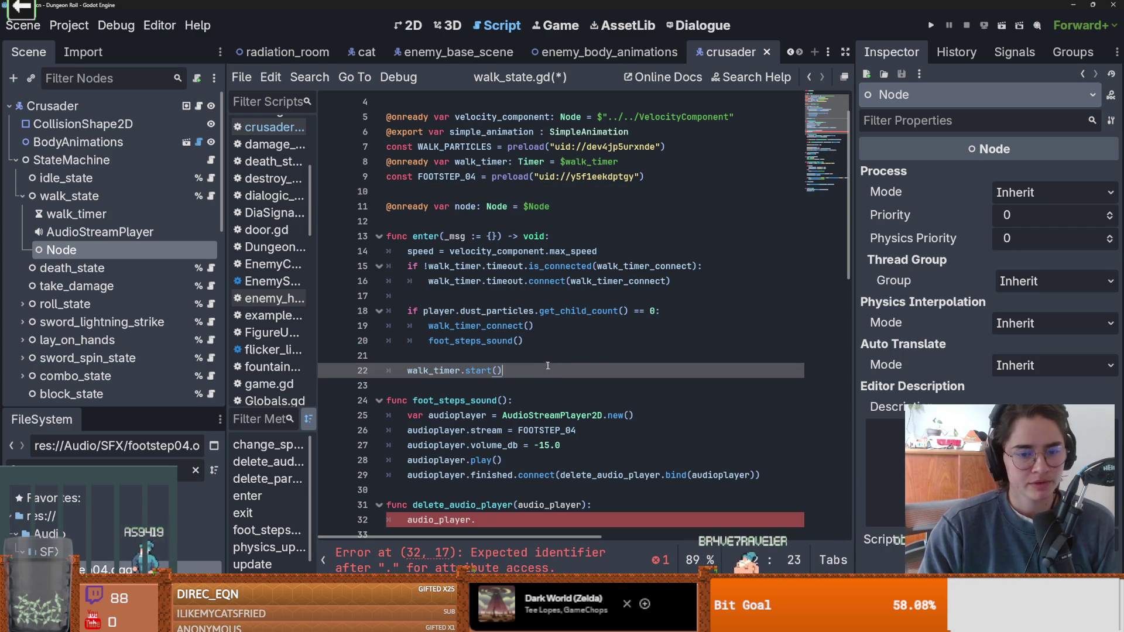
key(ctrl+s)
scroll(548, 365, down, 2)
click(511, 429)
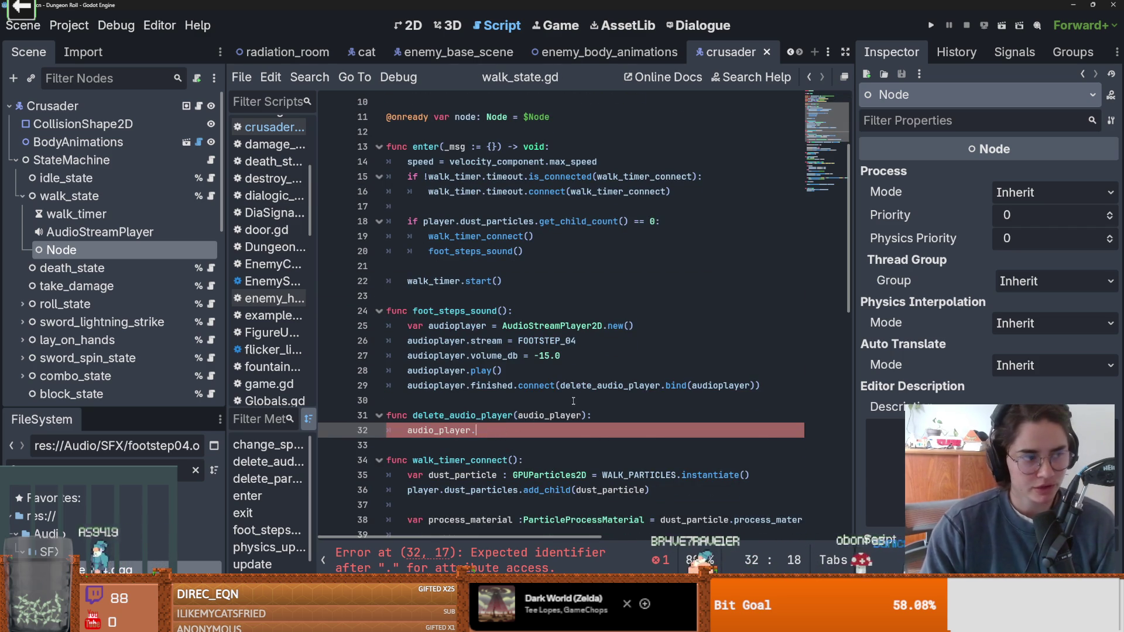
mouse_move(573, 387)
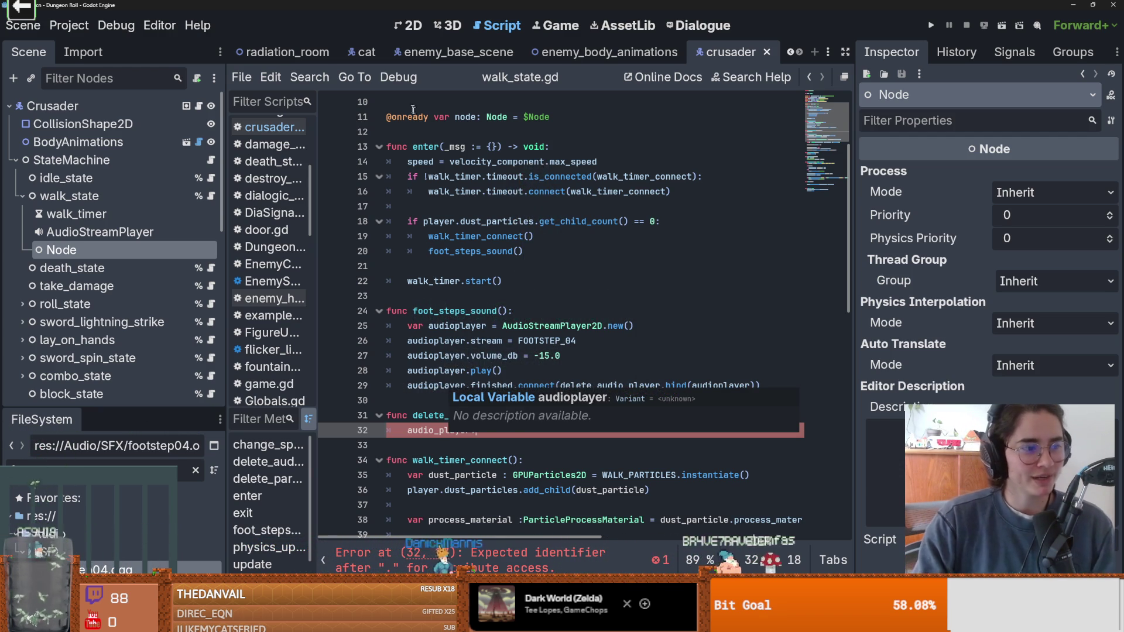
scroll(515, 367, down, 1)
scroll(515, 367, up, 1)
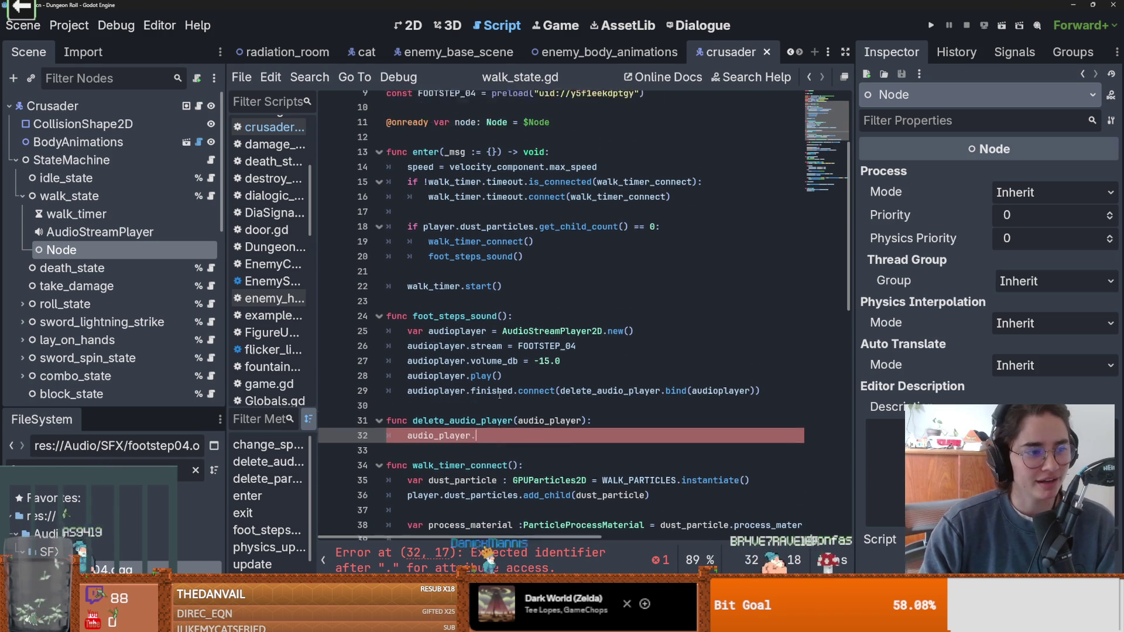
scroll(527, 375, down, 1)
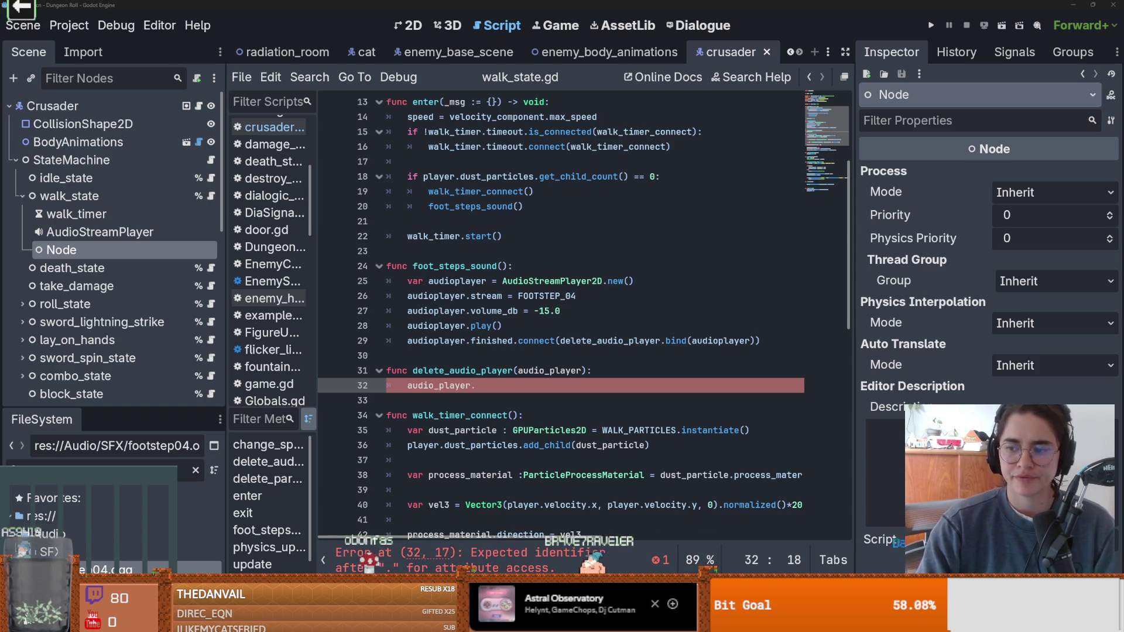
click(549, 263)
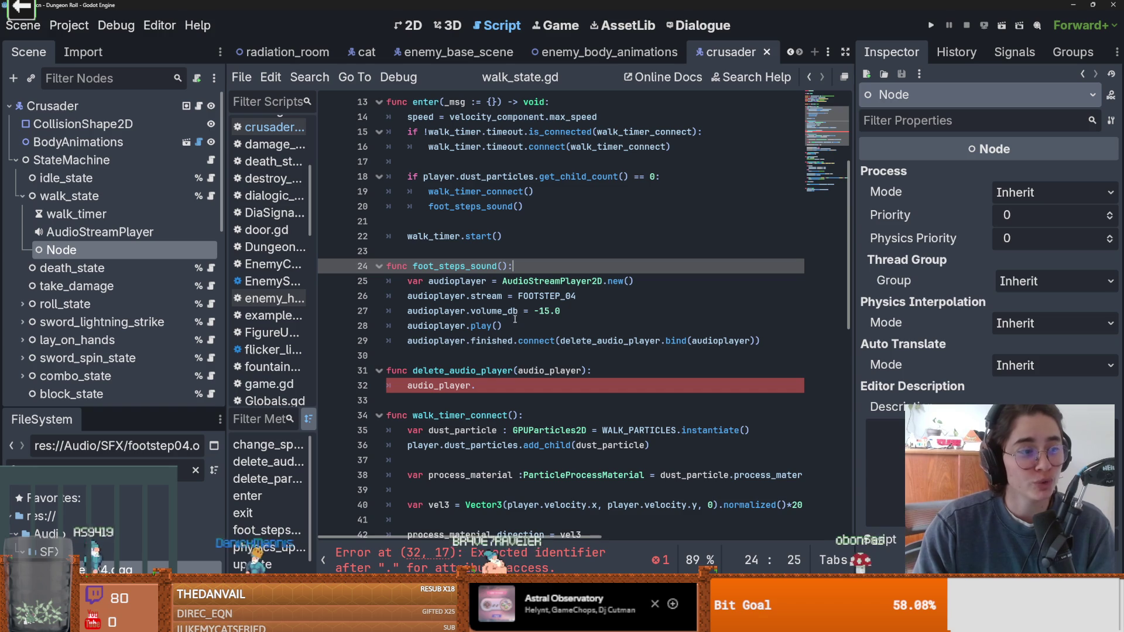
- Complete line 32 as audio_player.queue_free() and save the script
scroll(506, 327, down, 1)
click(510, 338)
key(ctrl+s)
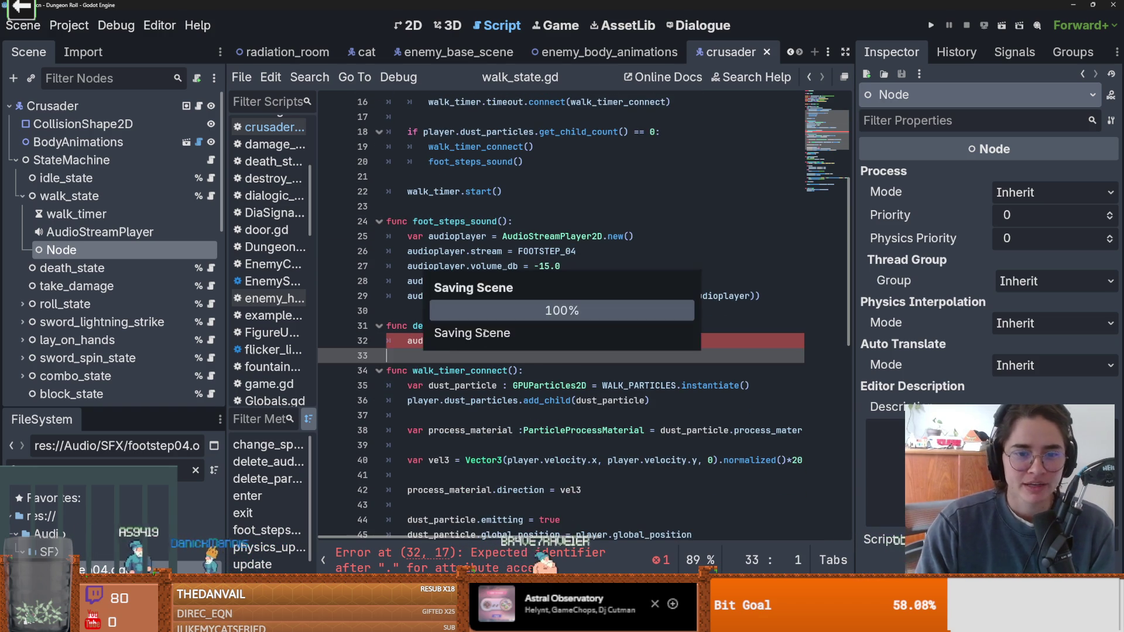
text(queu)
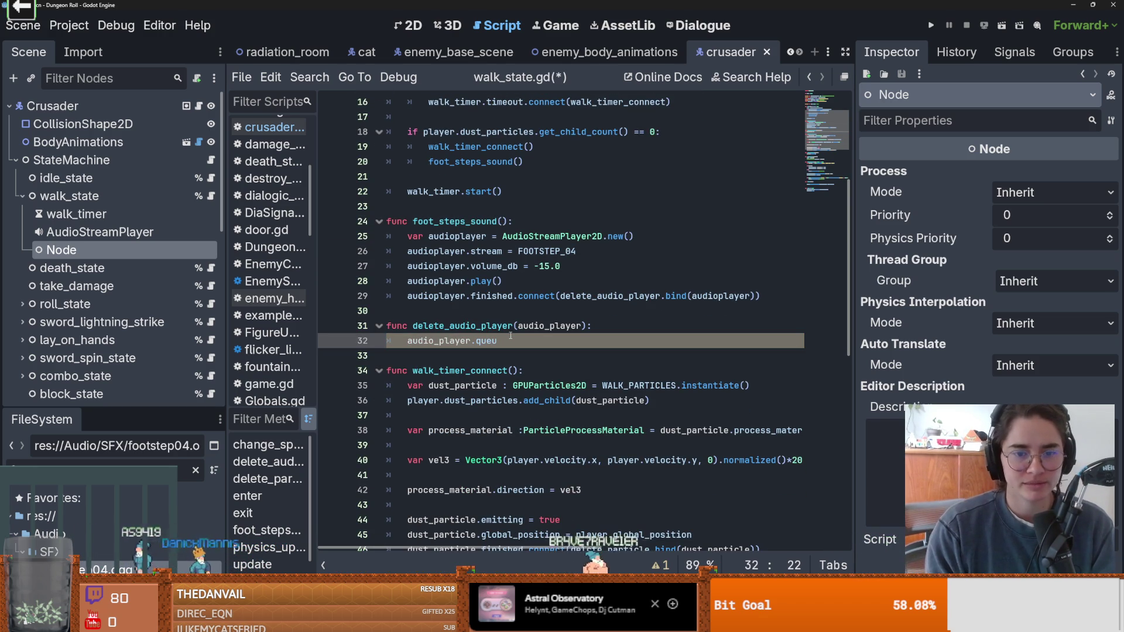
text(e_)
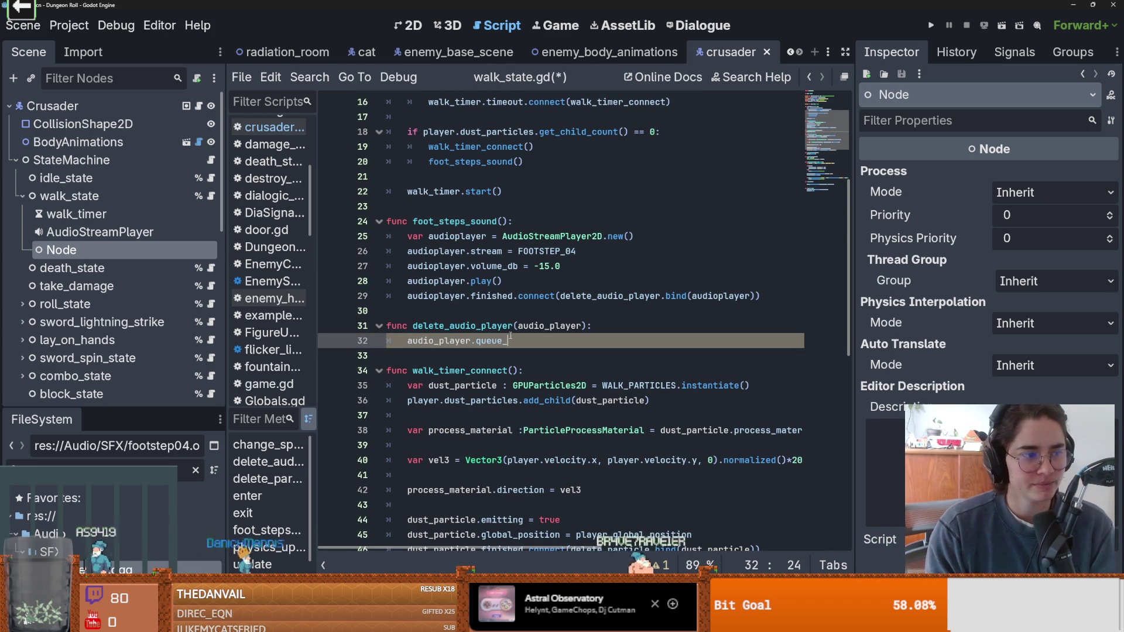
text(free()
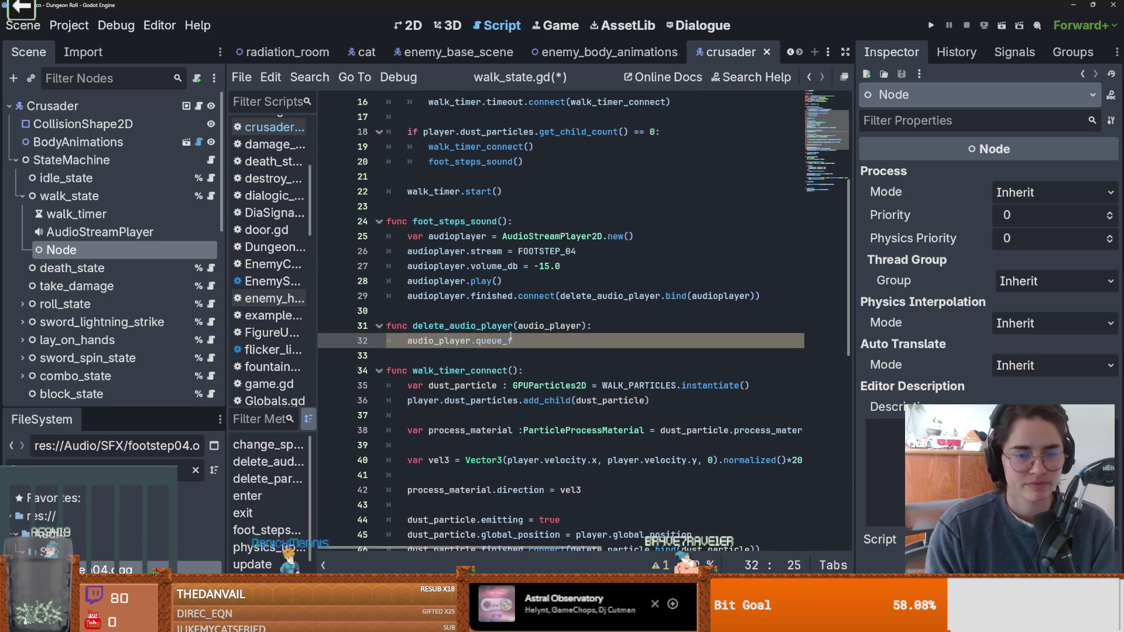
key(ctrl+s)
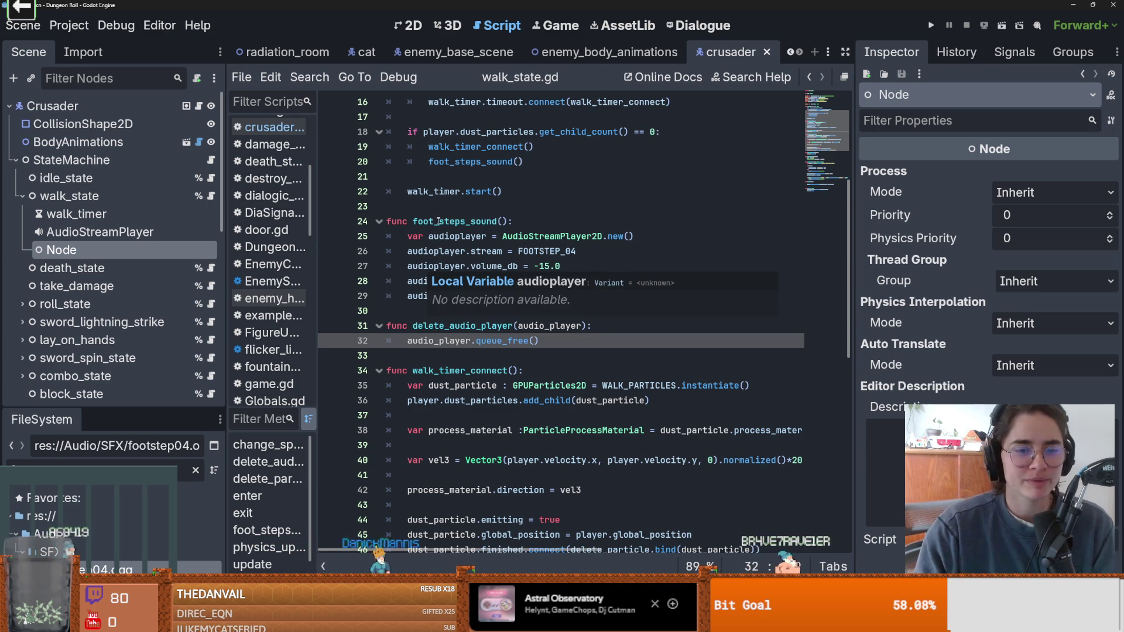
click(514, 326)
click(530, 312)
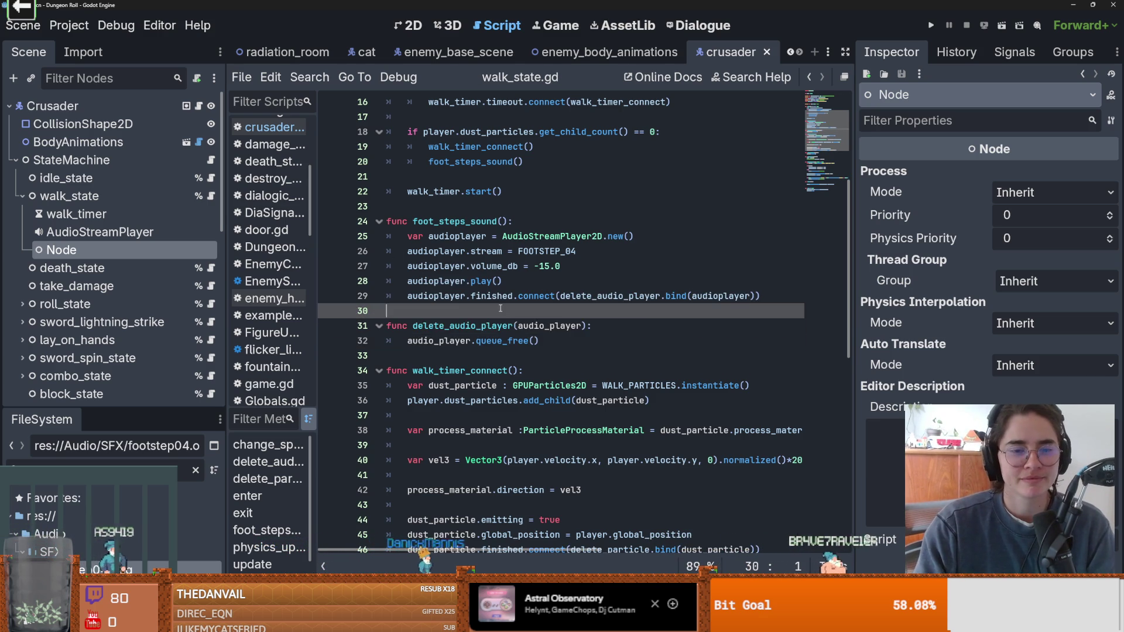
key(ctrl+s)
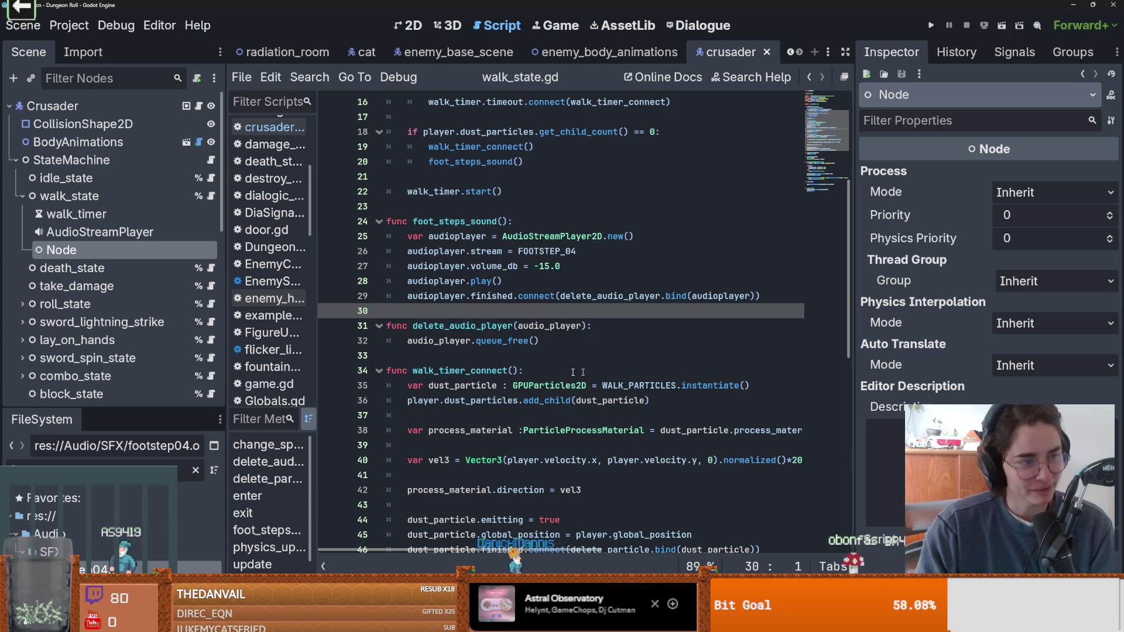
key(ctrl+s)
- Review the audioplayer uses and the volume and play lines in foot_steps_sound
click(436, 253)
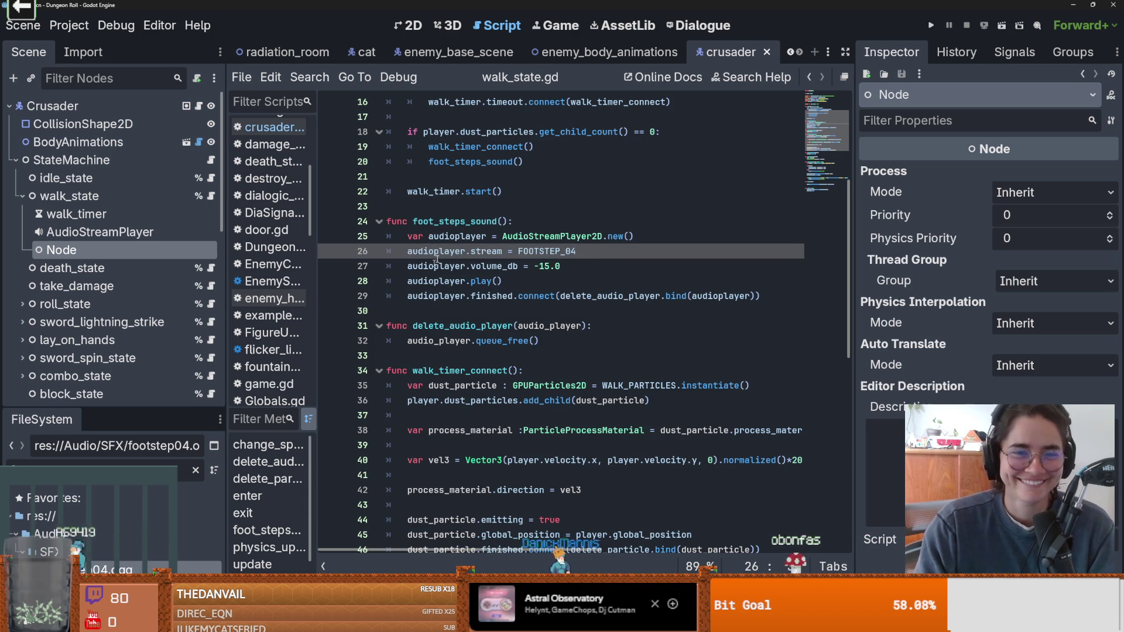
double_click(448, 234)
click(498, 221)
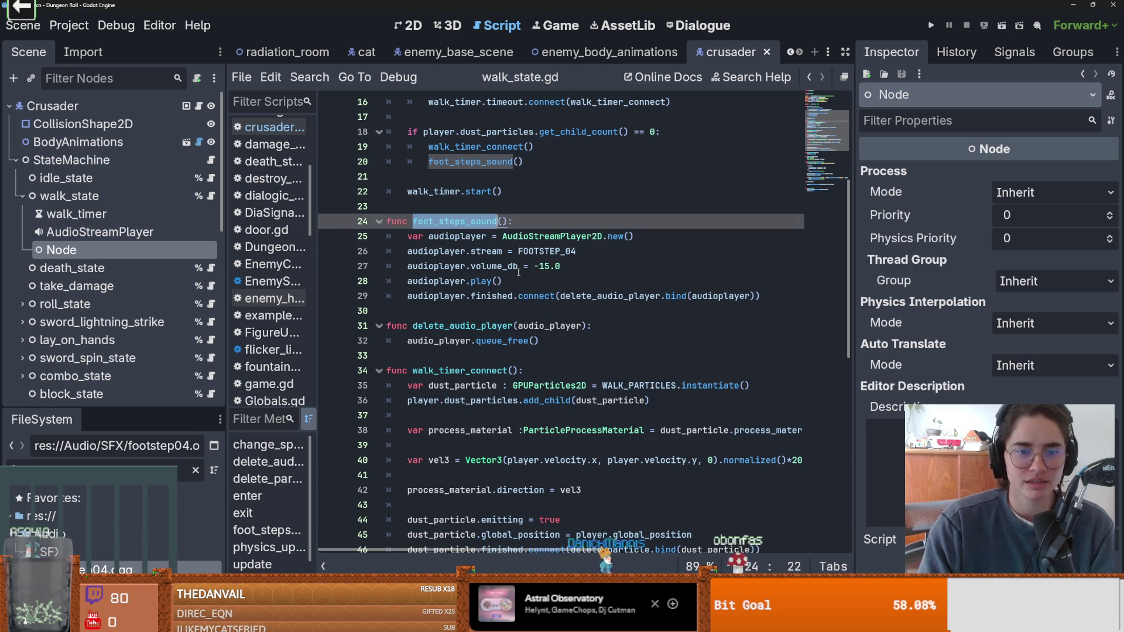
drag(502, 281, 372, 270)
click(491, 281)
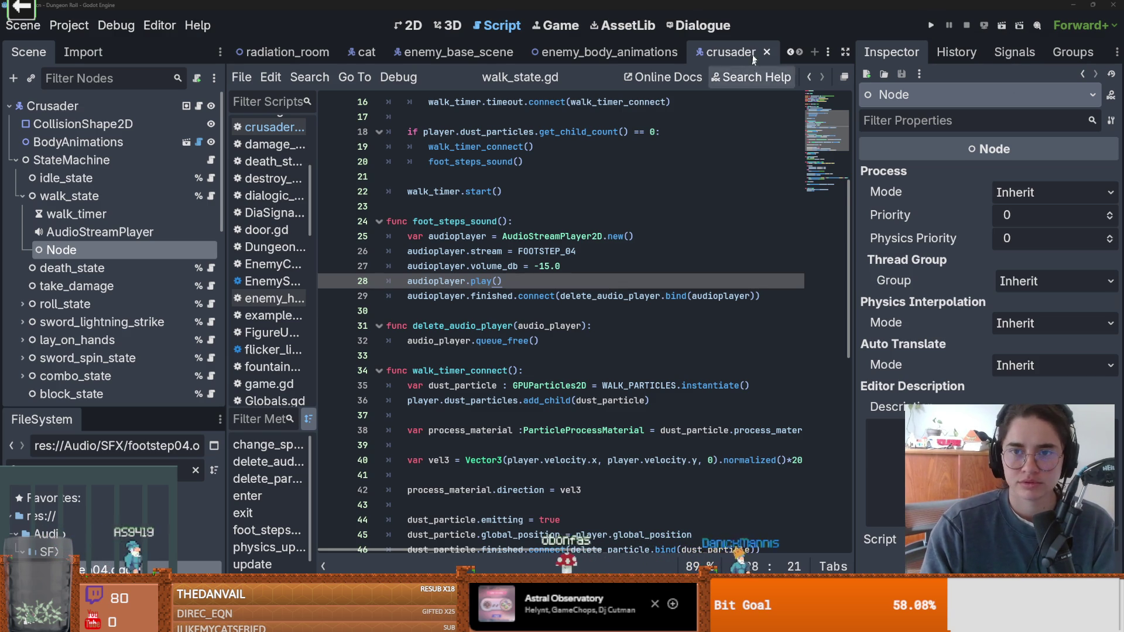
- Run Dungeon Roll, walk the knight around to hear footsteps, then bring up the game picker
click(929, 26)
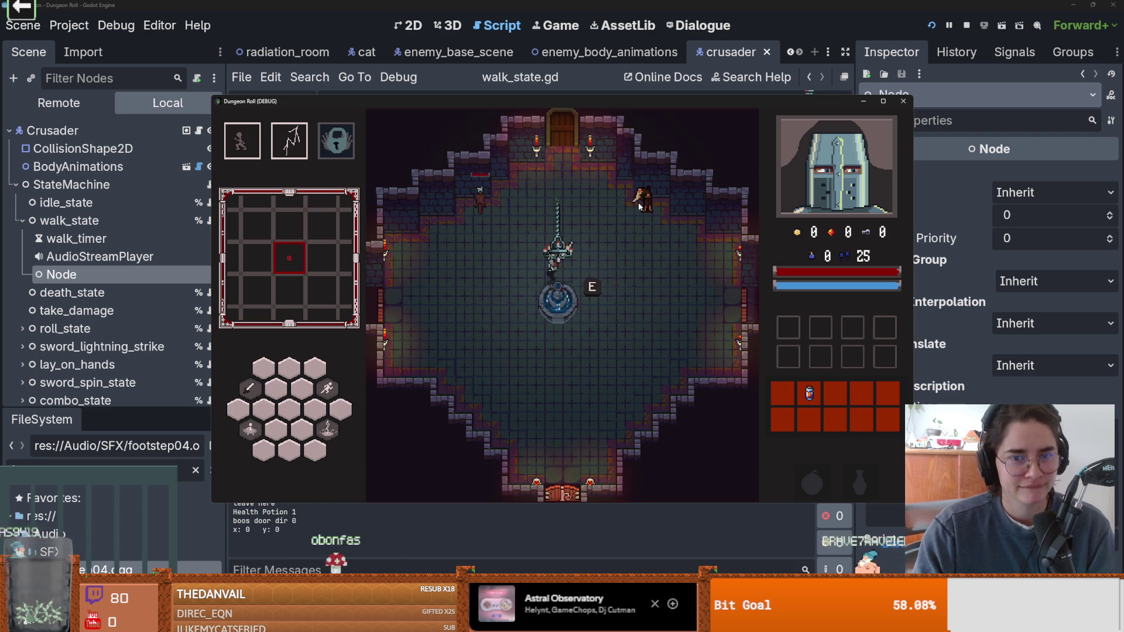
key(a)
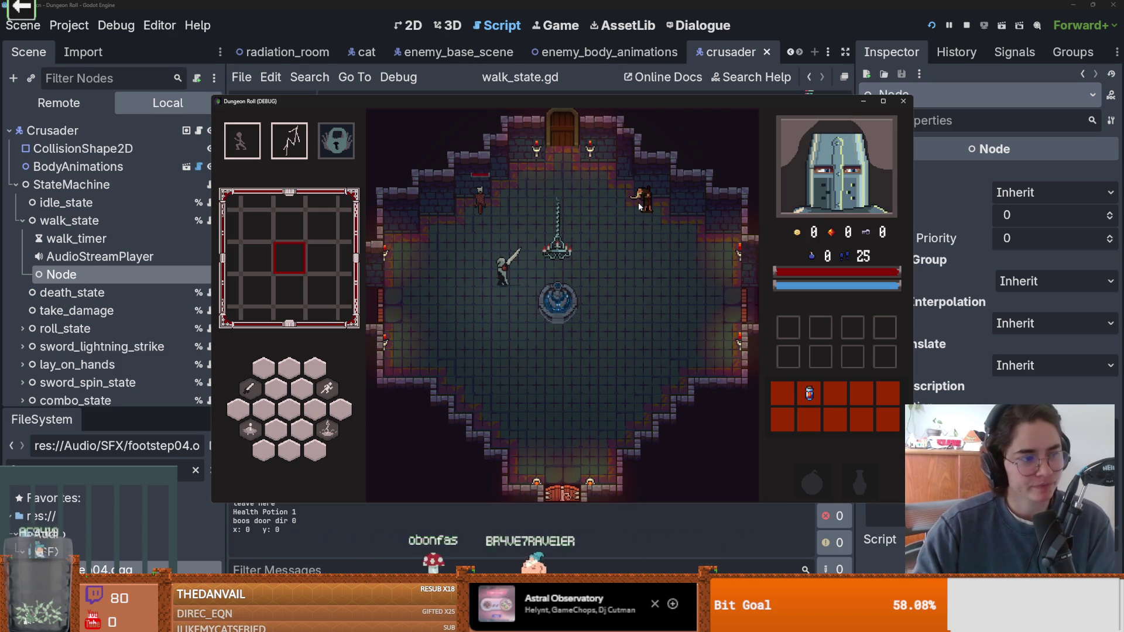
click(486, 325)
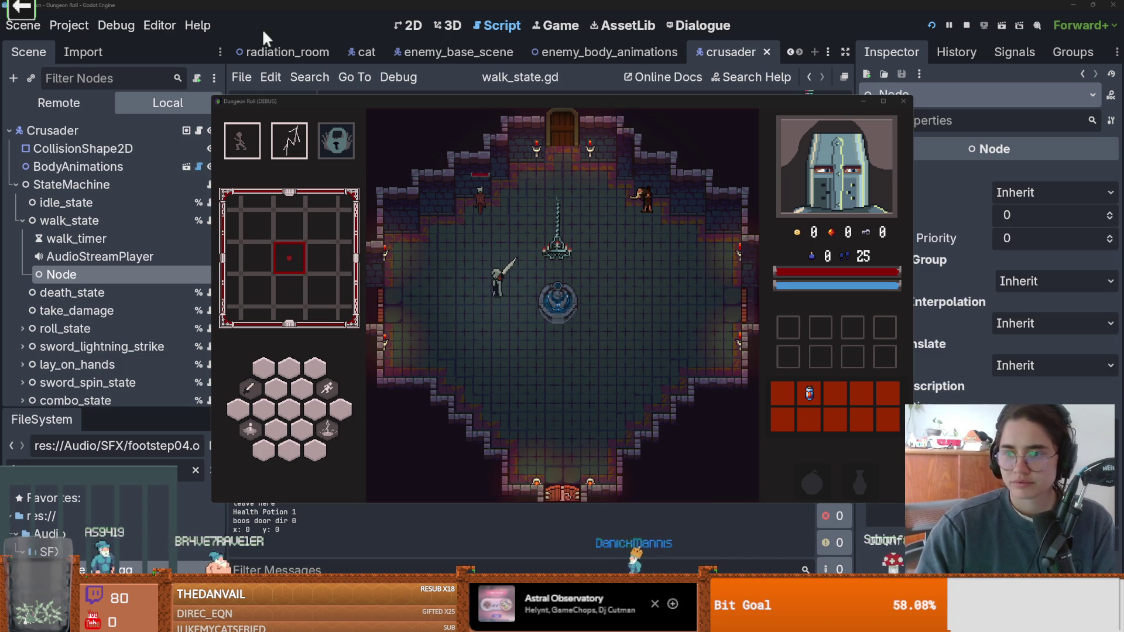
click(29, 13)
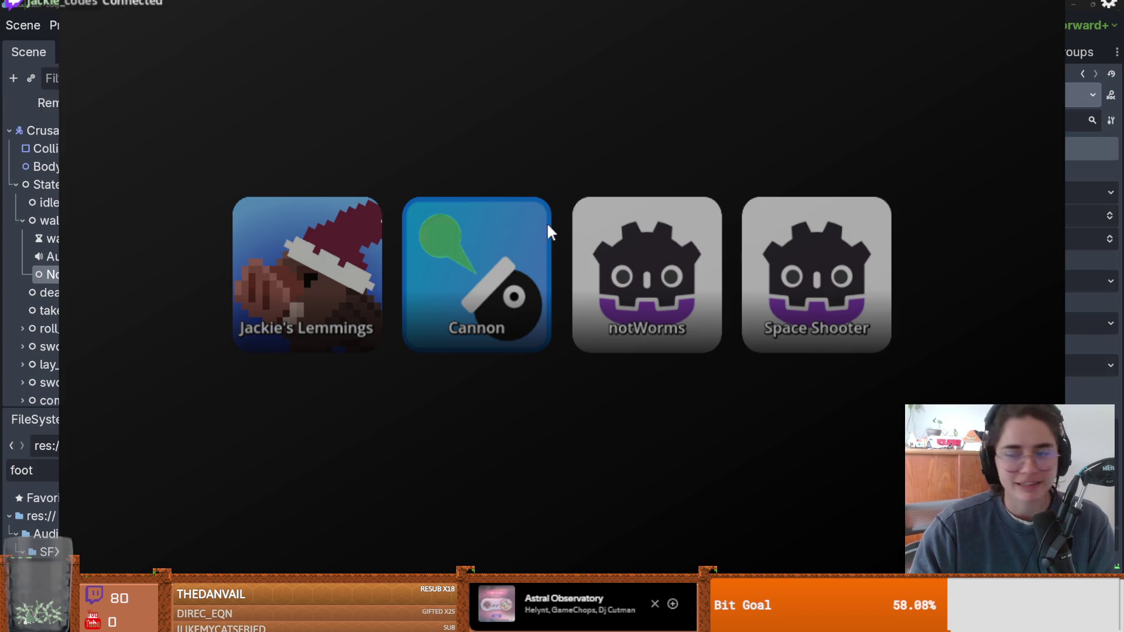
- Start the Cannon game from its tile in the stream game picker
click(462, 279)
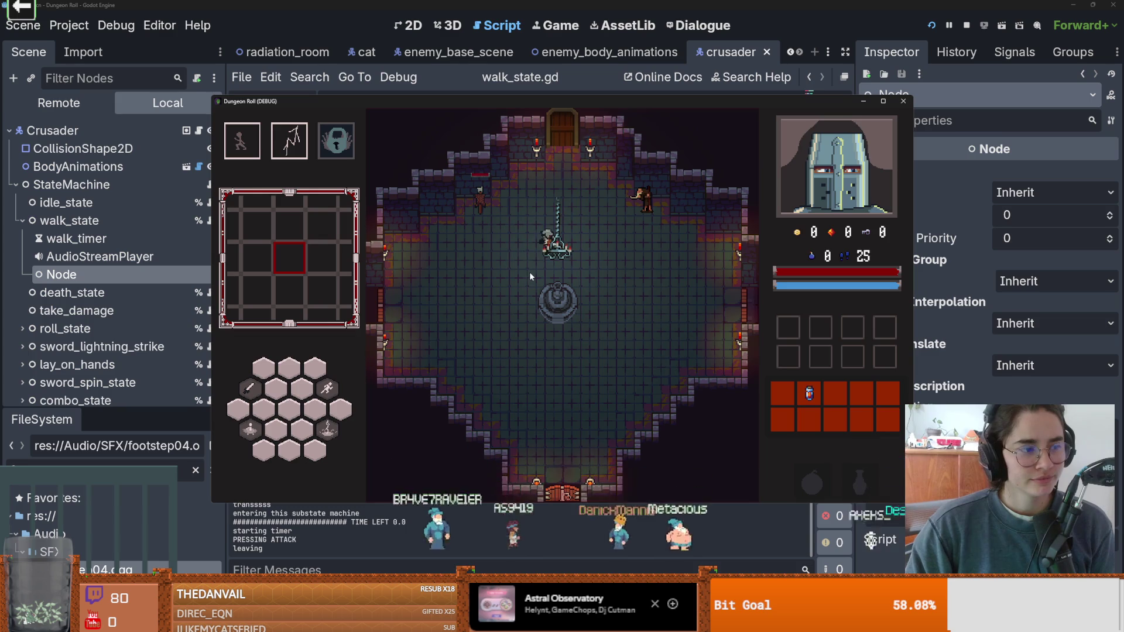
- Attack and walk the crusader with A, D and W through the top door, then close the game
click(530, 272)
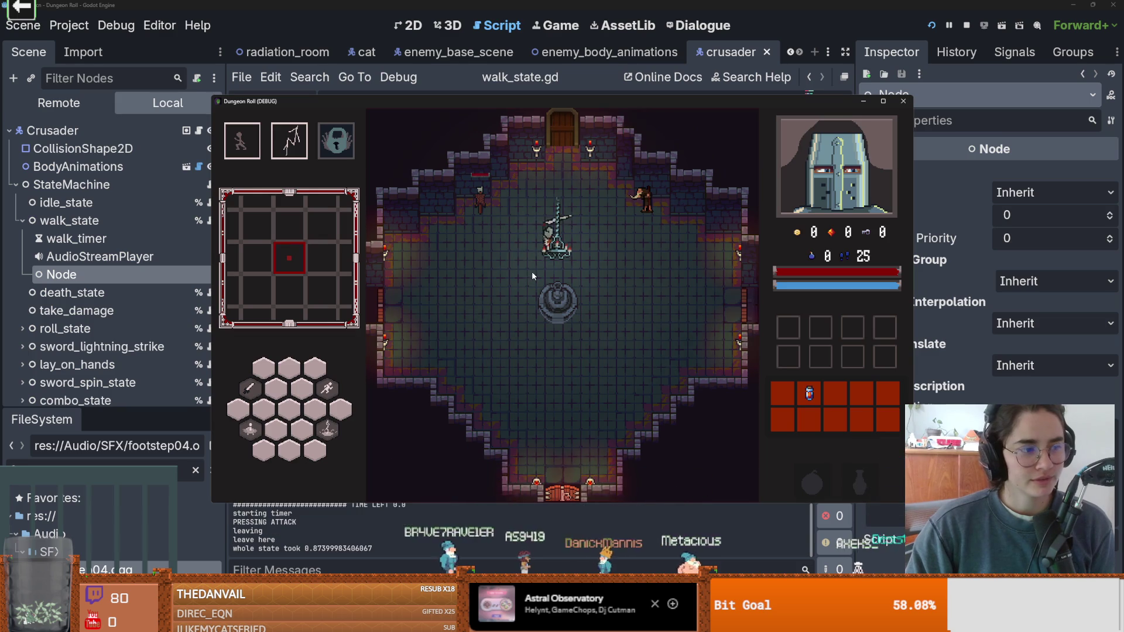
click(584, 273)
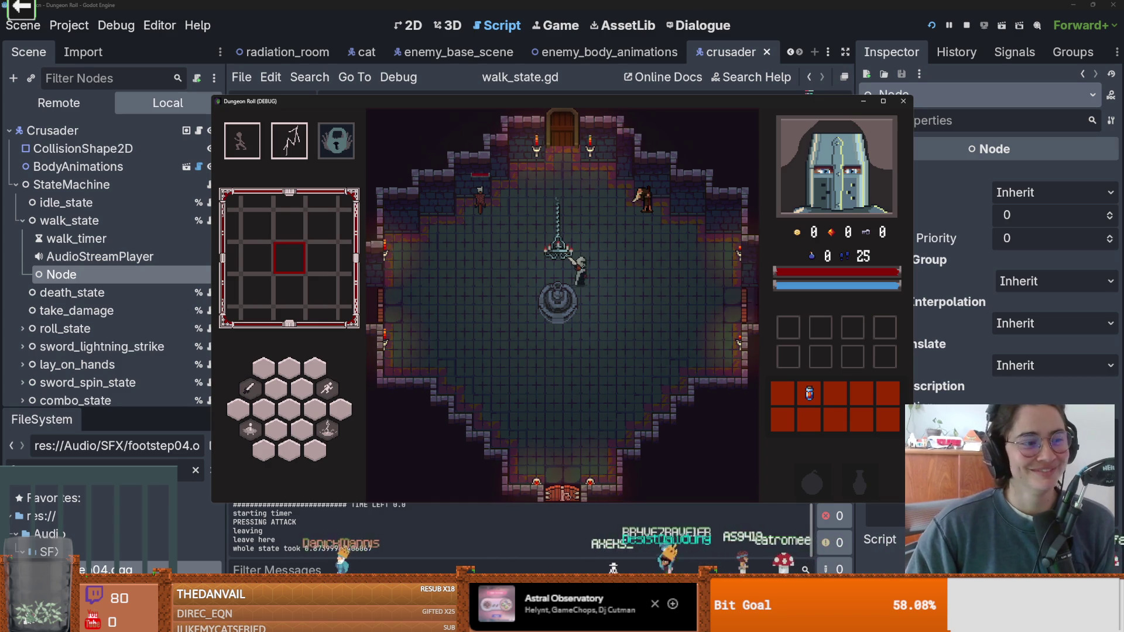
key(a)
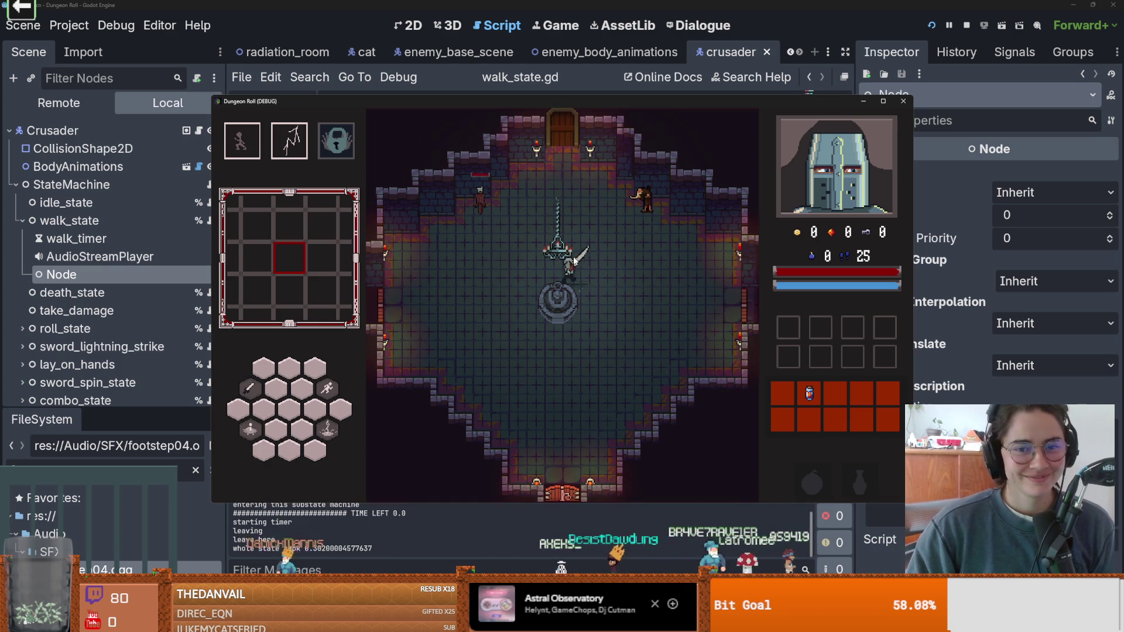
key(d)
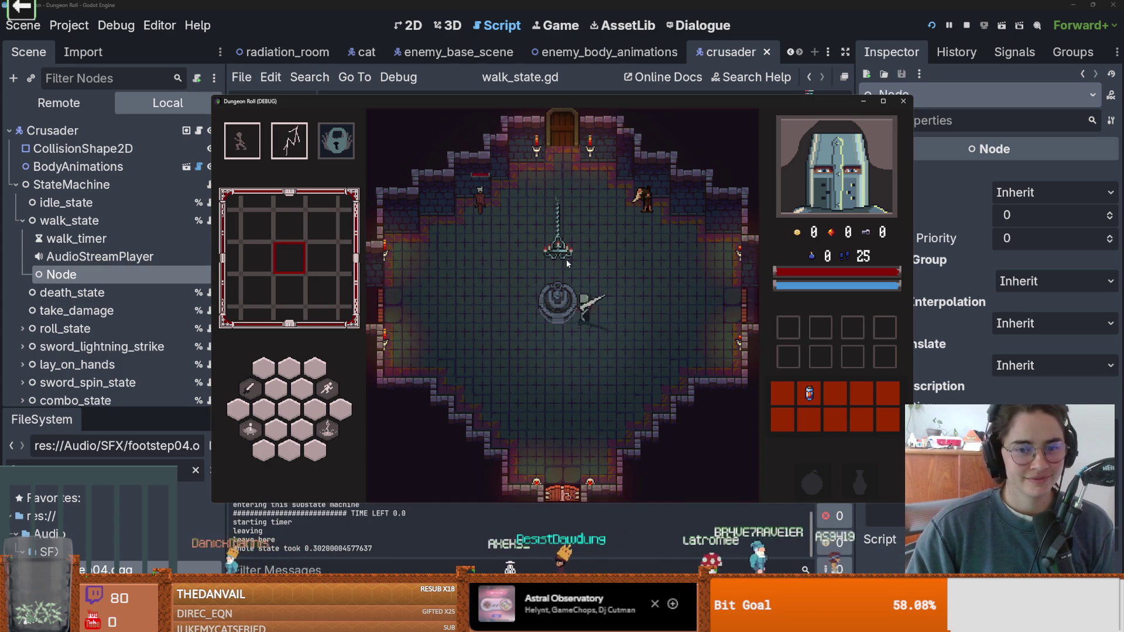
key(w)
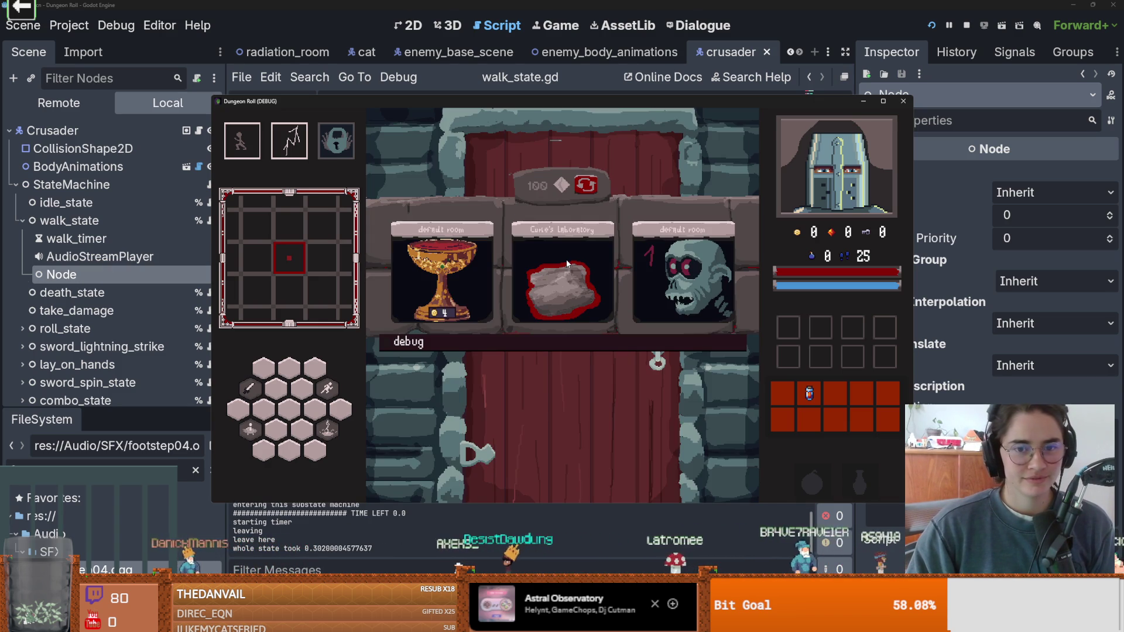
click(903, 101)
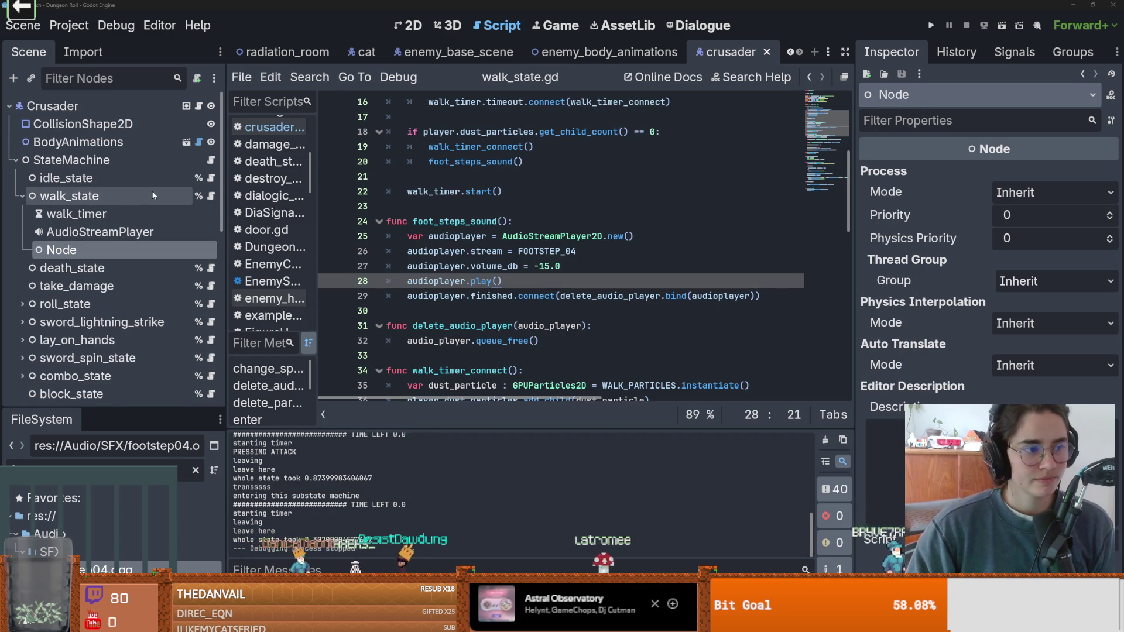
- Delete the leftover AudioStreamPlayer node under walk_state and save the crusader scene
click(135, 232)
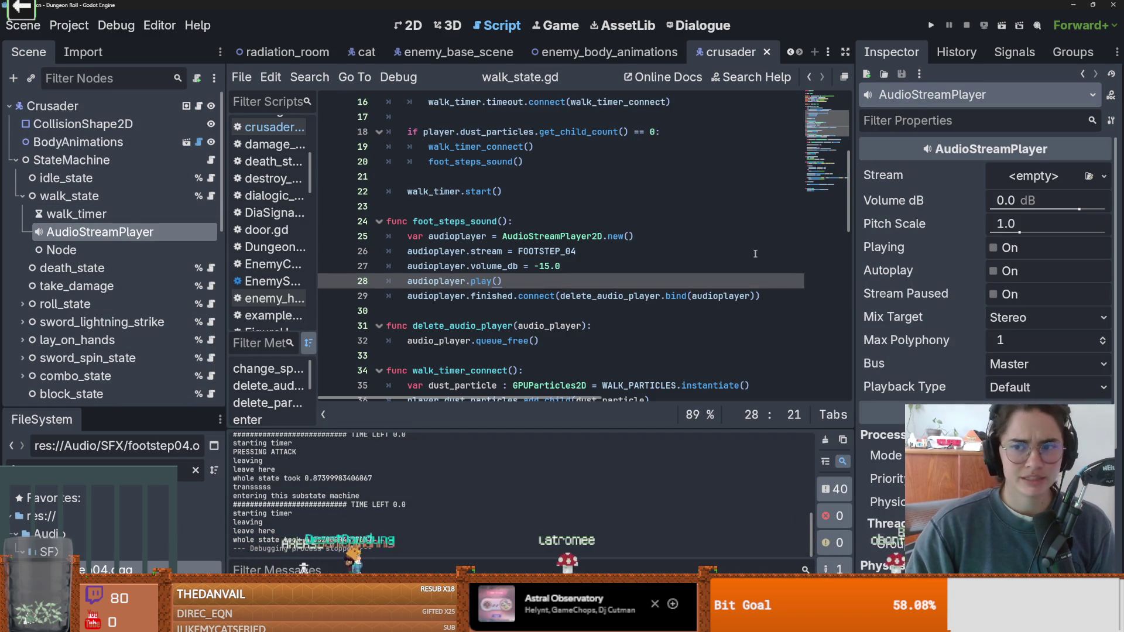
right_click(211, 233)
click(245, 563)
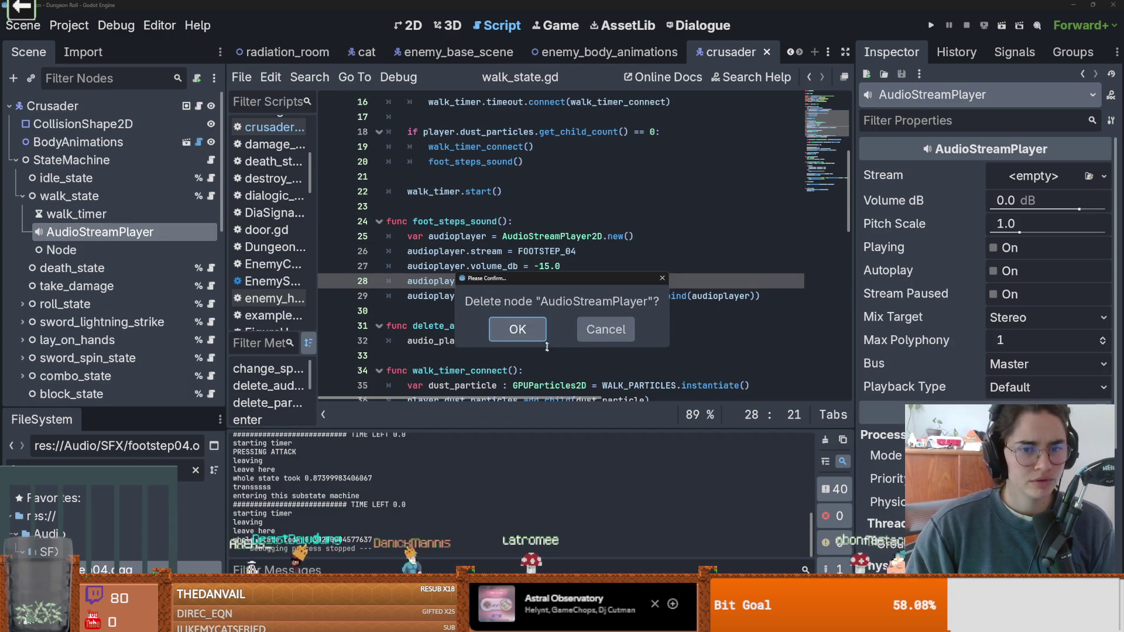
click(515, 328)
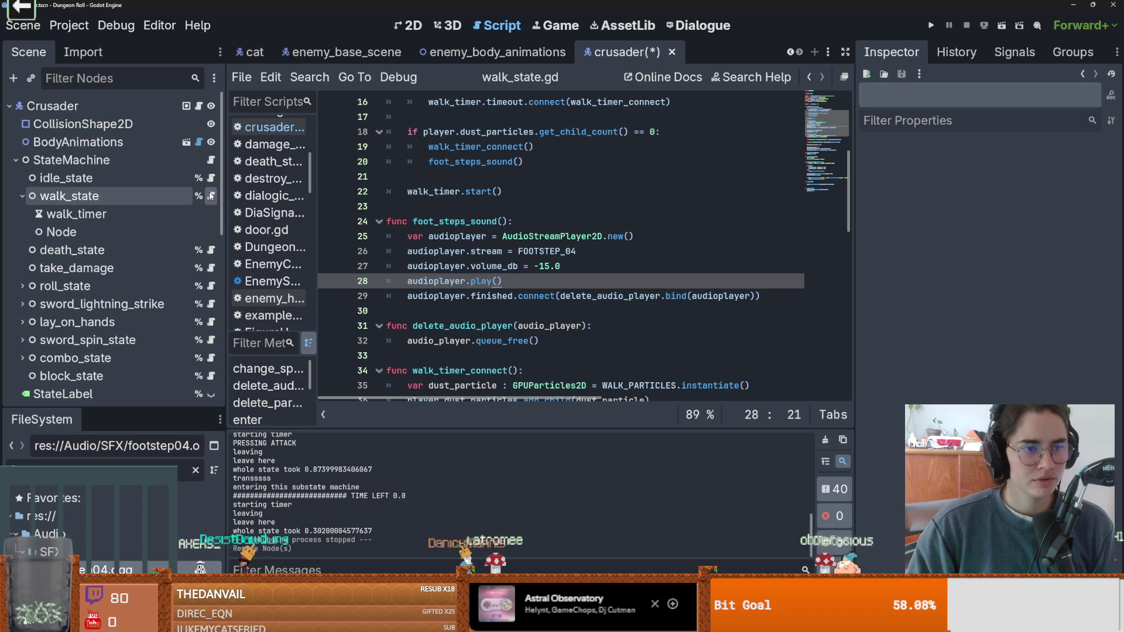
key(ctrl+s)
- Review the connect line, stream assignment and volume_db line in walk_state.gd
scroll(450, 263, up, 5)
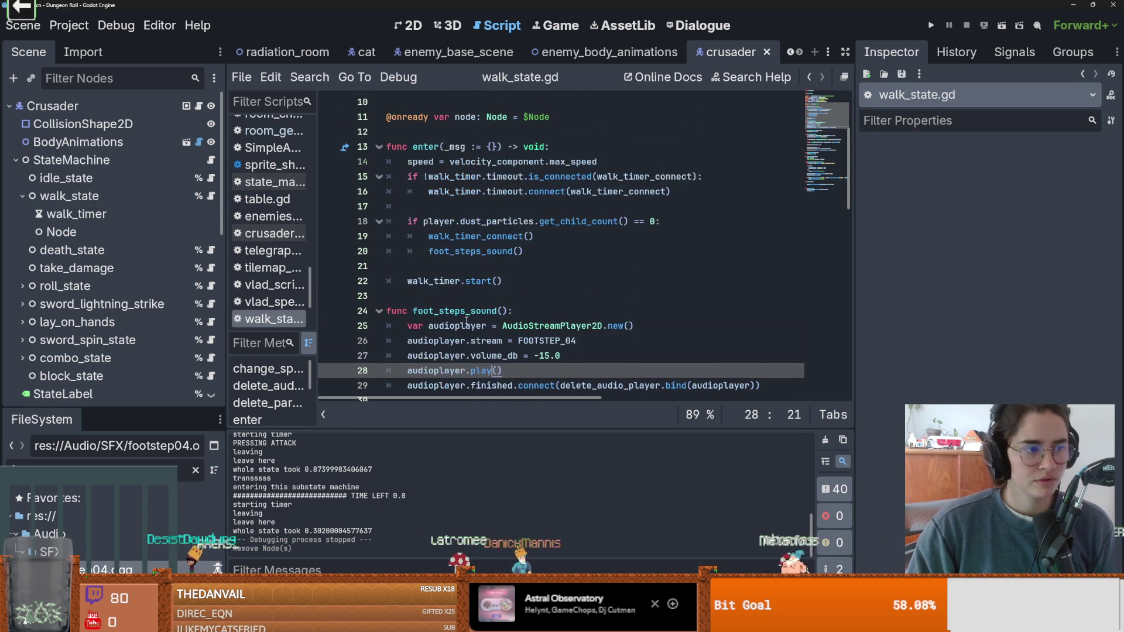
scroll(466, 321, down, 6)
scroll(467, 319, down, 2)
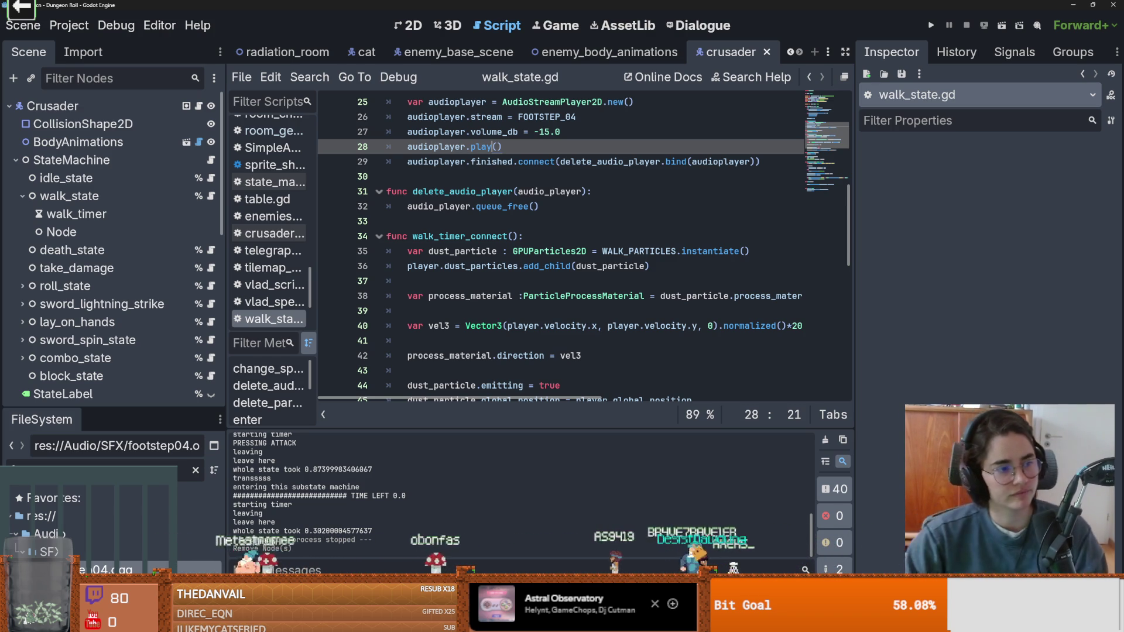
click(515, 162)
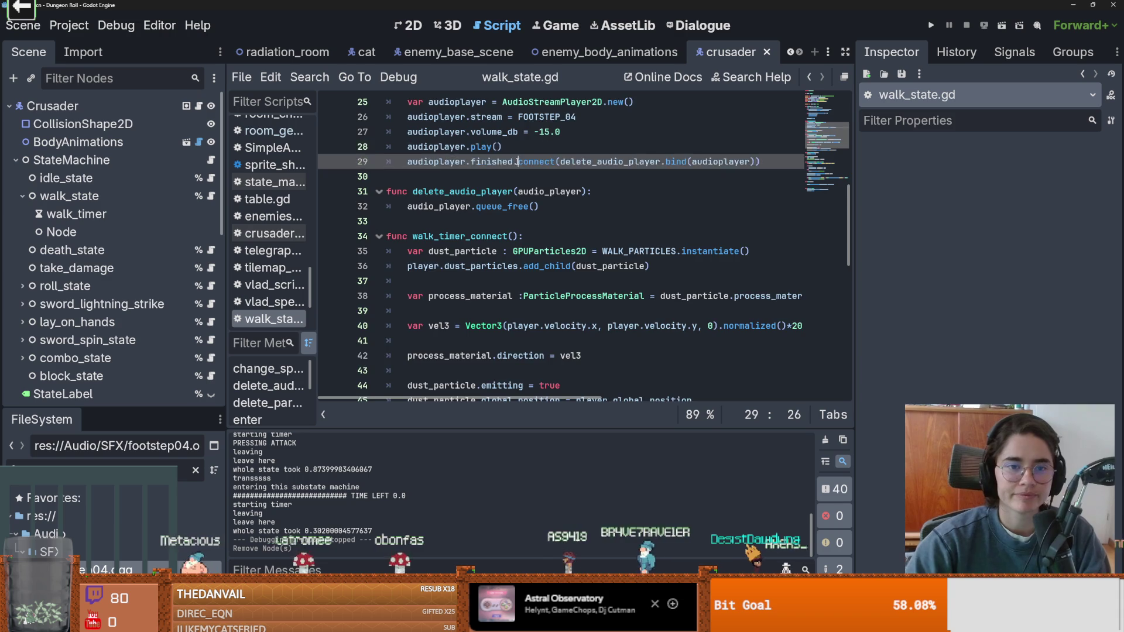
scroll(507, 193, up, 2)
double_click(486, 206)
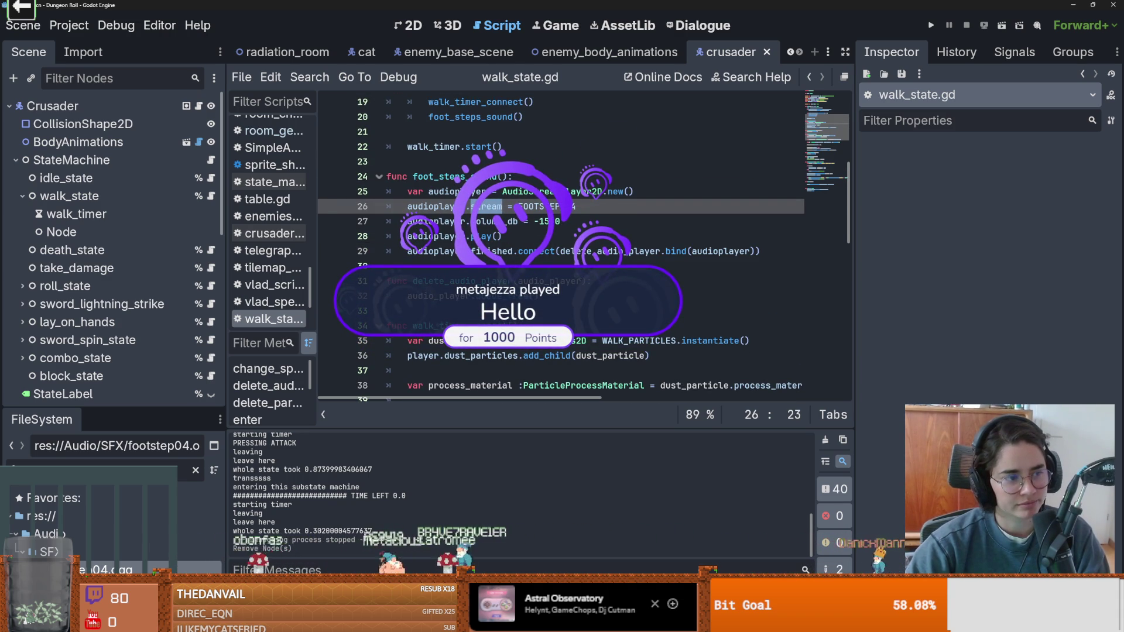
scroll(562, 246, up, 2)
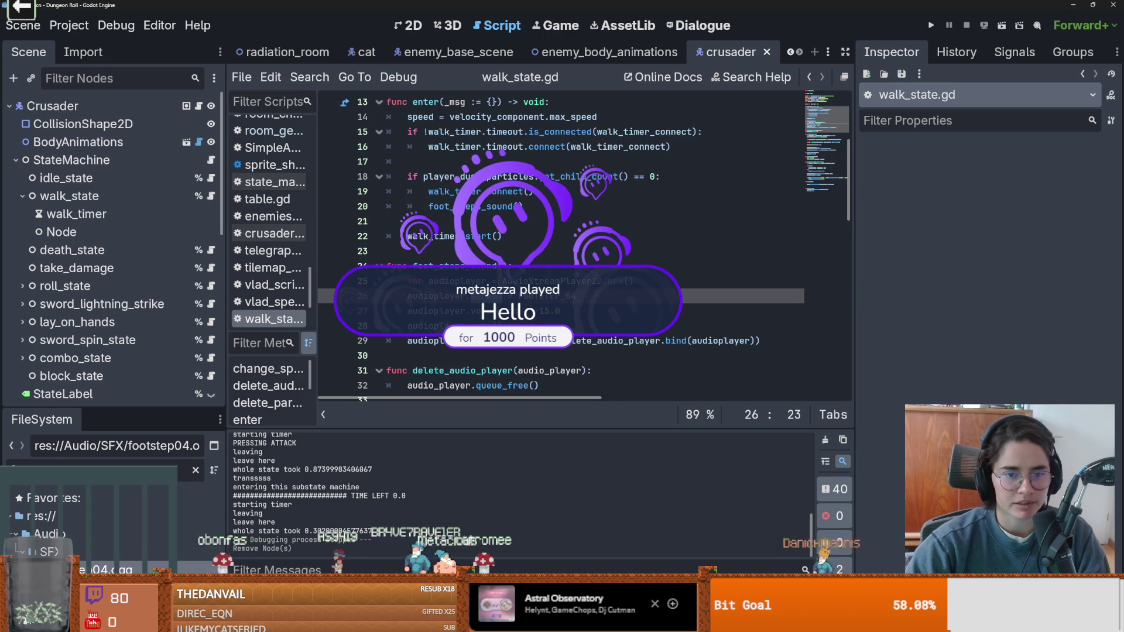
click(529, 311)
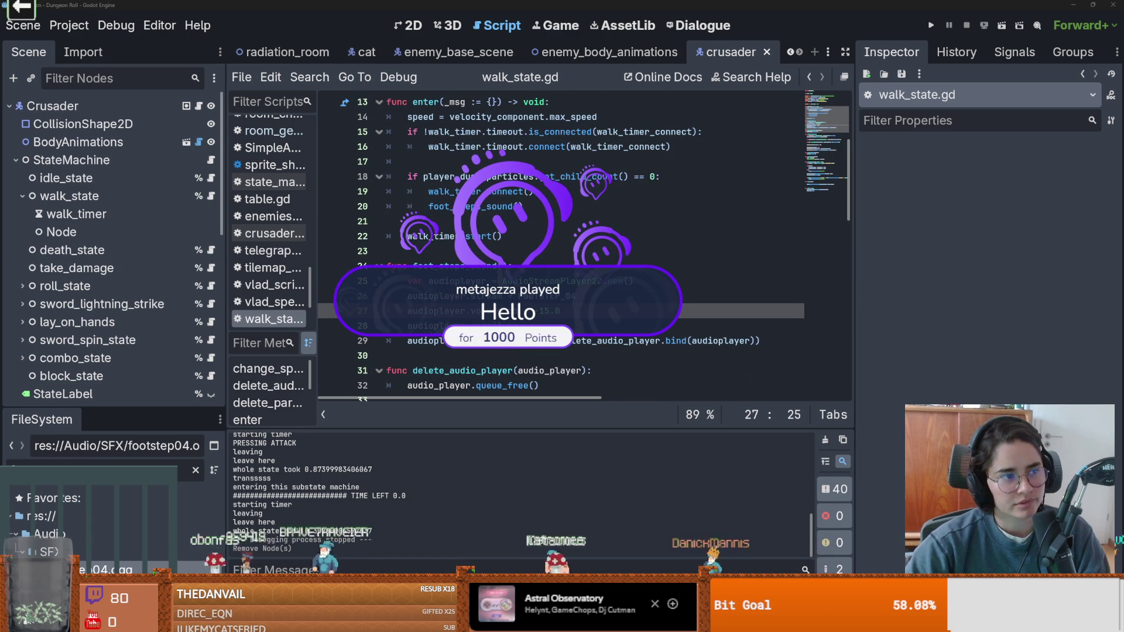
- Remove the blank line before walk_timer.start() and save the script
click(527, 266)
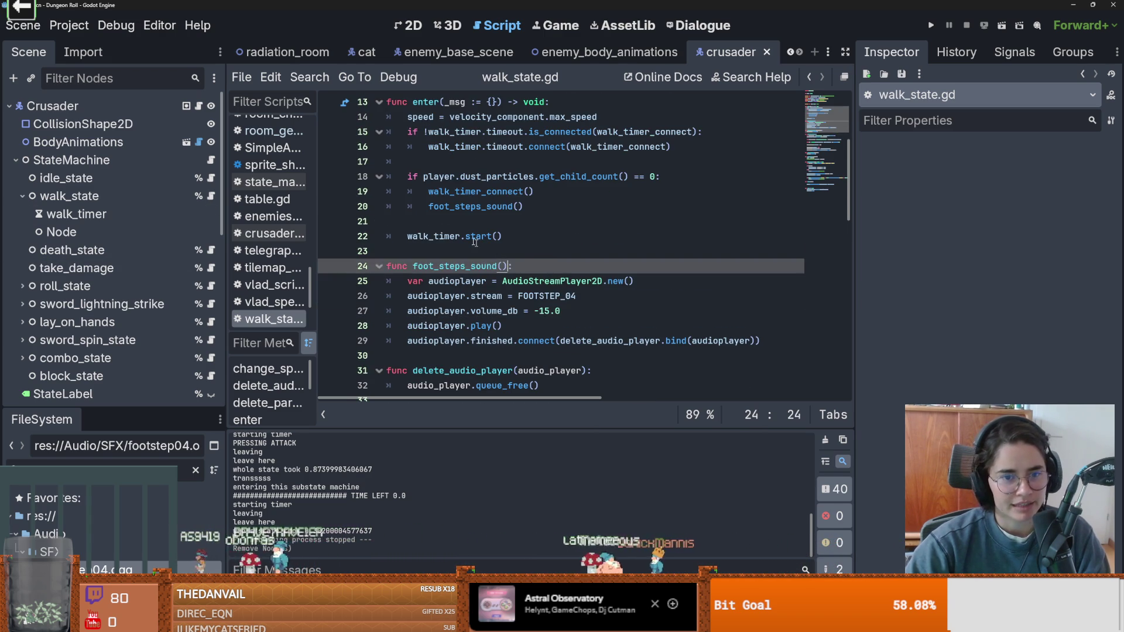
click(515, 221)
key(BackSpace)
scroll(517, 241, up, 2)
key(ctrl+s)
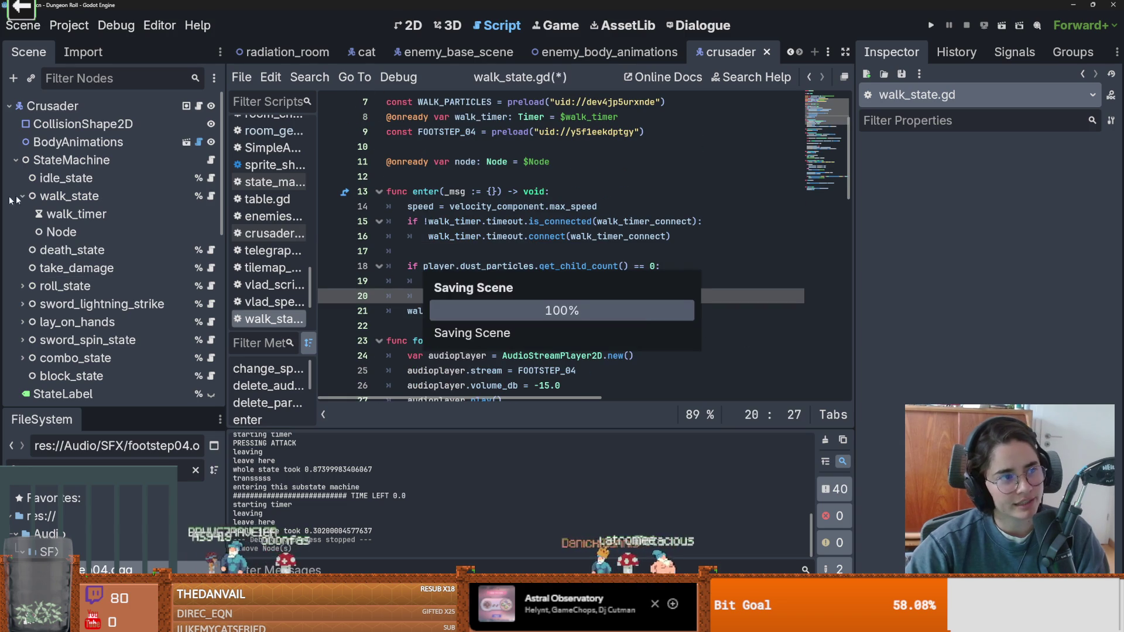
- Remove the blank line after the connect call inside enter() and save
click(438, 256)
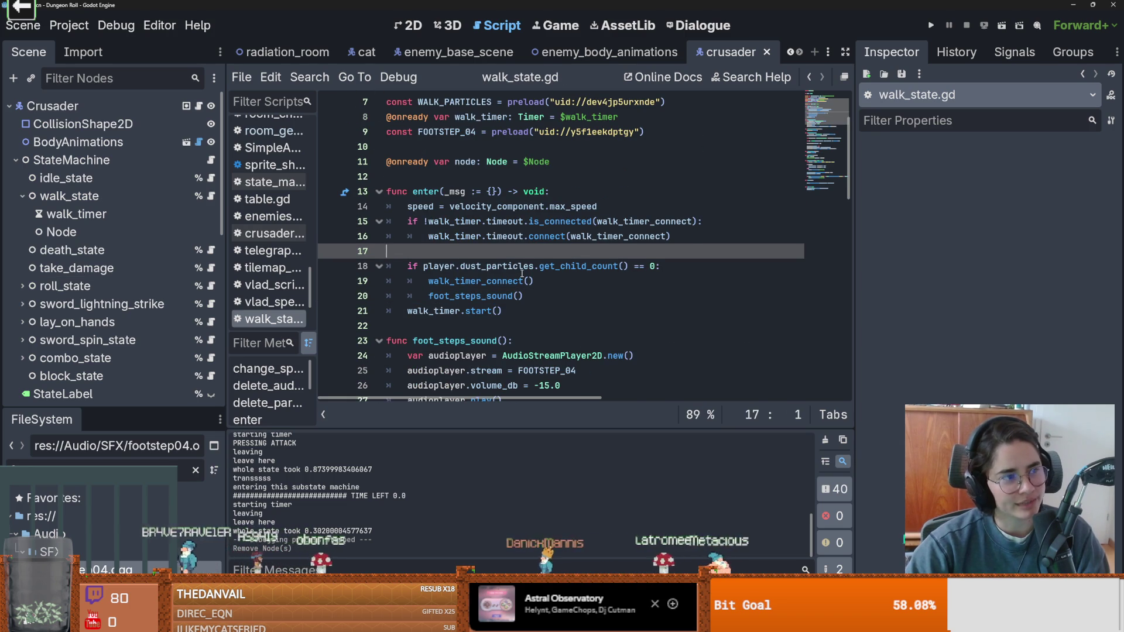
key(BackSpace)
key(BackSpace)
key(ctrl+s)
- Remove the blank line after the FOOTSTEP_04 constant and save walk_state.gd
scroll(556, 316, down, 1)
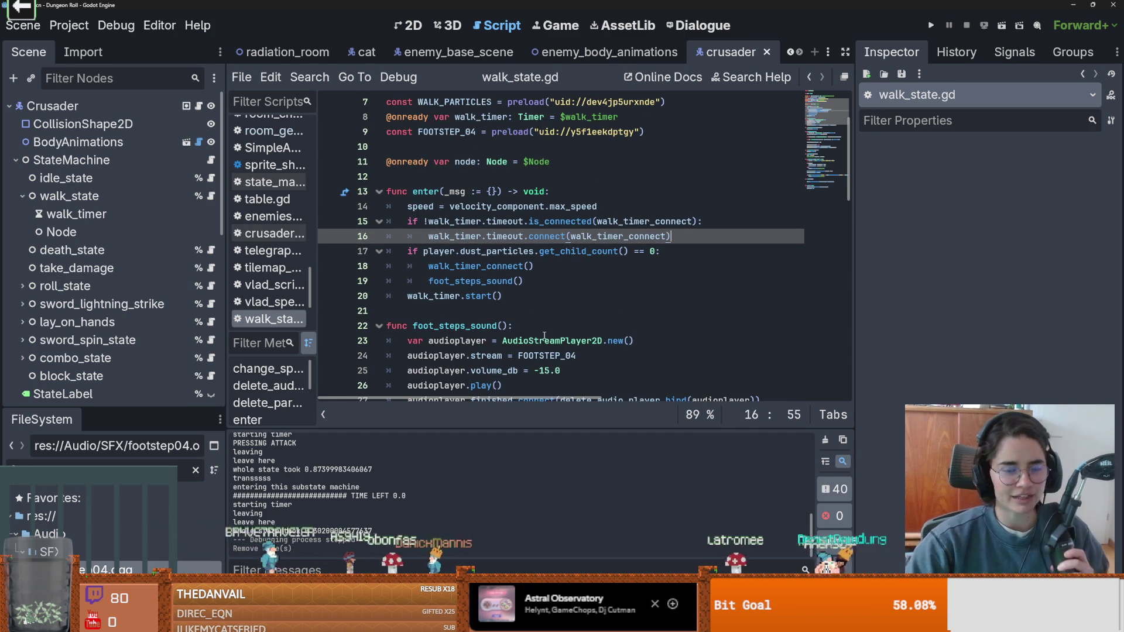
mouse_move(544, 339)
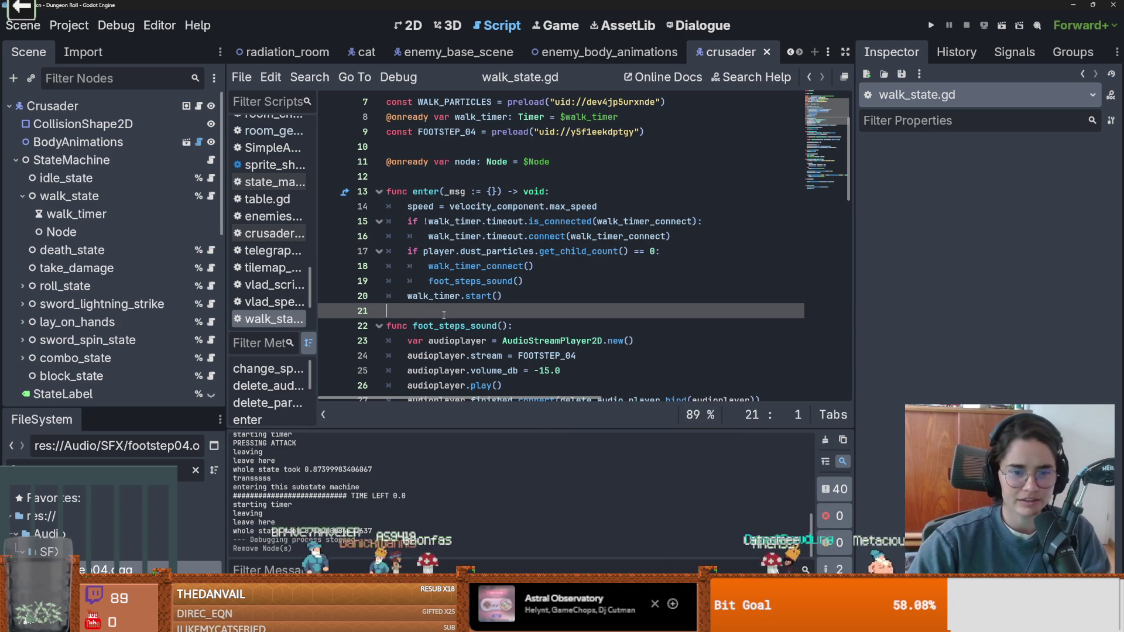
click(531, 310)
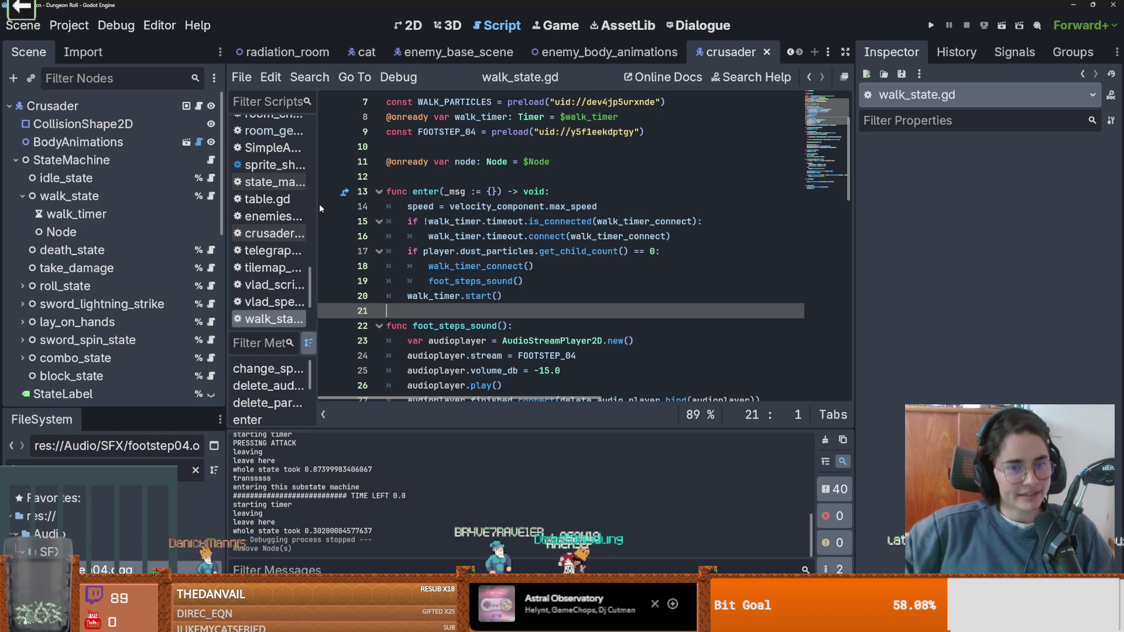
click(404, 179)
key(Up)
key(Up)
key(BackSpace)
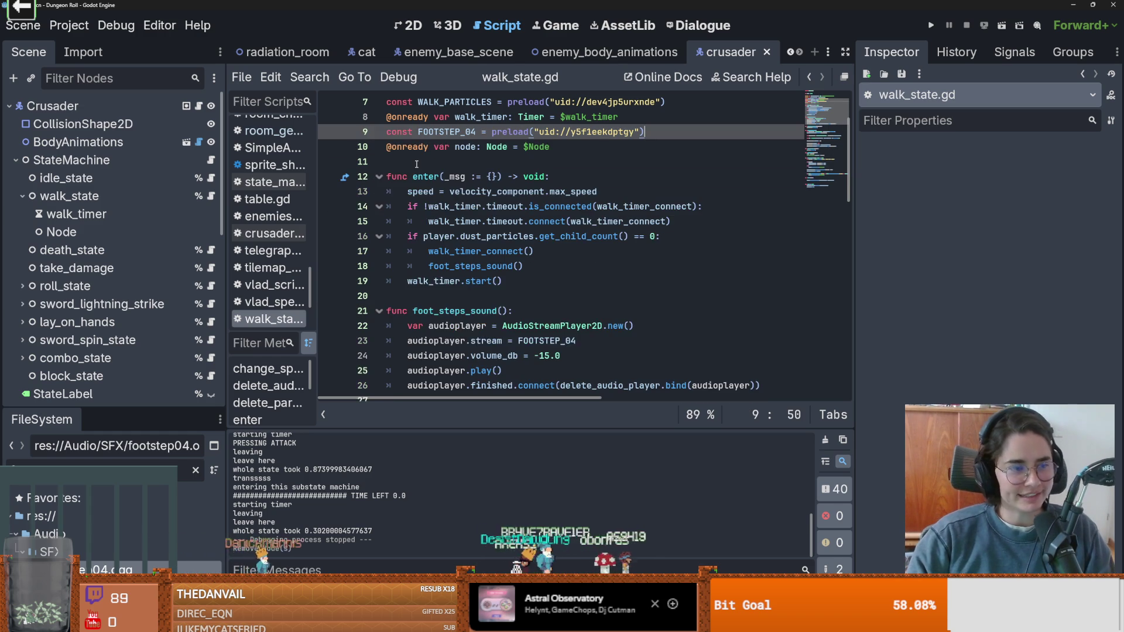
key(ctrl+s)
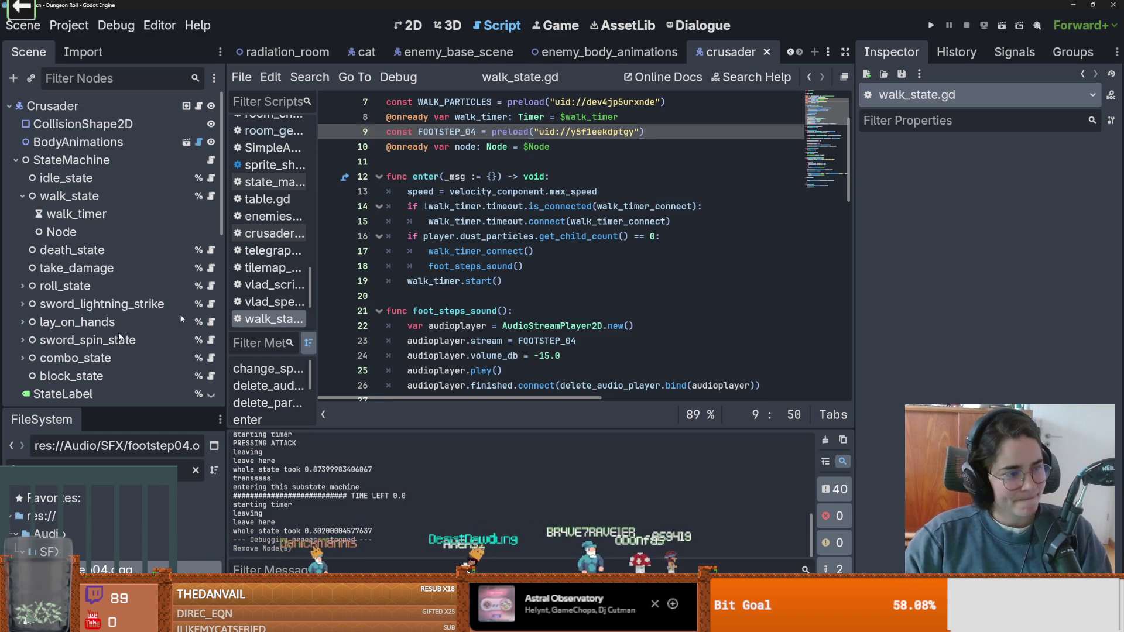
click(555, 220)
scroll(483, 285, down, 1)
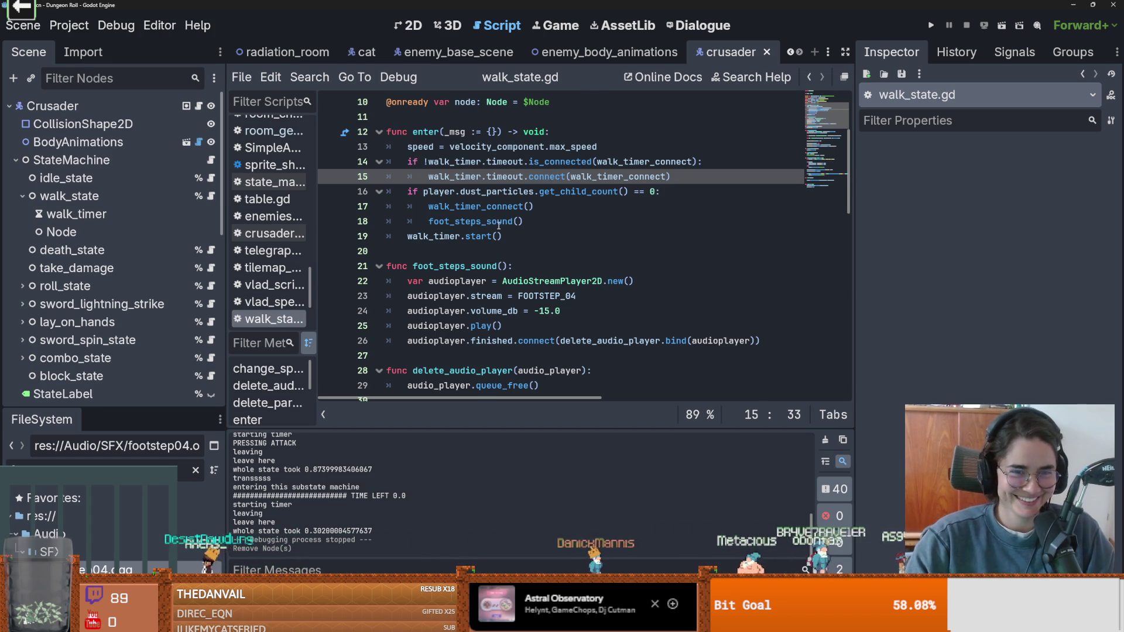
scroll(562, 228, up, 1)
double_click(601, 221)
double_click(506, 255)
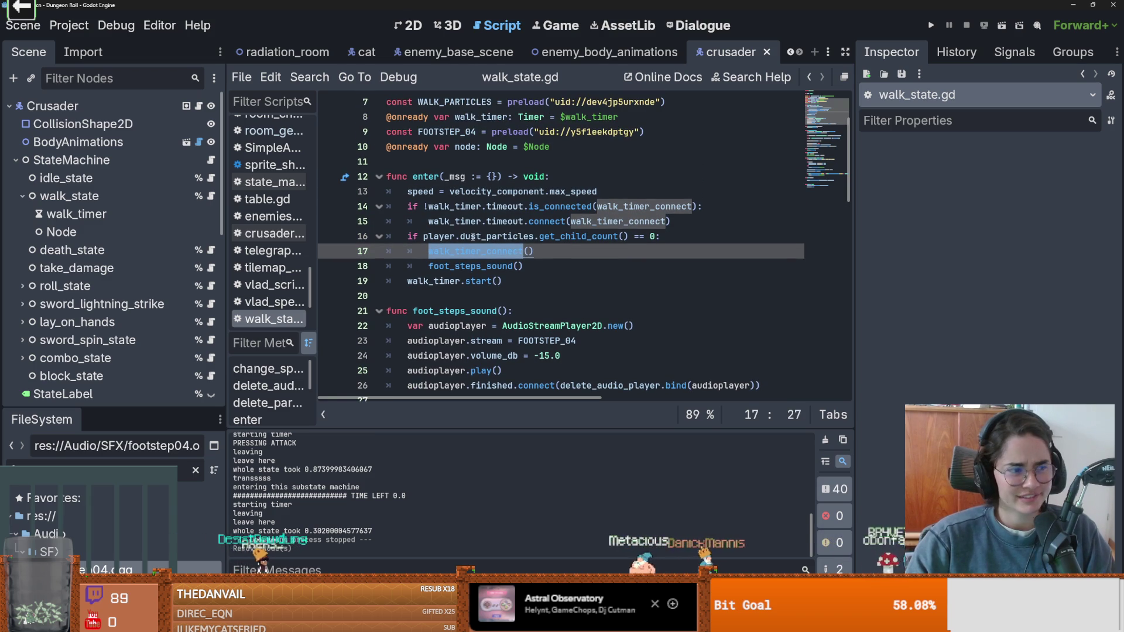
click(521, 251)
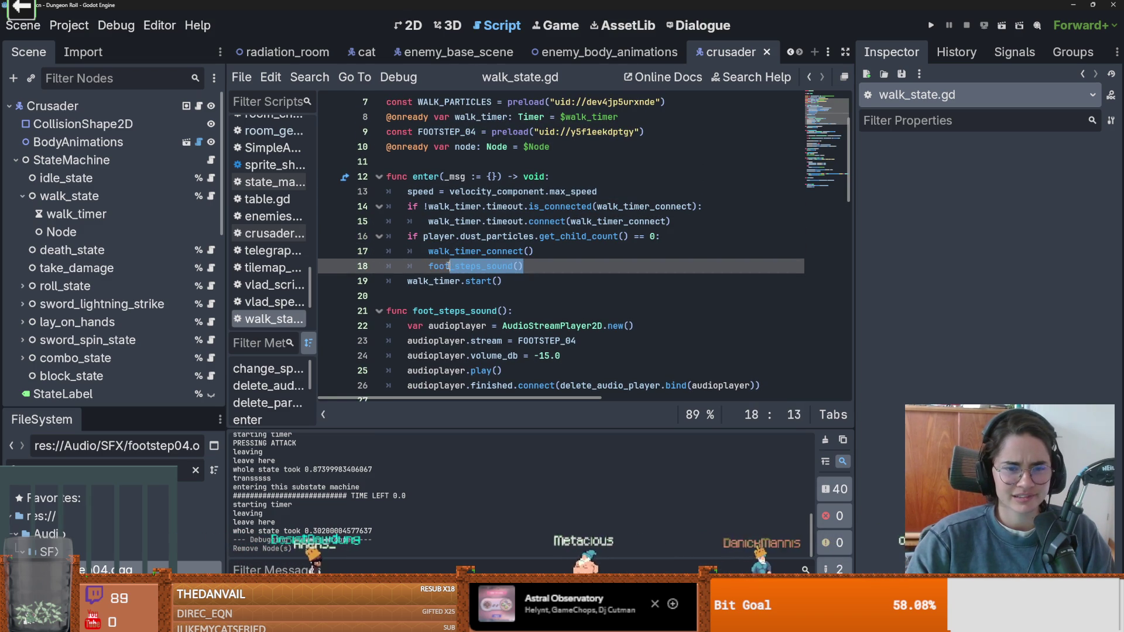
double_click(502, 251)
scroll(500, 266, down, 1)
scroll(500, 266, down, 4)
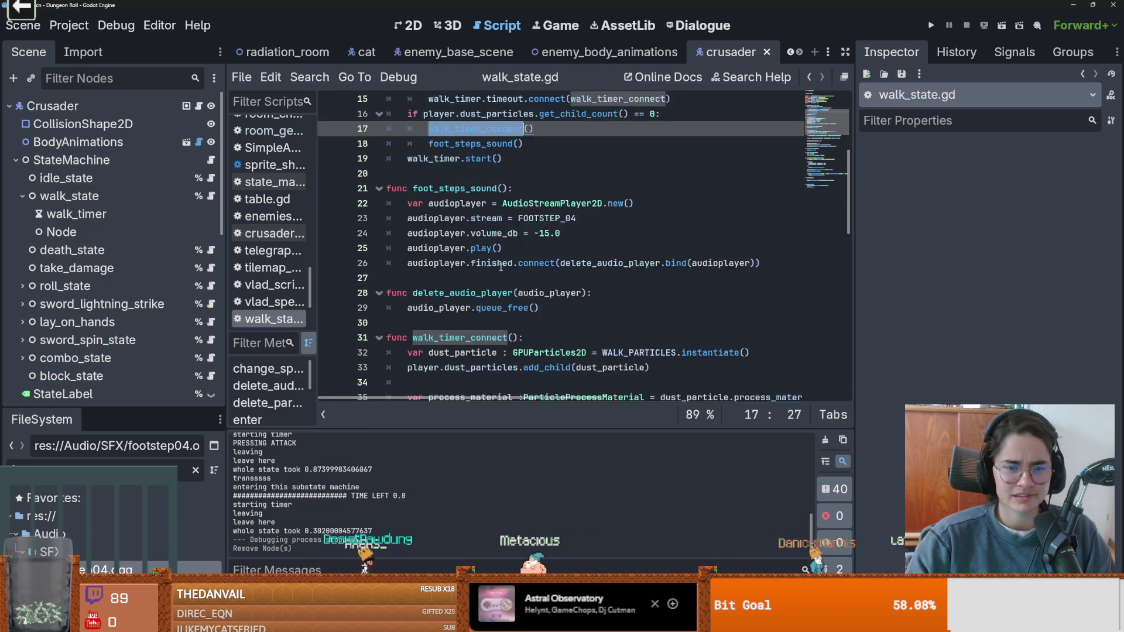
scroll(532, 291, up, 3)
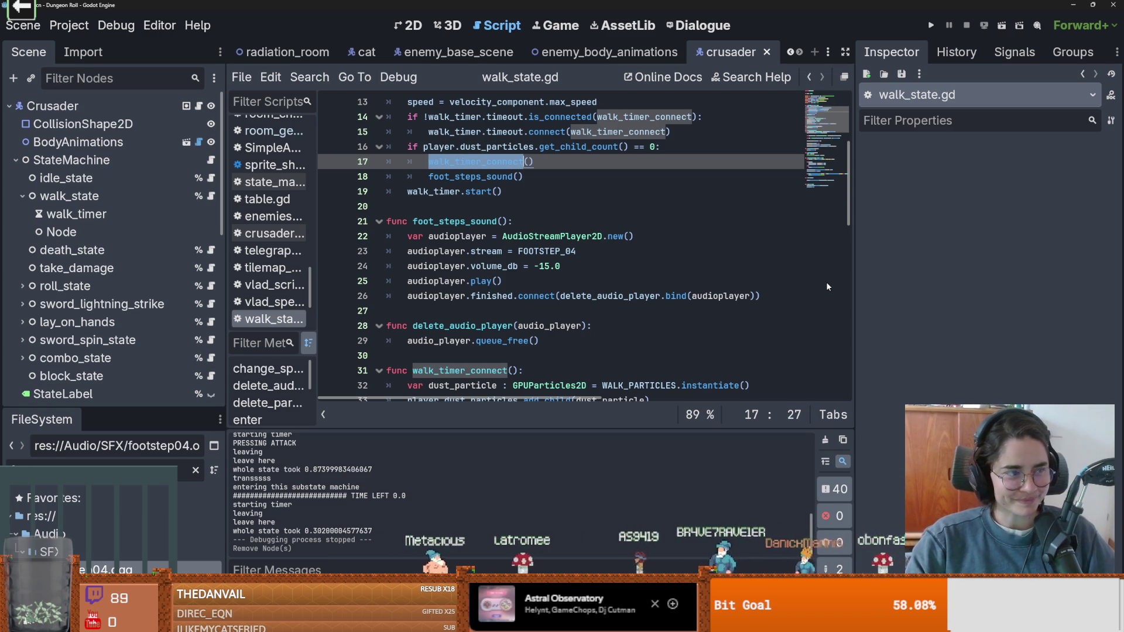
mouse_move(741, 294)
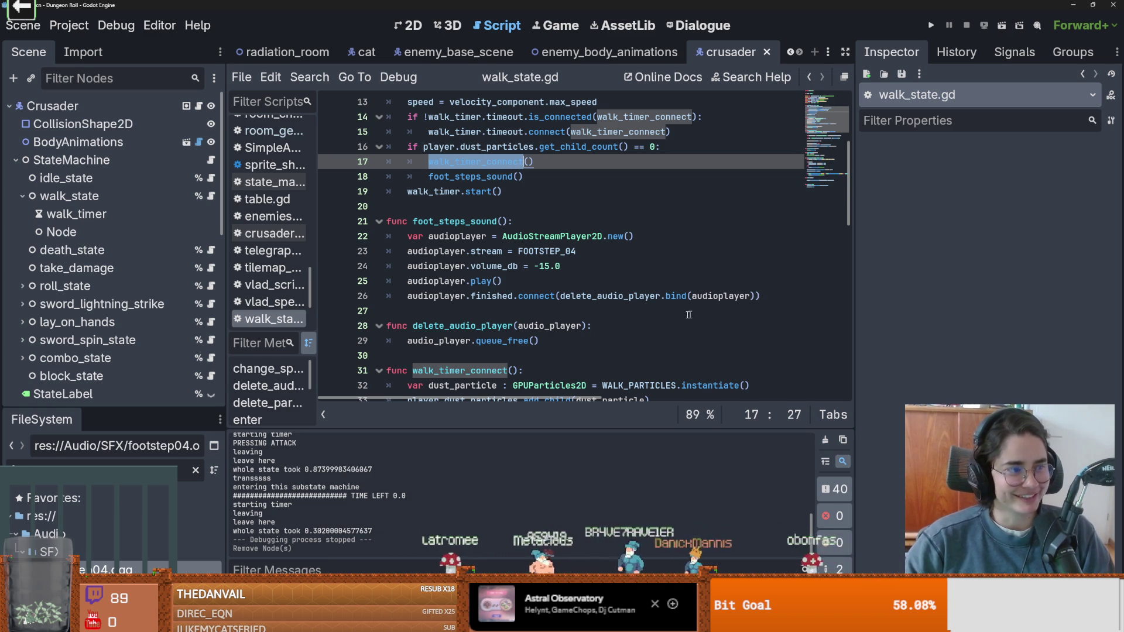
scroll(687, 310, up, 1)
scroll(644, 313, down, 4)
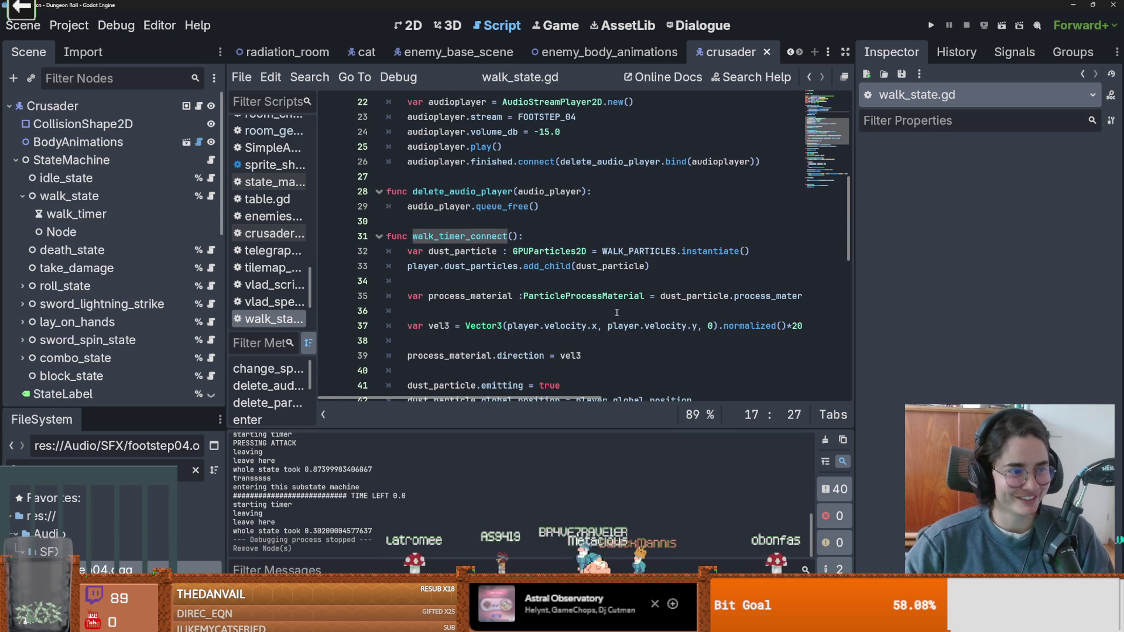
click(625, 296)
key(ctrl+s)
scroll(635, 313, up, 3)
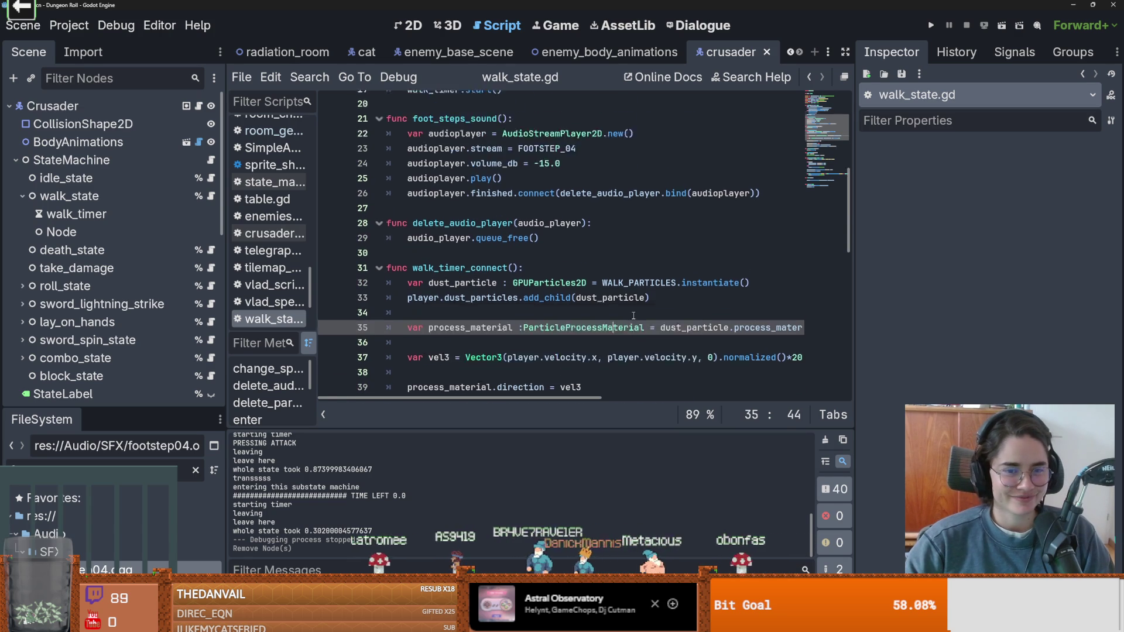
scroll(631, 322, down, 3)
scroll(627, 333, up, 2)
scroll(626, 333, up, 1)
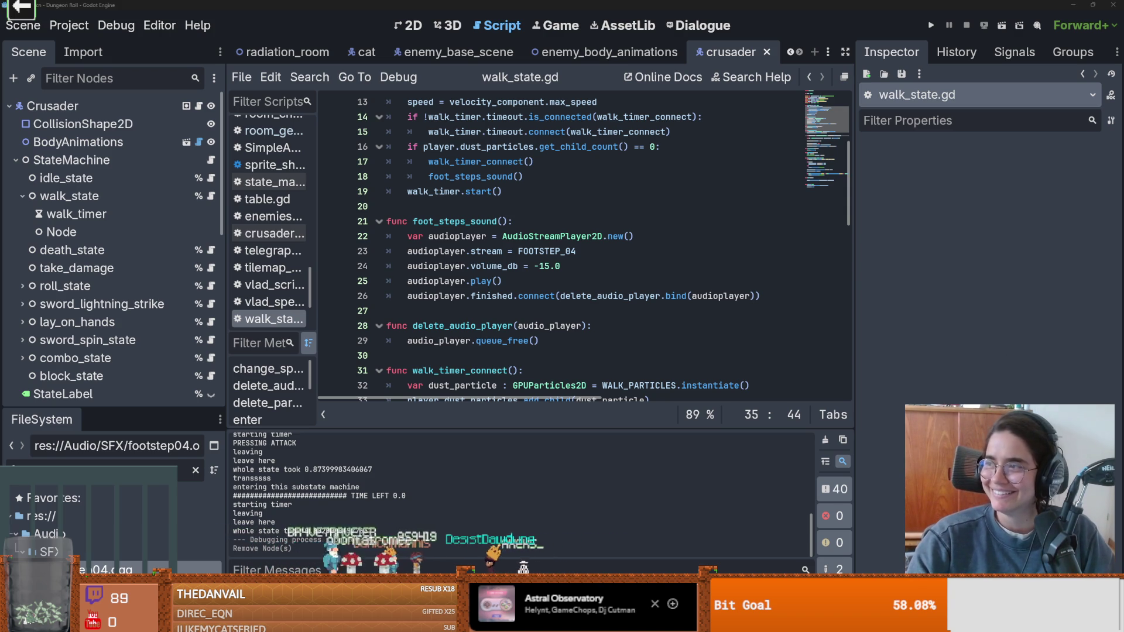
click(511, 221)
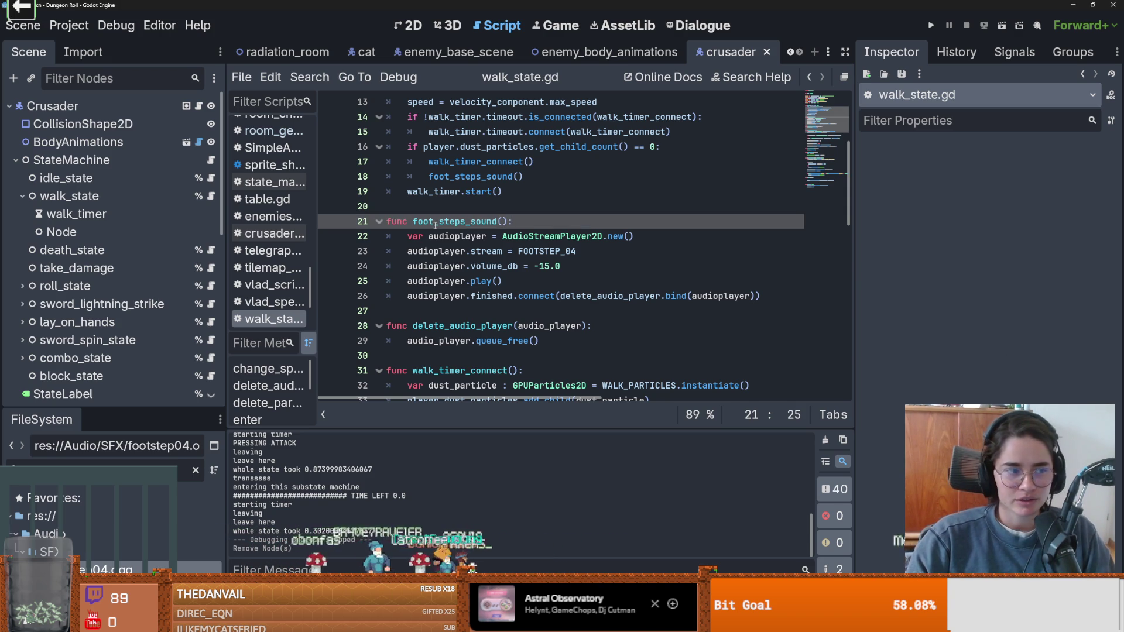
double_click(454, 221)
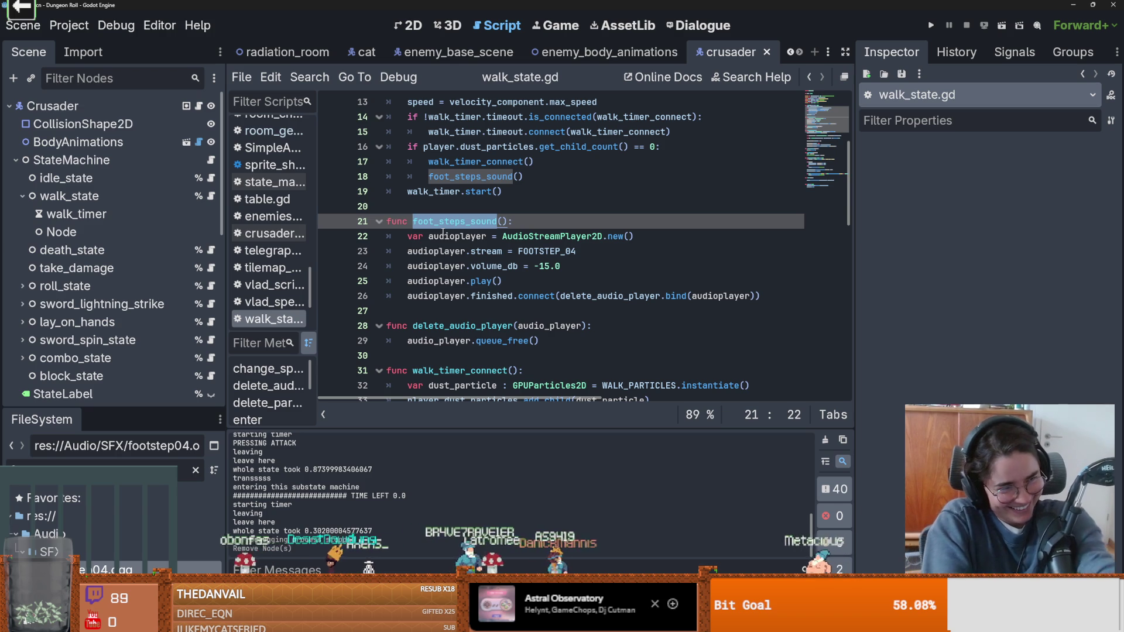
key(Up)
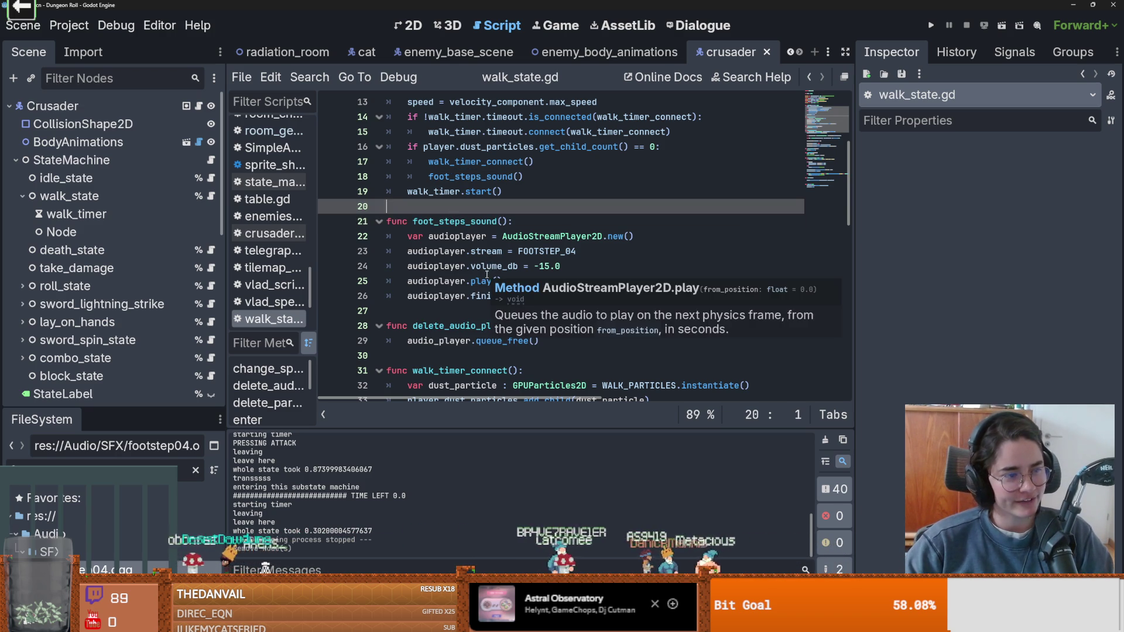
click(495, 221)
click(492, 208)
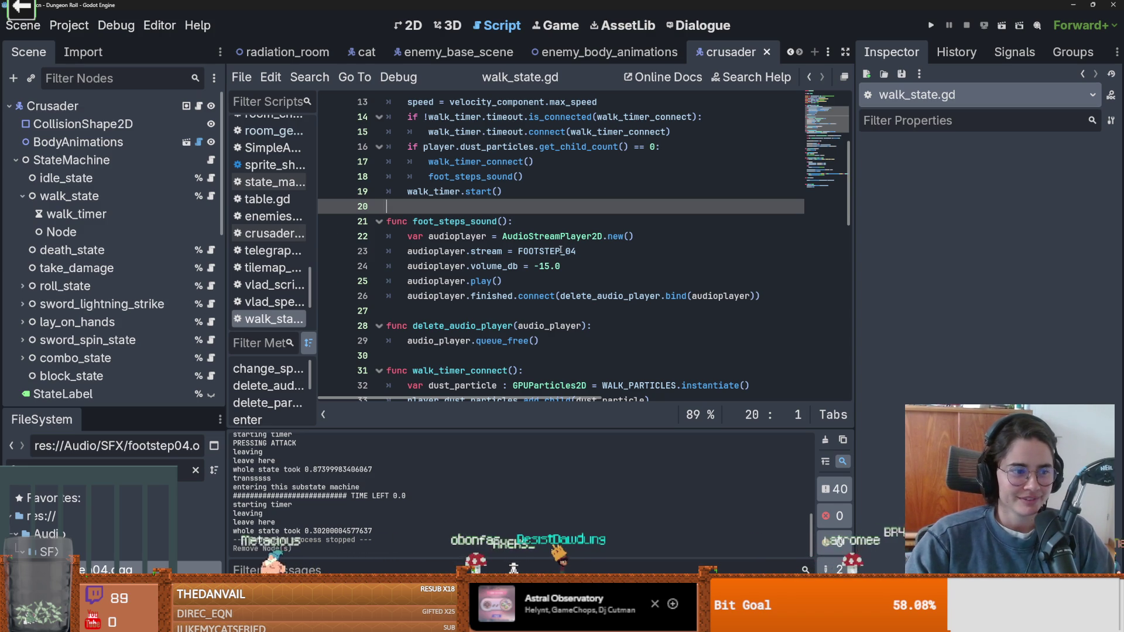
mouse_move(588, 234)
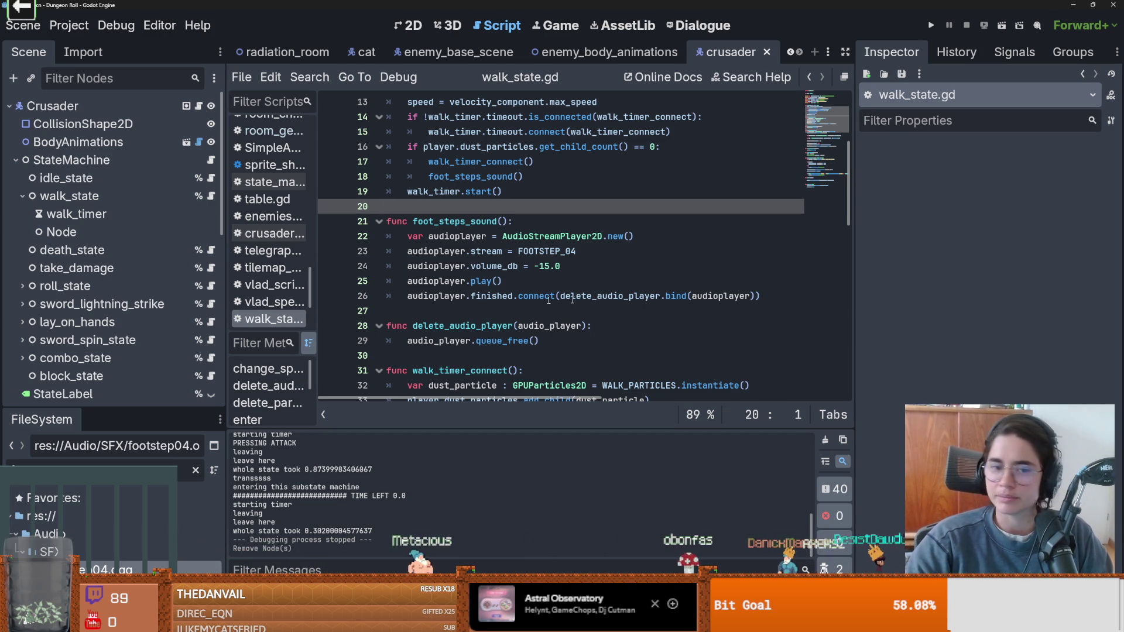
click(476, 221)
scroll(477, 243, up, 3)
- Cut the foot_steps_sound() call out of enter()'s if block
click(460, 286)
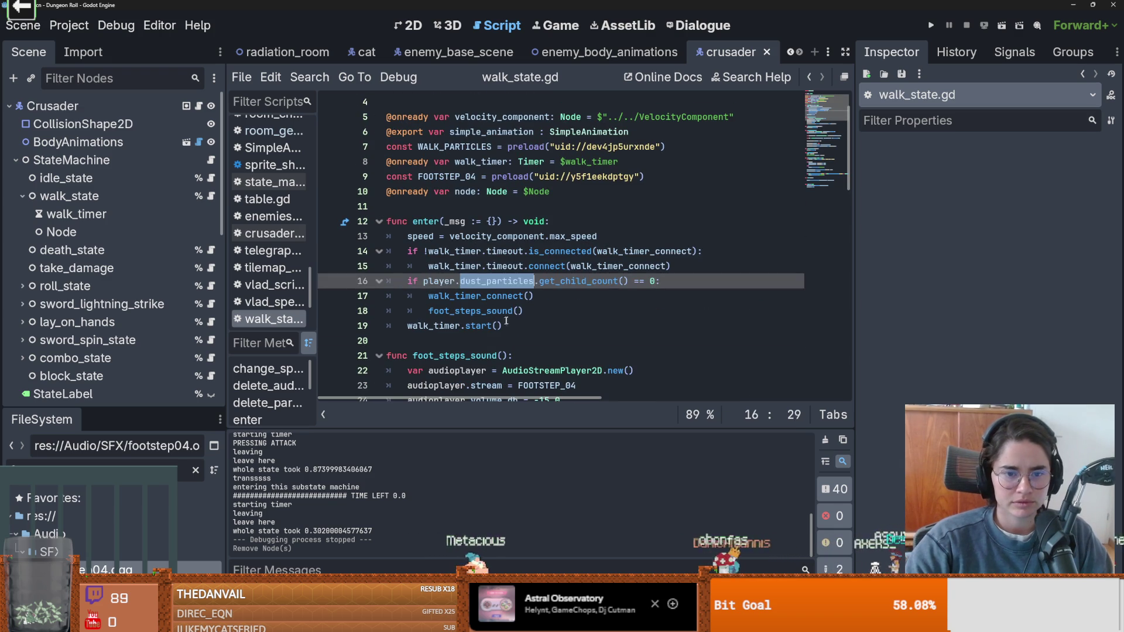
drag(523, 311, 425, 312)
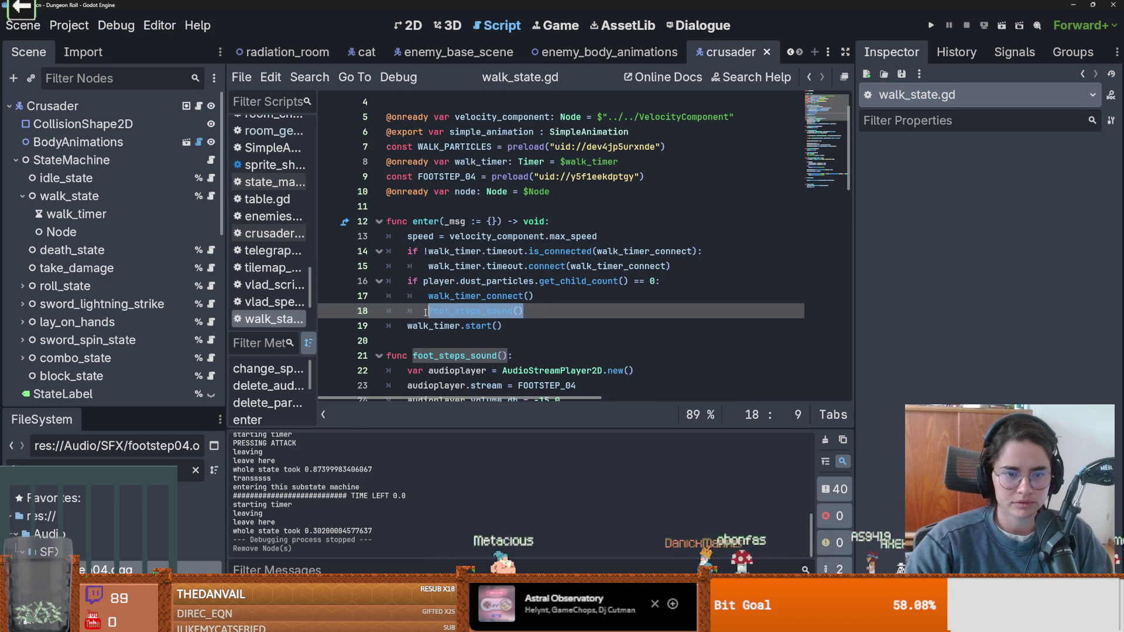
key(ctrl+x)
click(526, 326)
key(Return)
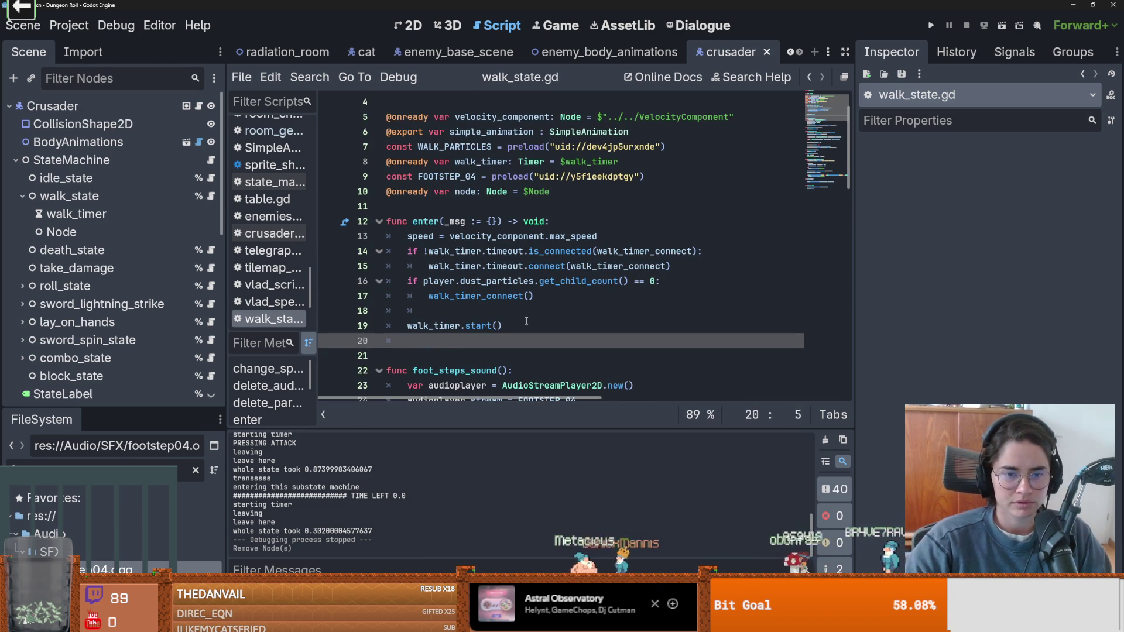
key(ctrl+v)
scroll(529, 281, down, 3)
key(ctrl+z)
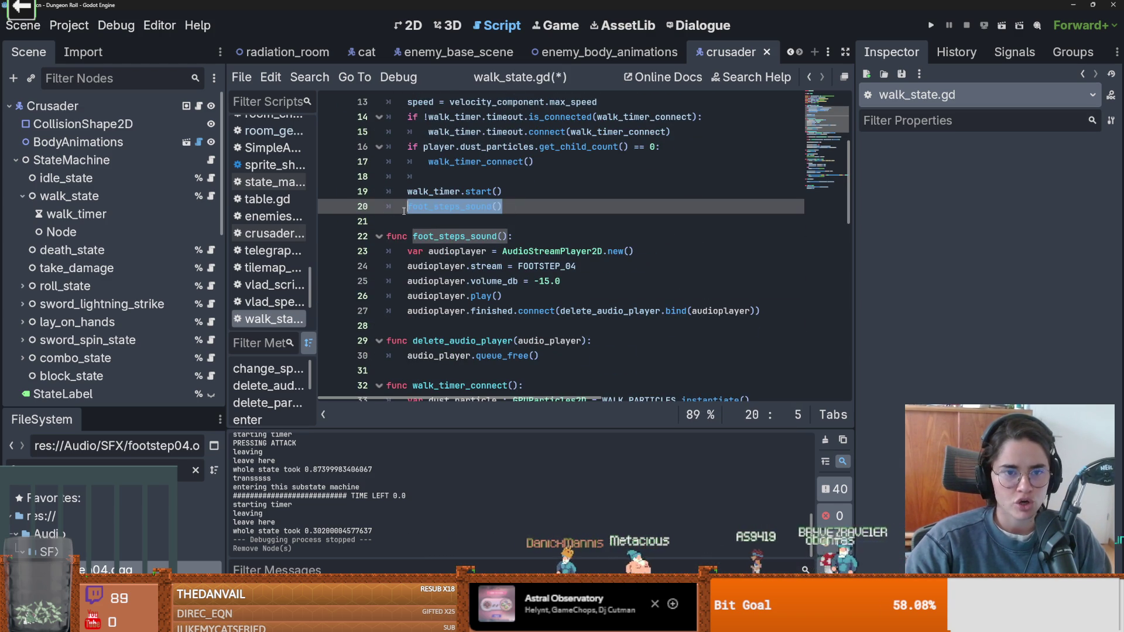
scroll(522, 270, up, 2)
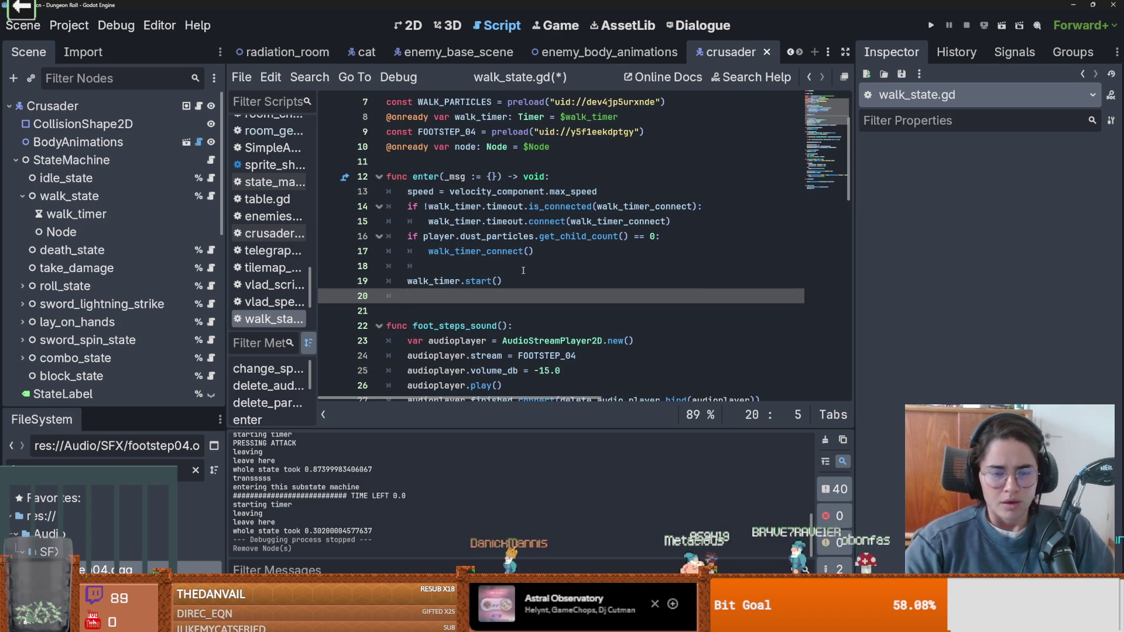
- Delete the stray empty line 41 at the end of walk_state.gd
scroll(505, 304, down, 5)
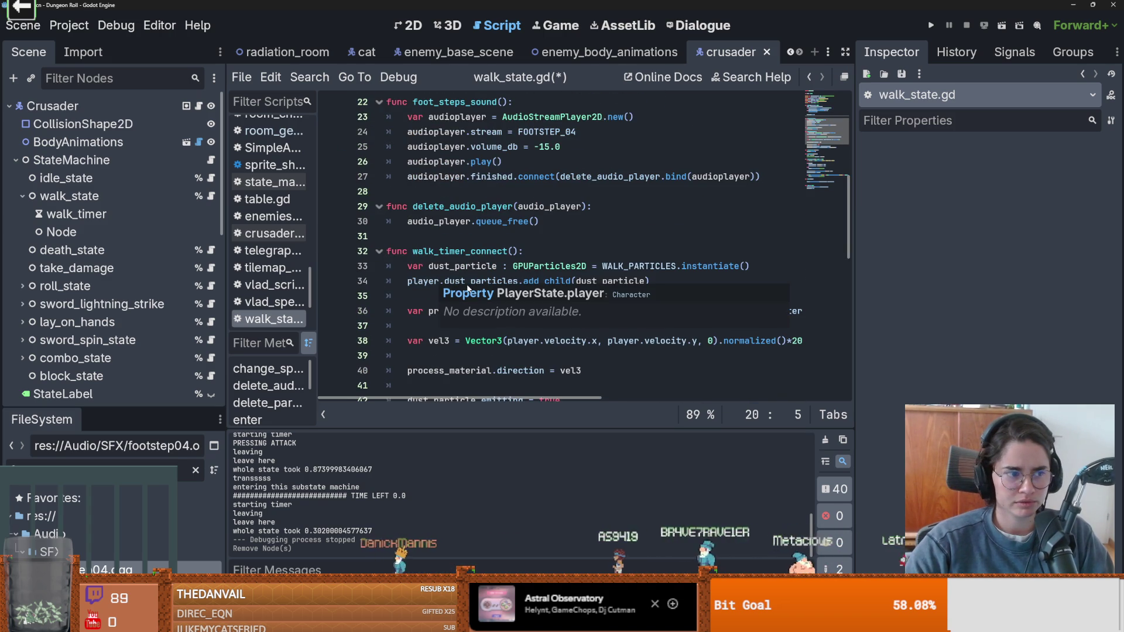
scroll(482, 279, down, 1)
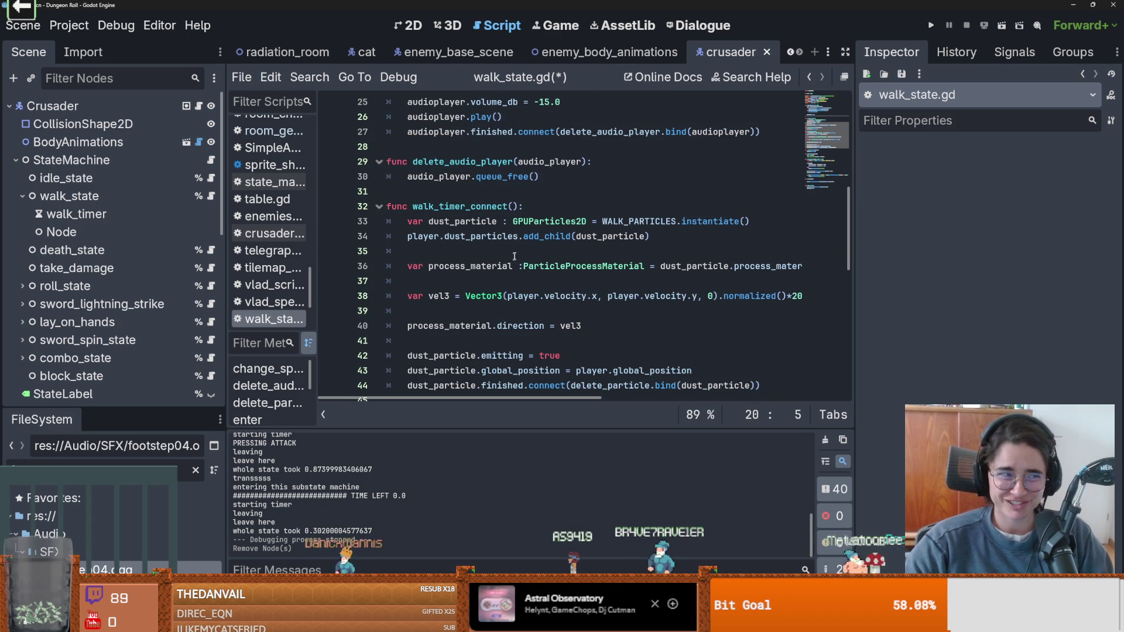
scroll(501, 267, down, 2)
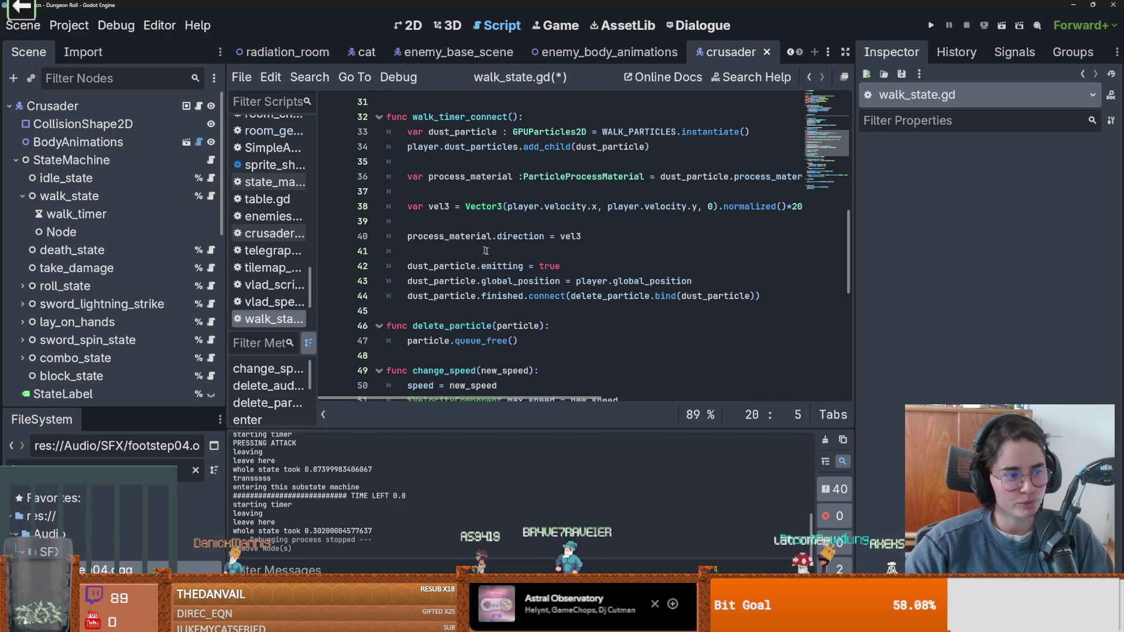
click(525, 256)
key(BackSpace)
key(BackSpace)
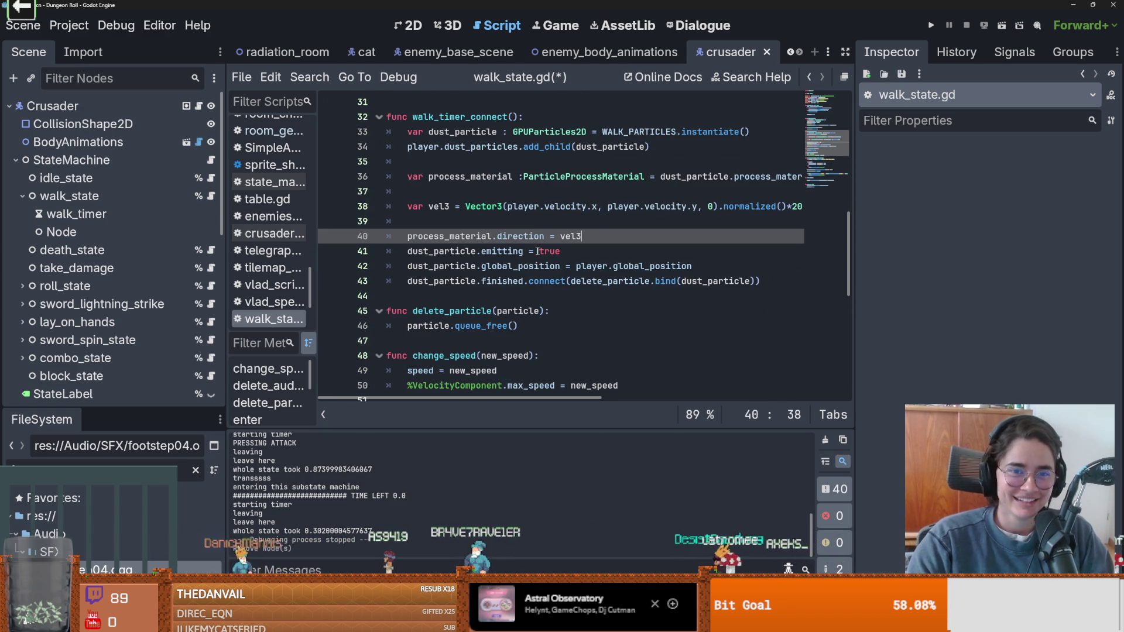
scroll(493, 281, up, 3)
scroll(510, 272, down, 1)
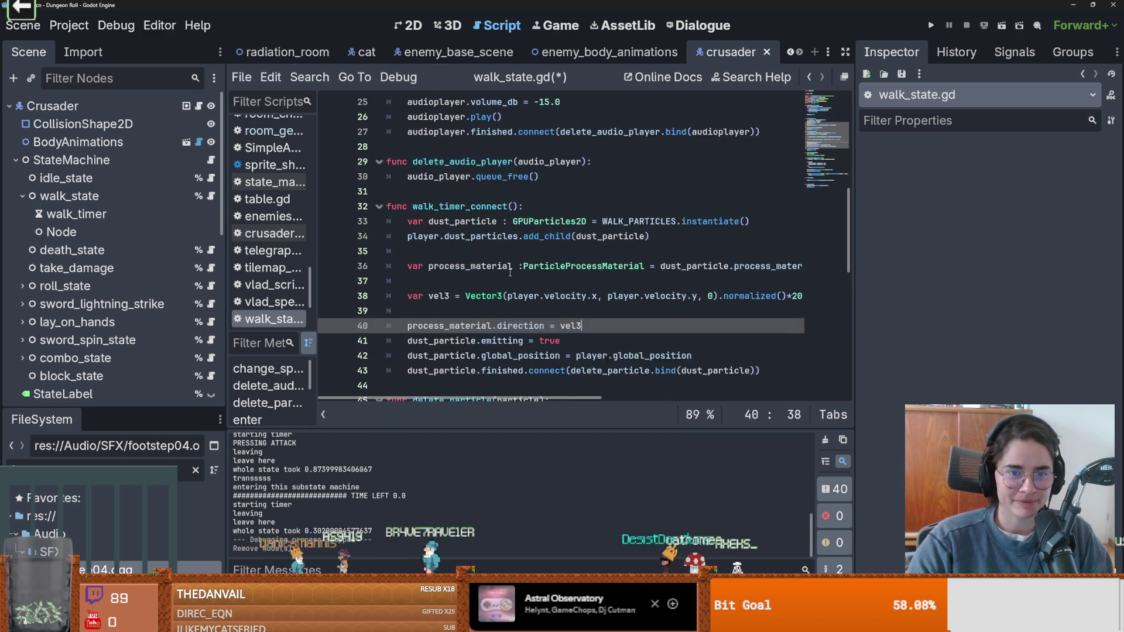
scroll(510, 281, up, 2)
- Locate the walk_timer_connect() definition from its call on line 15
double_click(503, 295)
scroll(531, 322, down, 6)
scroll(530, 323, down, 6)
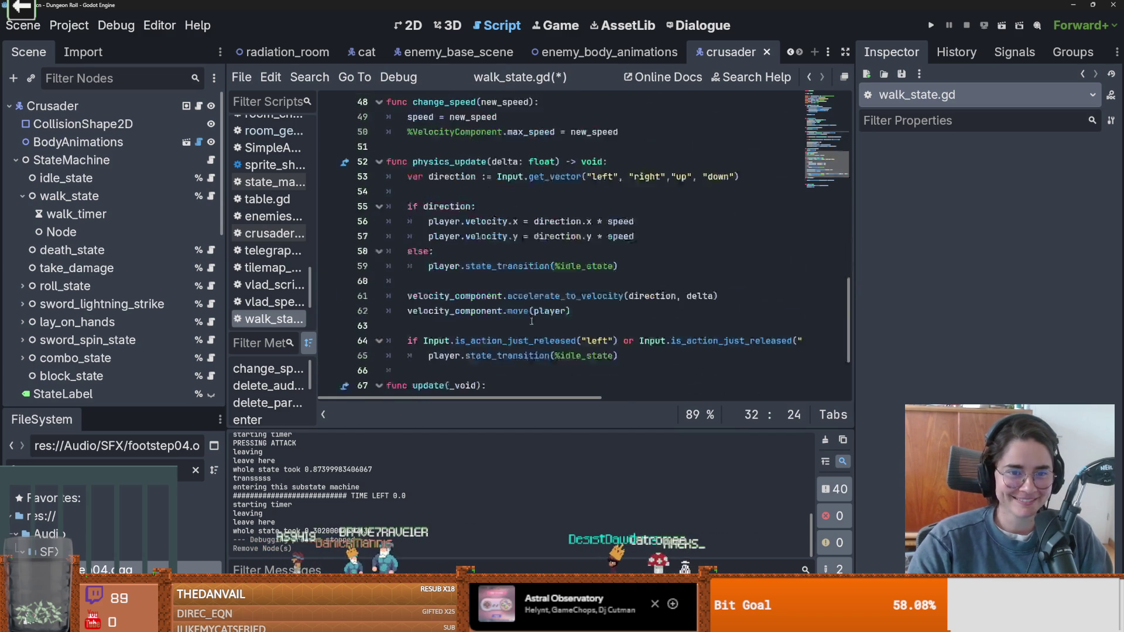
scroll(537, 318, up, 13)
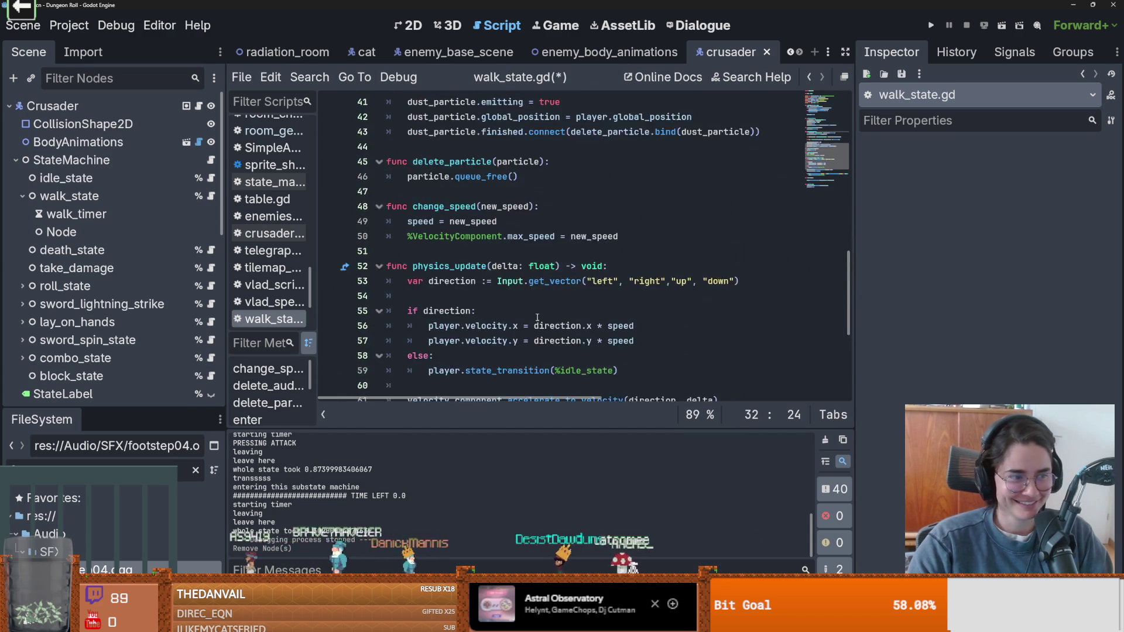
scroll(538, 317, up, 3)
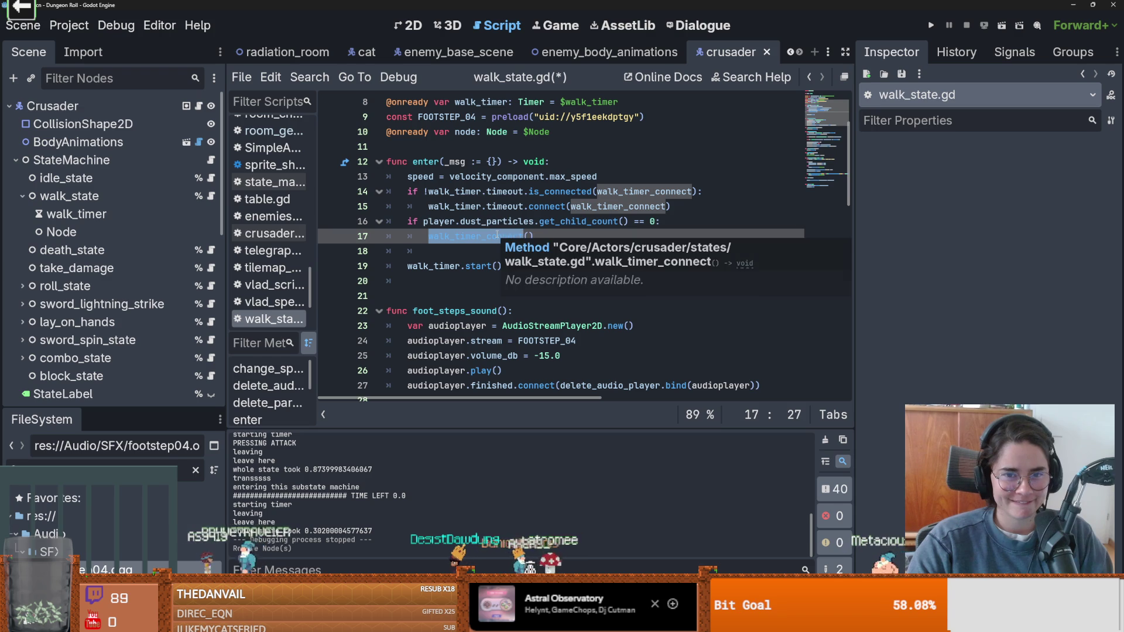
double_click(607, 207)
ctrl+click(607, 207)
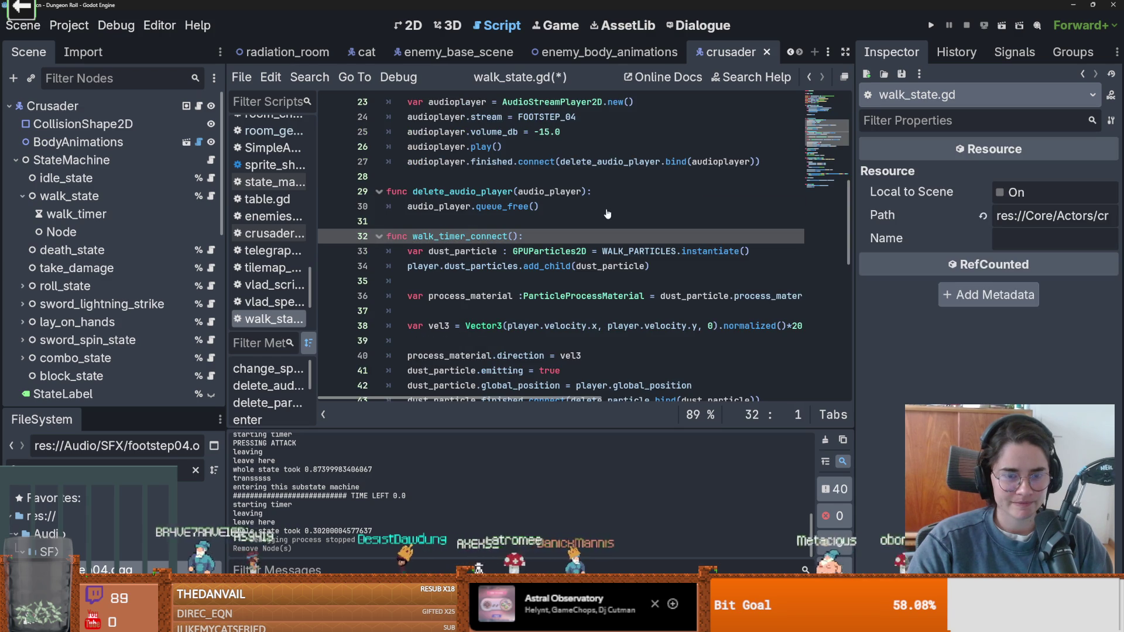
scroll(607, 213, up, 6)
double_click(576, 251)
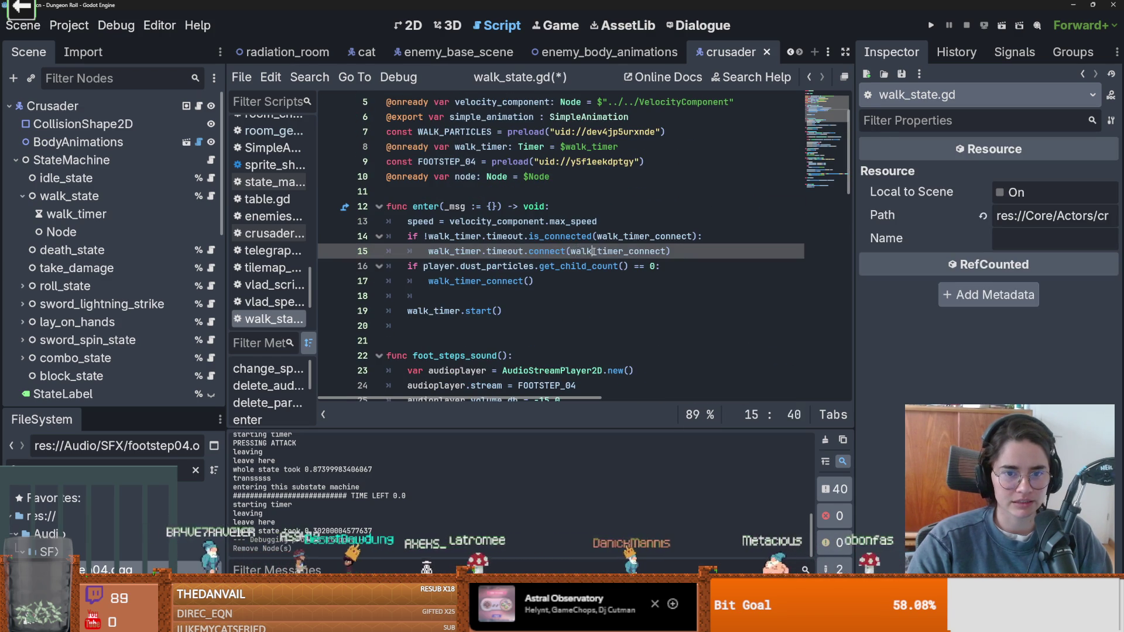
scroll(493, 230, down, 5)
drag(509, 132, 413, 132)
scroll(564, 151, up, 2)
- Paste foot_steps_sound() as the first line of walk_timer_connect() and run the game
click(565, 151)
key(Return)
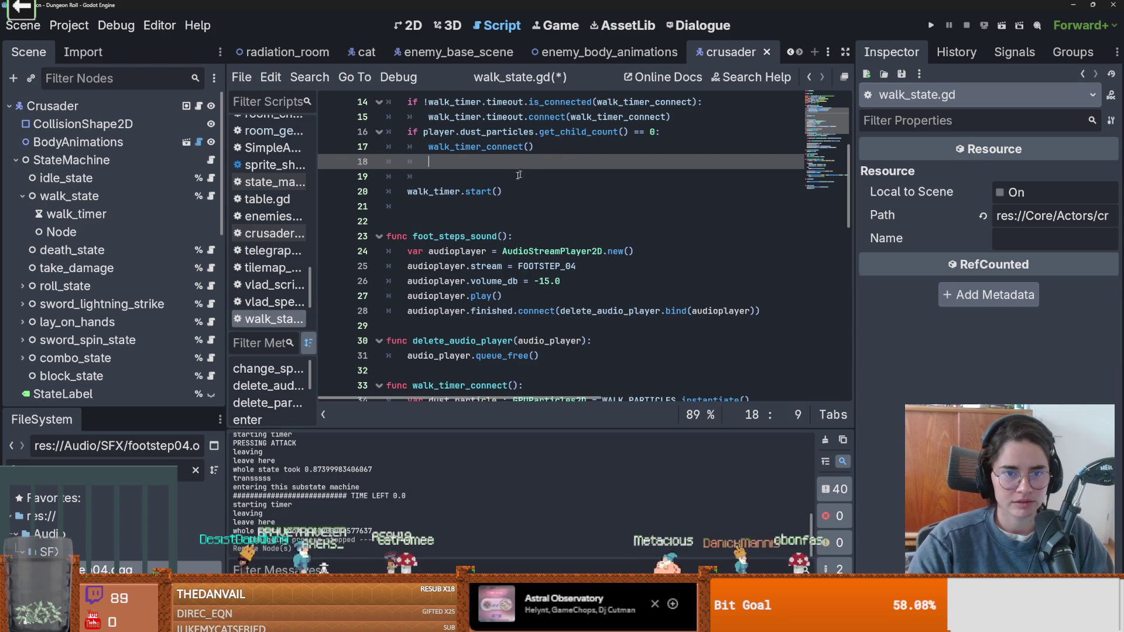
key(ctrl+v)
scroll(544, 158, down, 5)
click(528, 161)
key(Return)
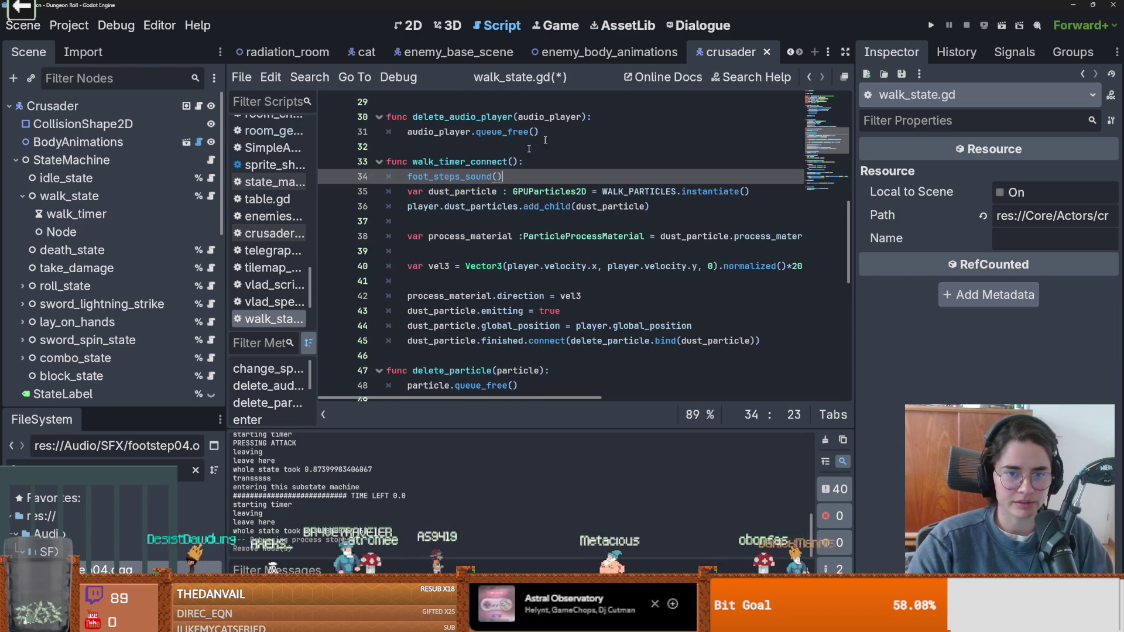
key(F5)
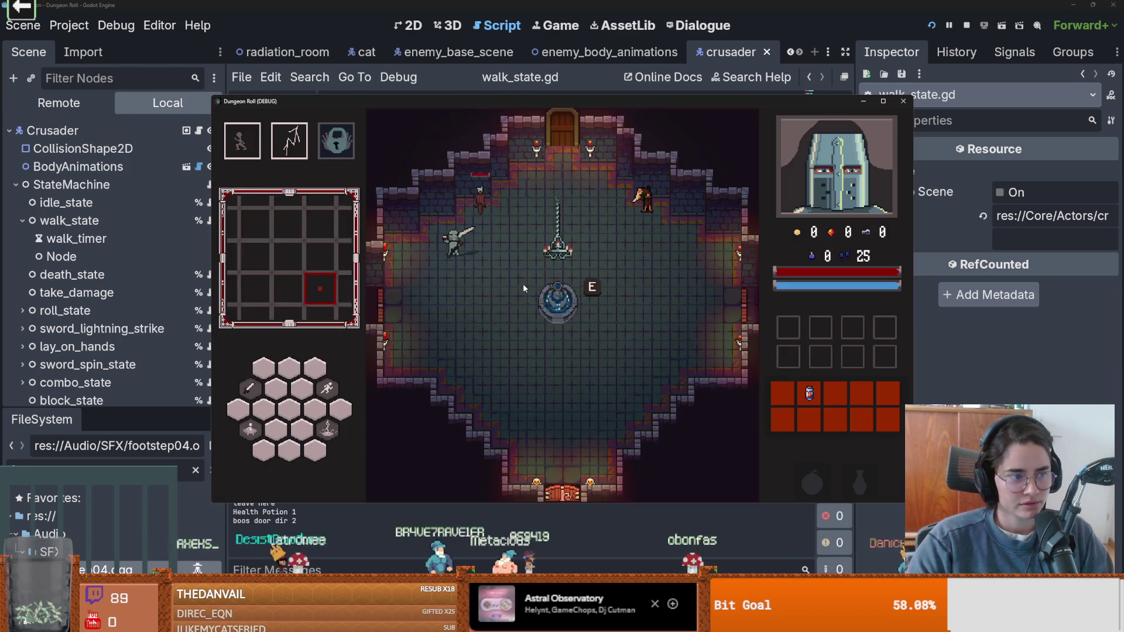
- Walk the knight to test the footsteps, then raise volume_db from -15.0 to -1.0
key(d)
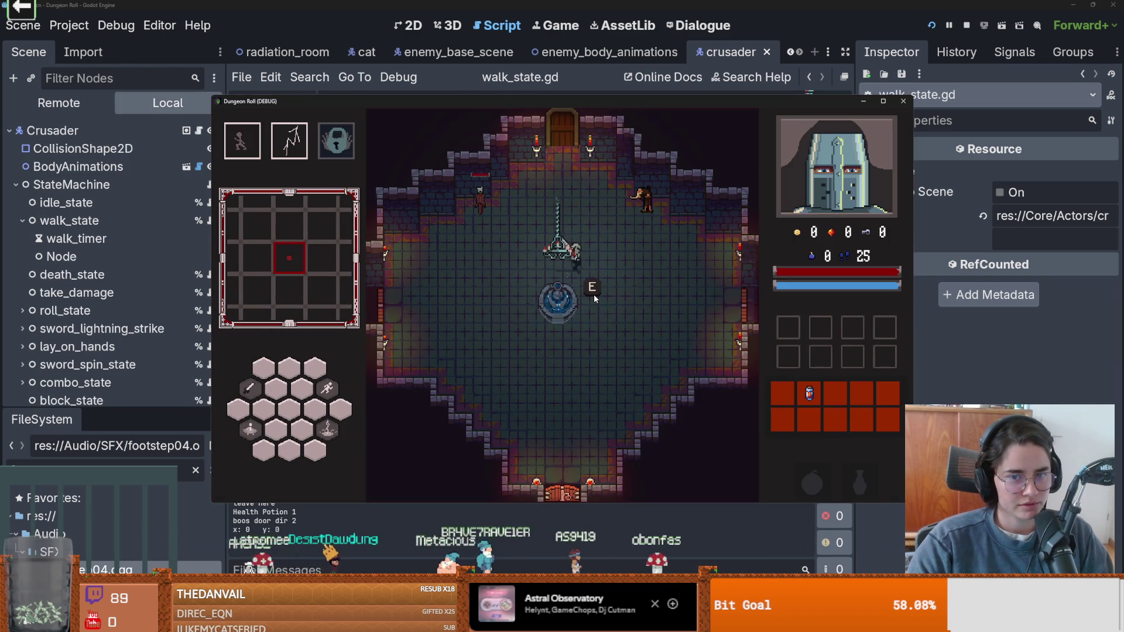
click(903, 101)
scroll(504, 167, up, 3)
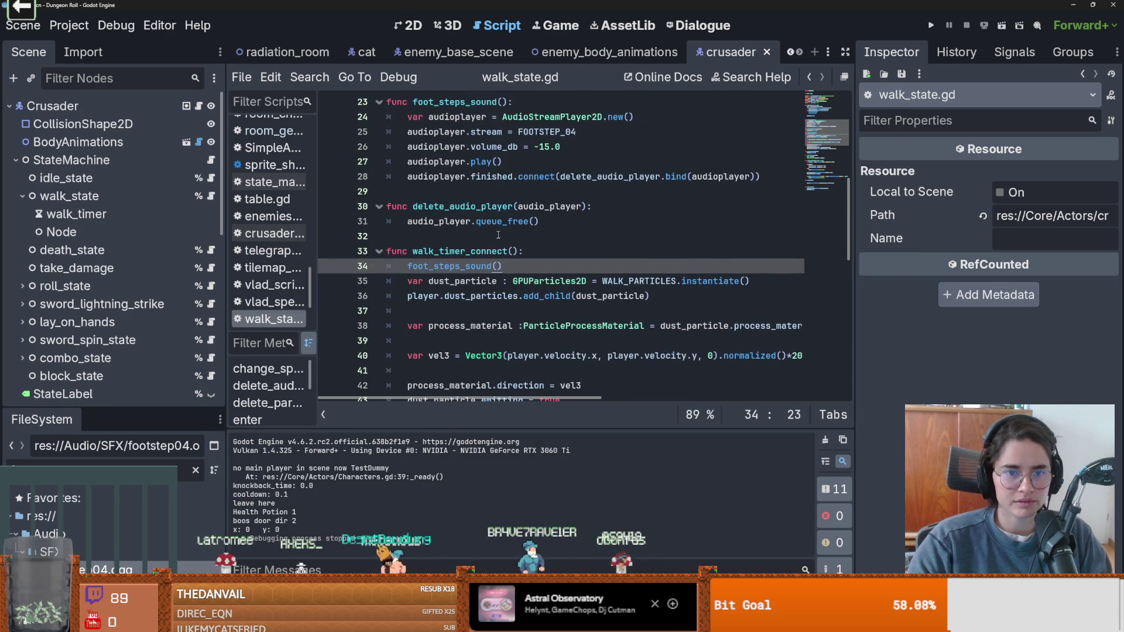
click(551, 194)
key(BackSpace)
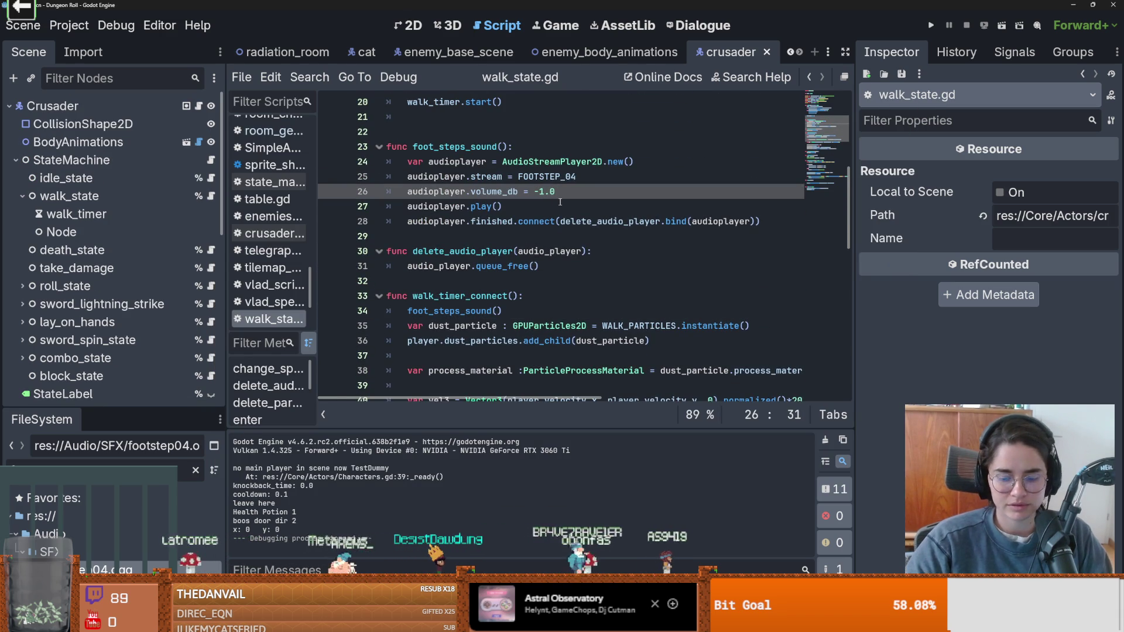
text(0)
- Run the game to hear the louder footsteps, then select the volume_db value to edit
click(931, 25)
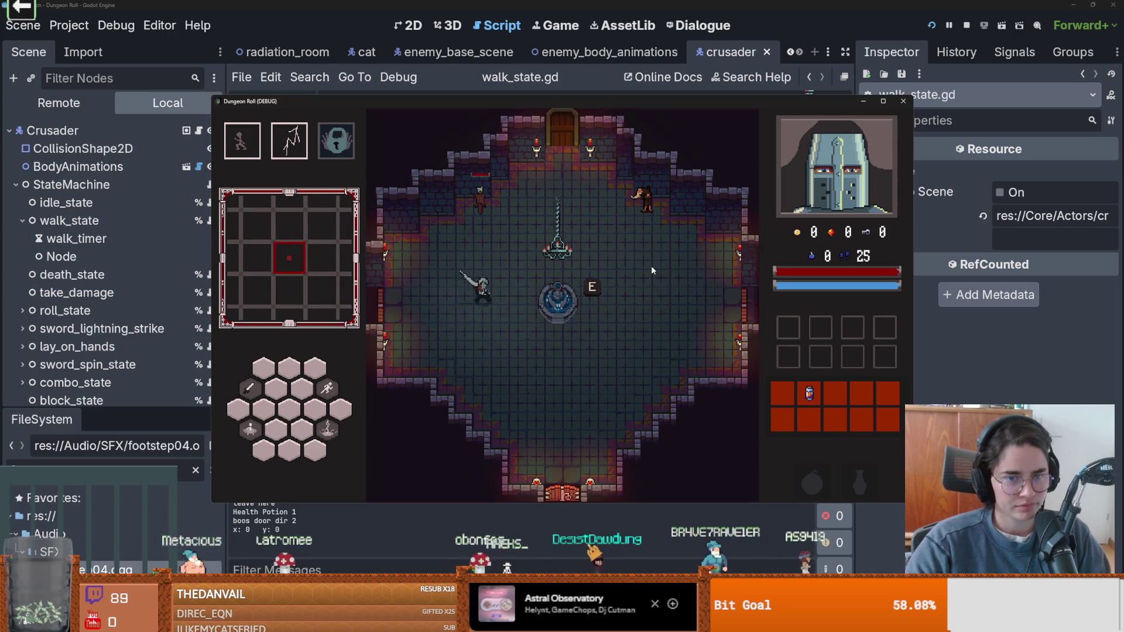
key(F8)
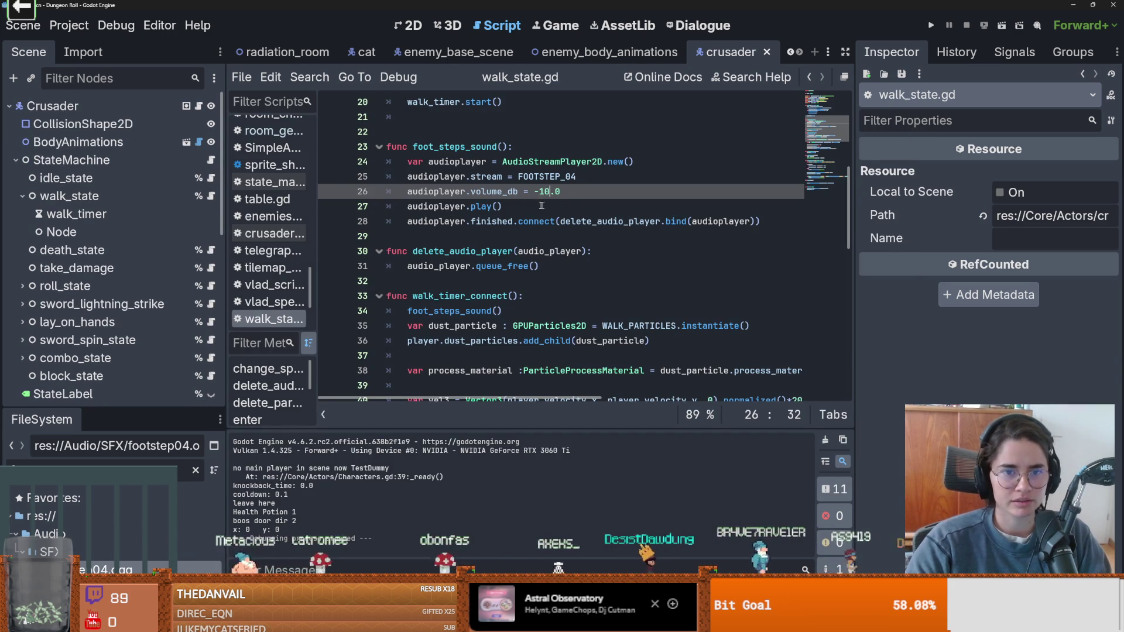
drag(519, 176, 593, 176)
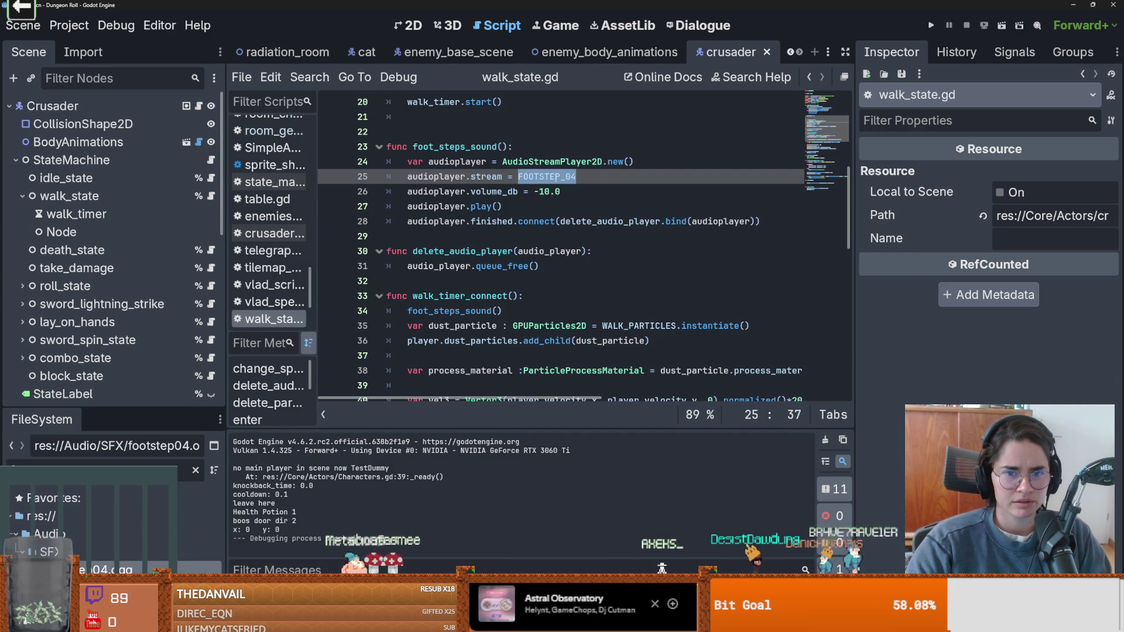
click(502, 192)
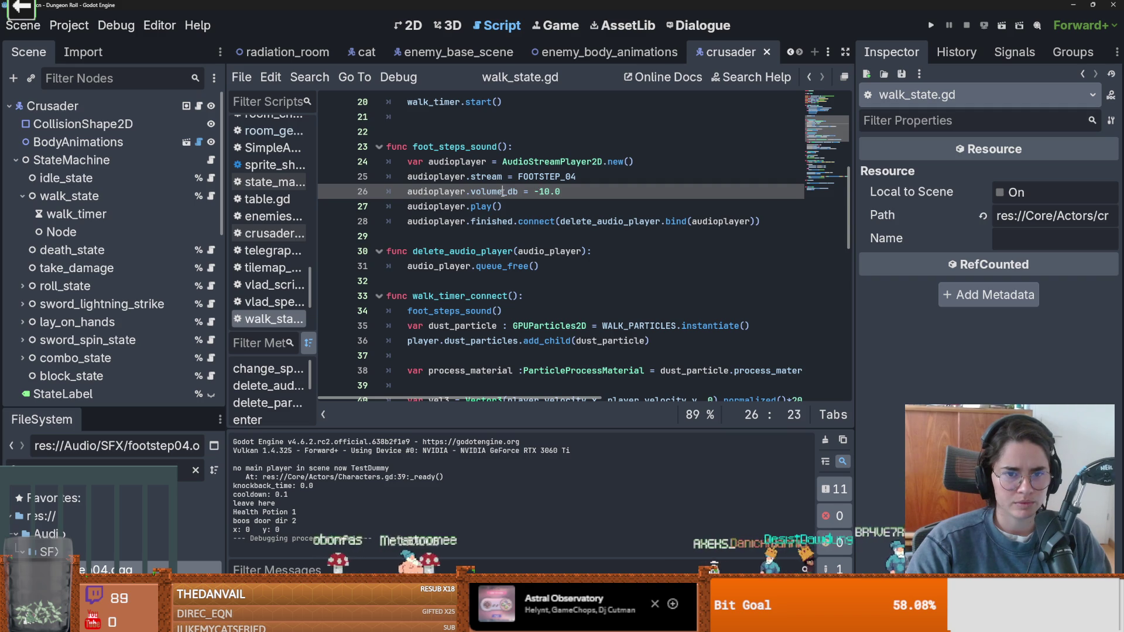
double_click(486, 206)
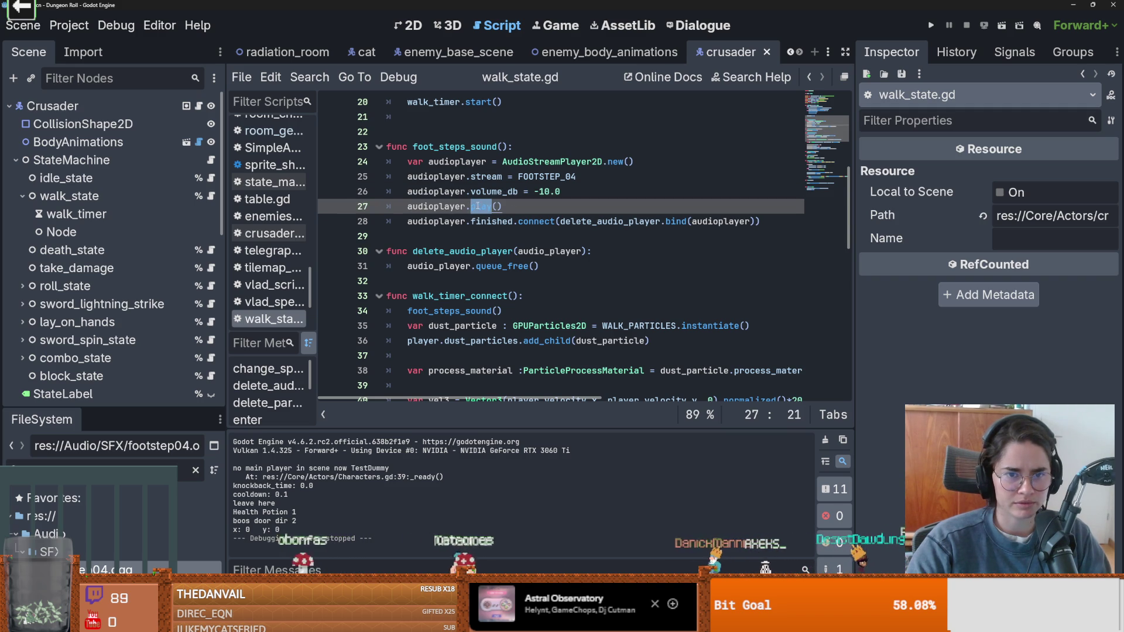
double_click(557, 192)
- Set the footstep volume_db back to -15.0
text(15.0)
key(Down)
key(Down)
key(Down)
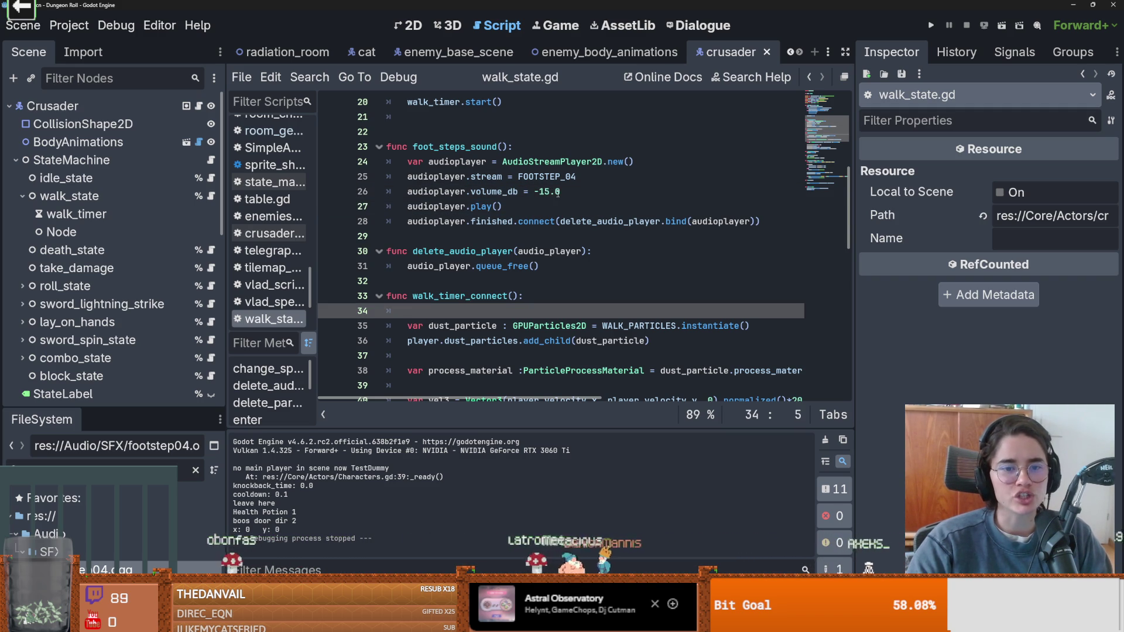
scroll(478, 249, up, 6)
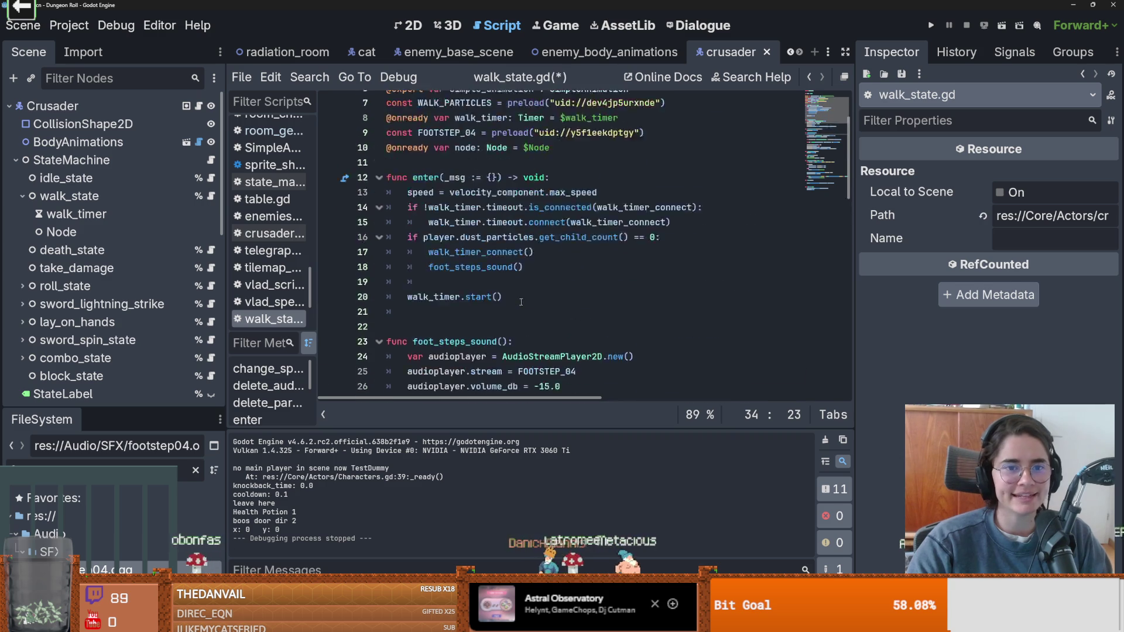
click(477, 235)
scroll(513, 223, down, 6)
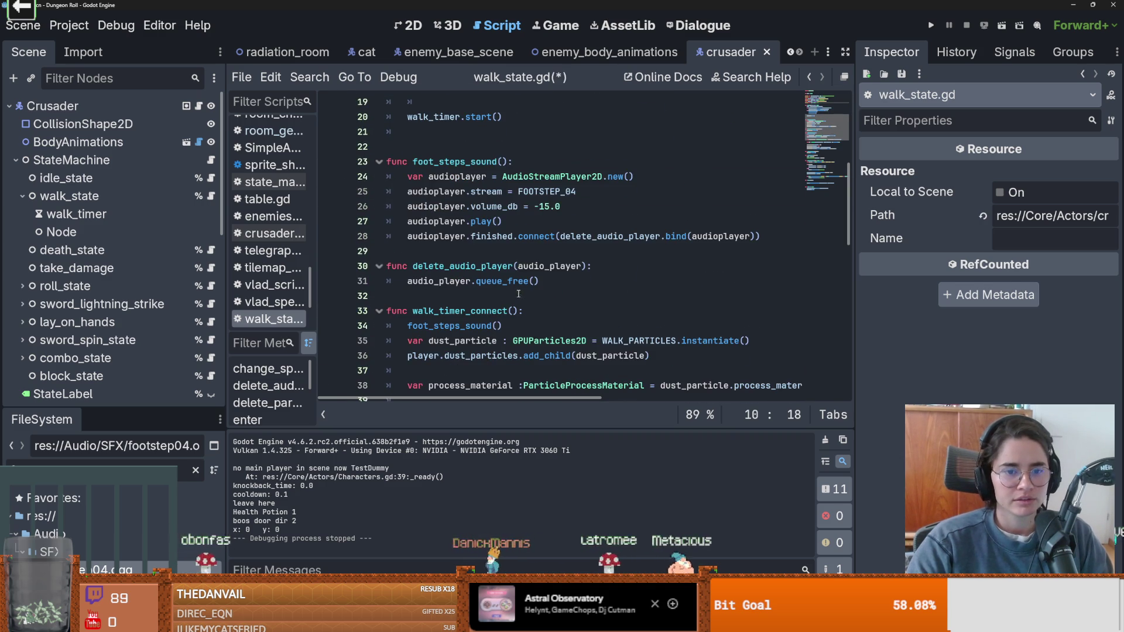
- Add node.add_child(audioplayer) on a new line after the volume_db setting
click(583, 206)
key(Return)
text(node)
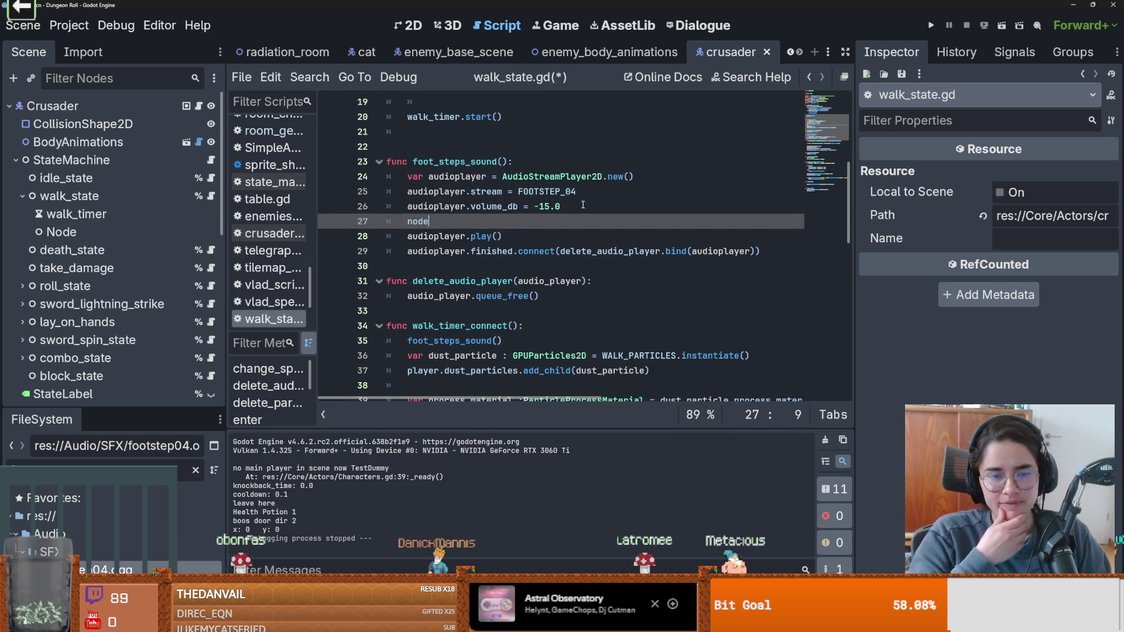
key(BackSpace)
text(e.add)
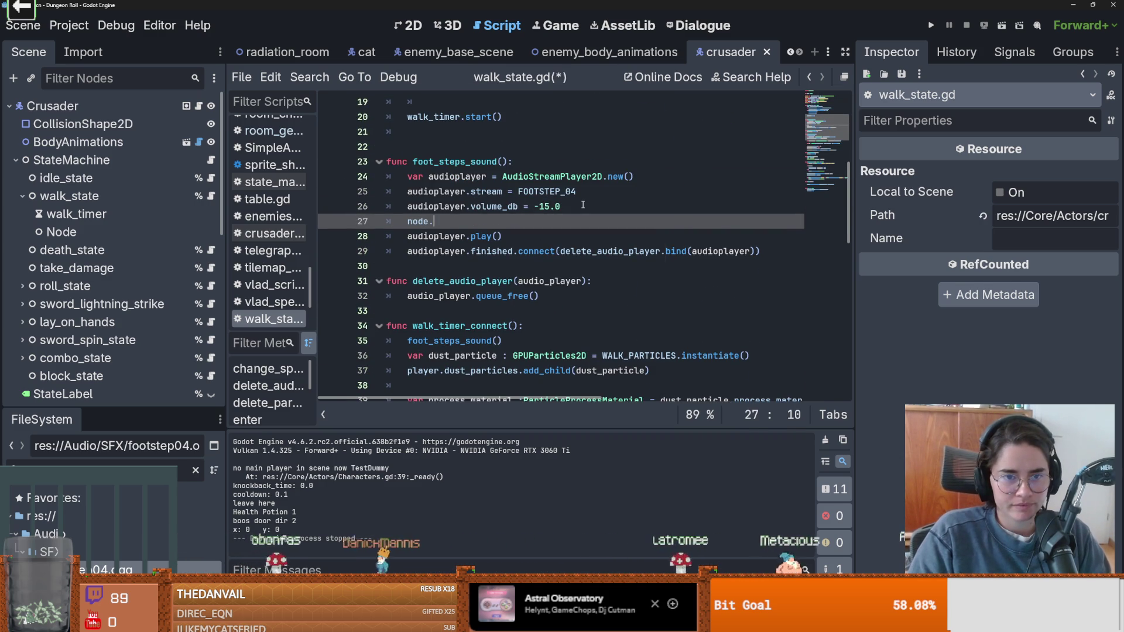
key(Return)
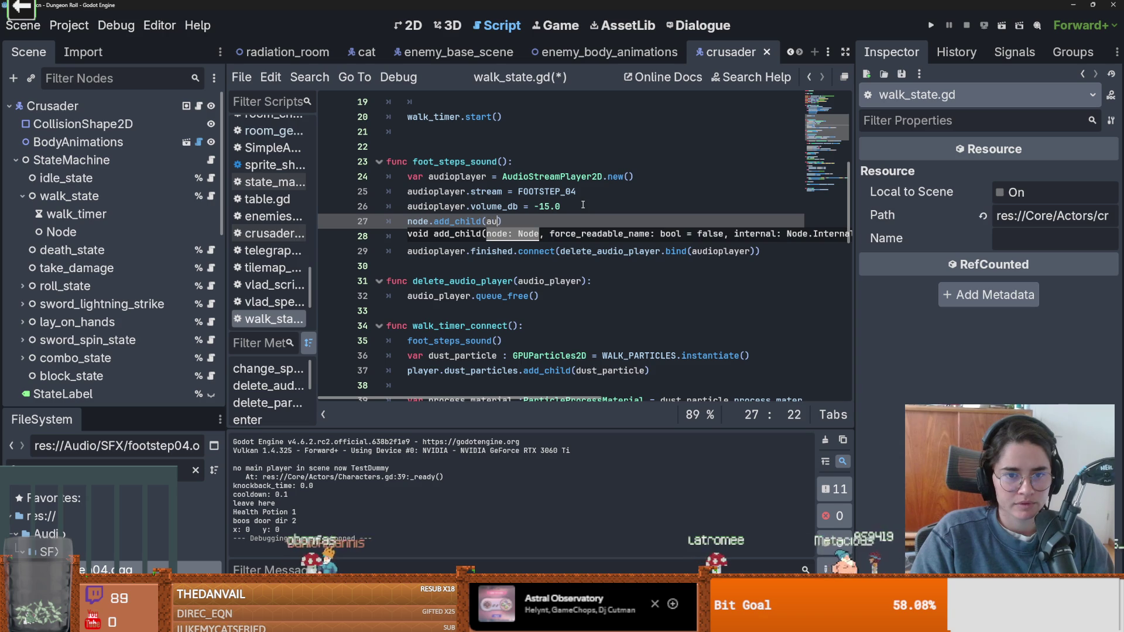
text(d)
key(Return)
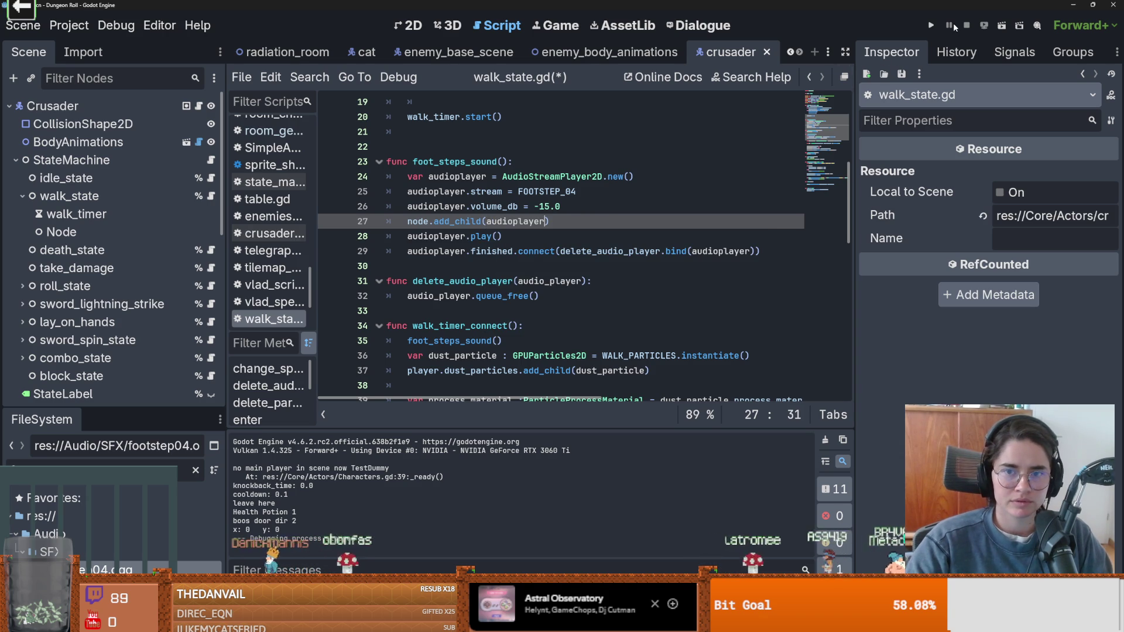
- Test-run the game, then change the footstep volume_db to -10.0
click(933, 27)
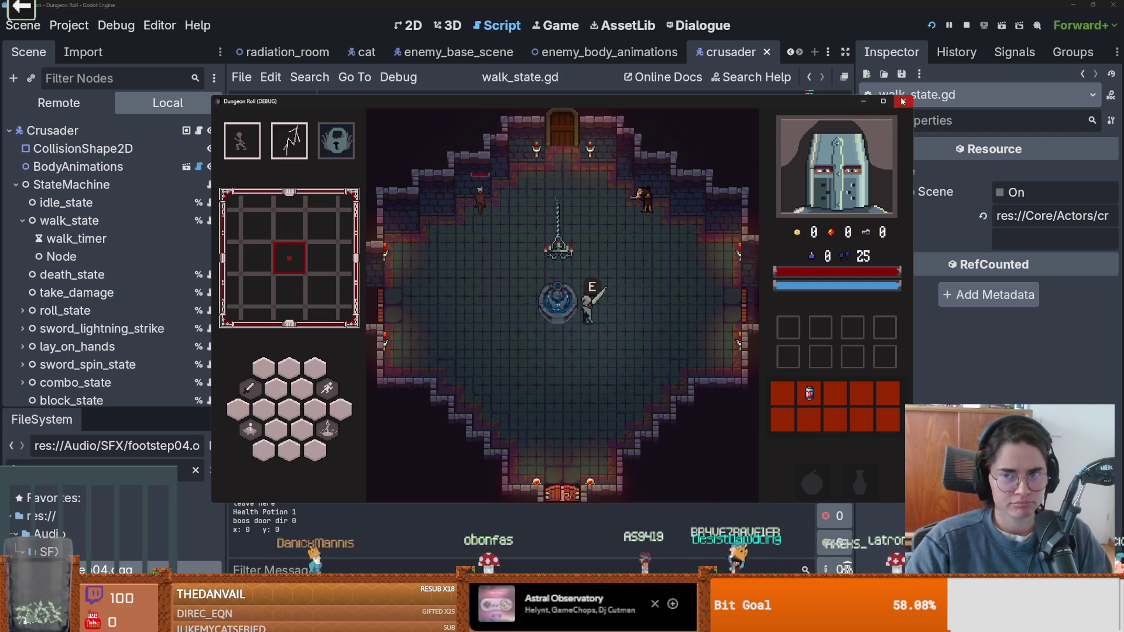
key(F8)
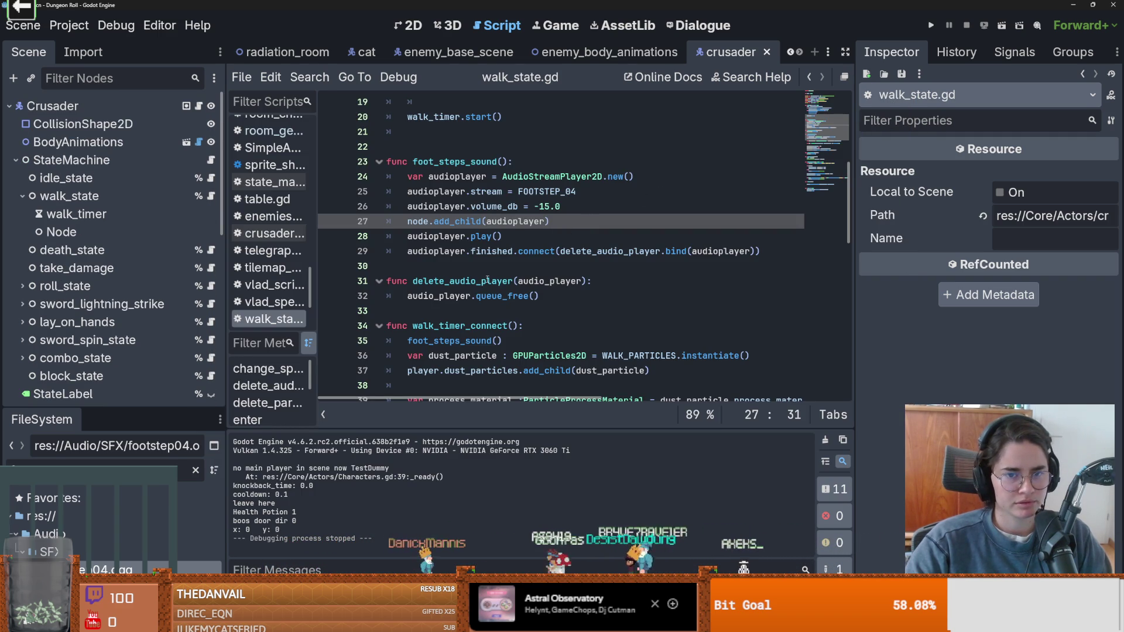
click(550, 206)
key(BackSpace)
text(0)
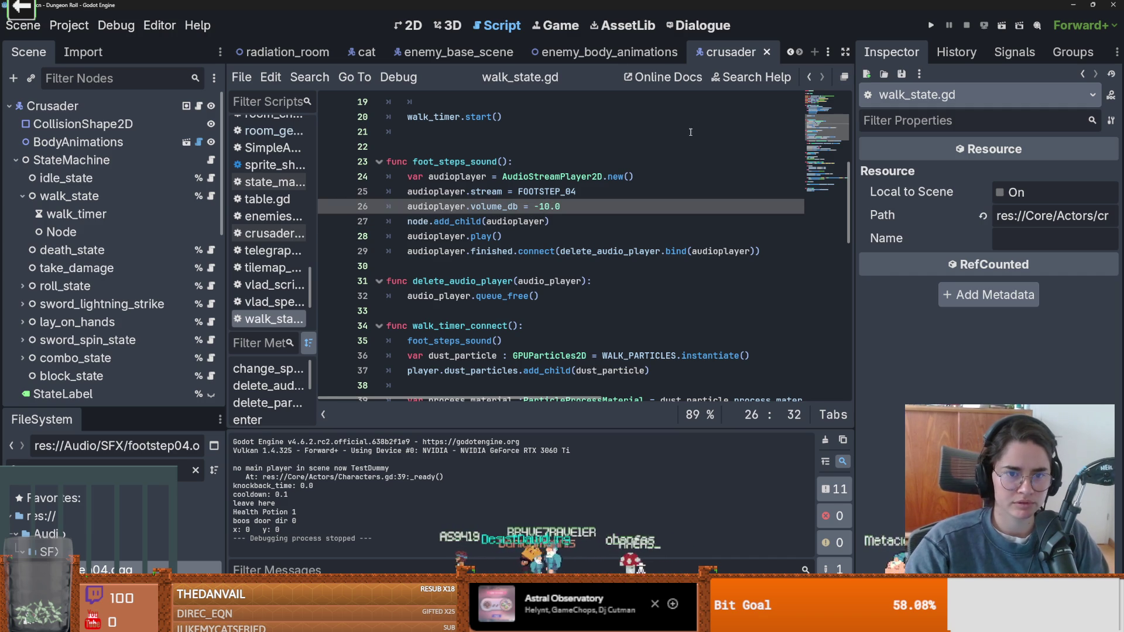
- Run again, walk the knight around with WASD, then select walk_timer in the Scene tree
key(F5)
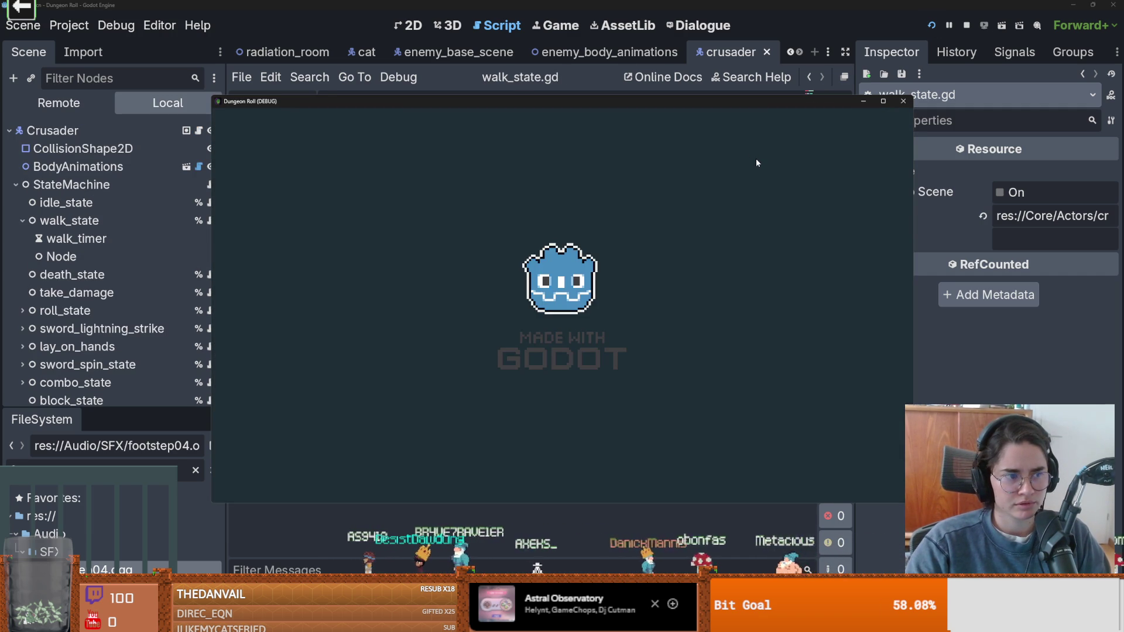
key(d)
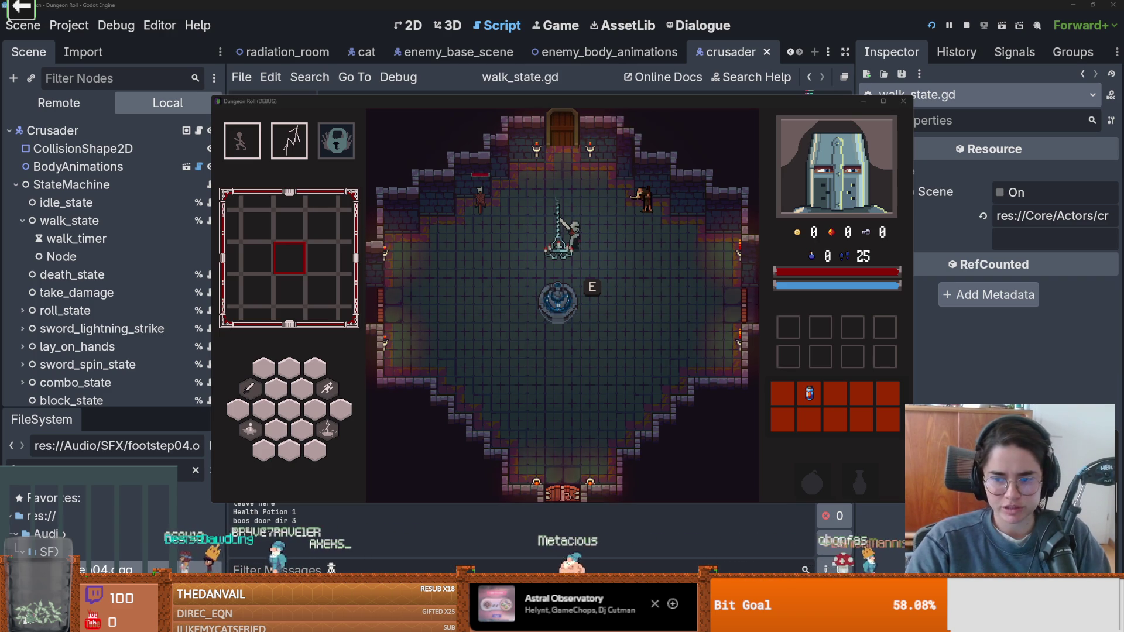
click(589, 285)
key(a)
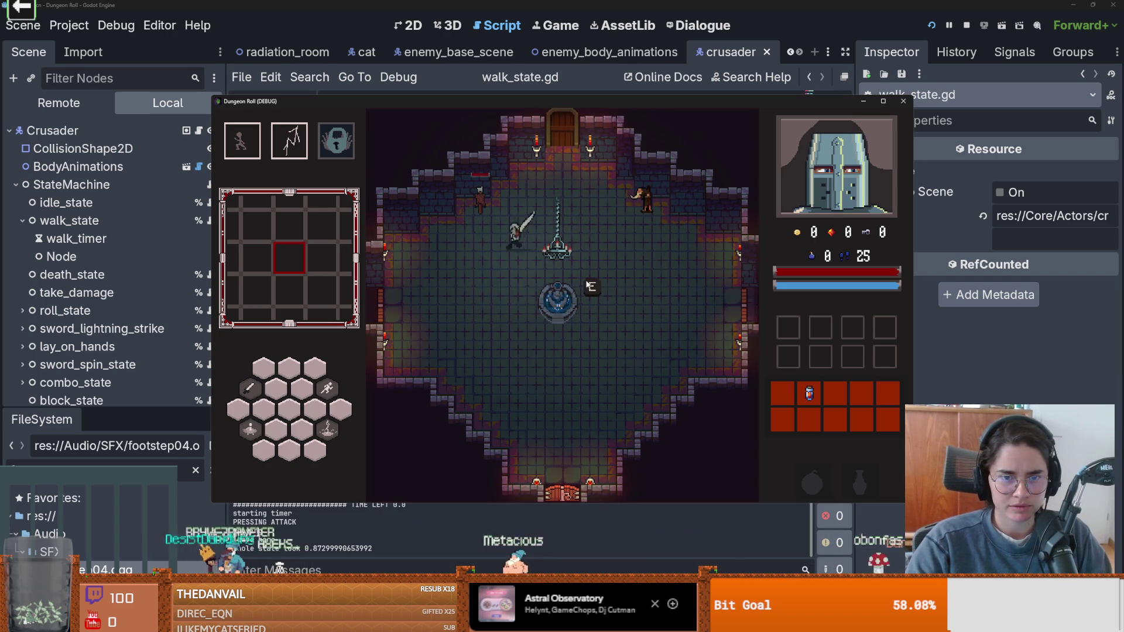
key(s)
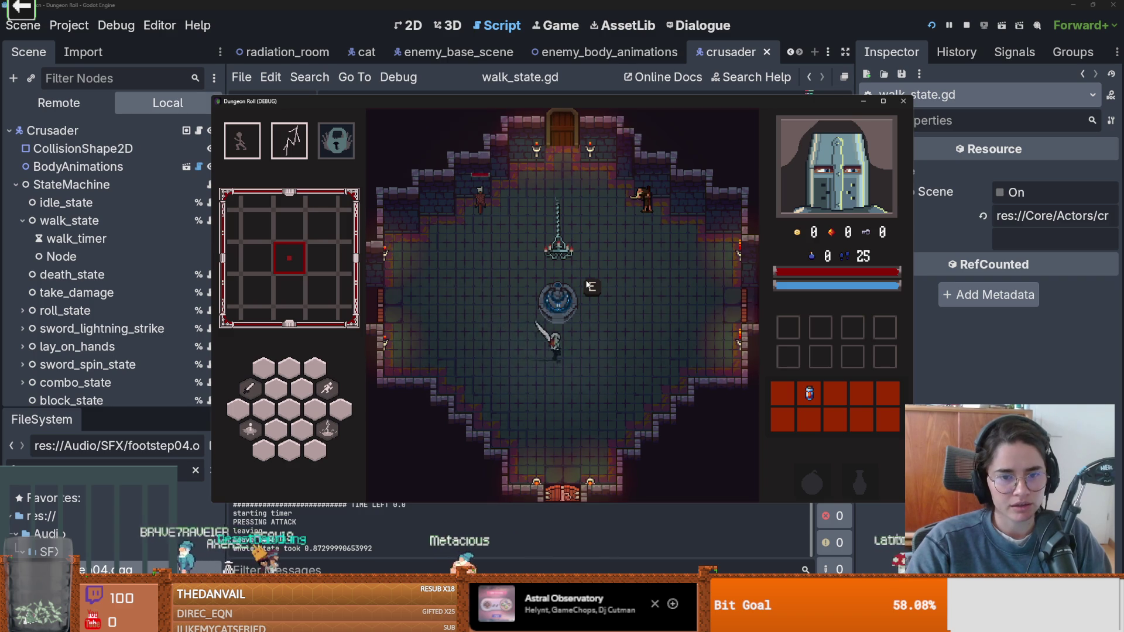
key(w)
key(a)
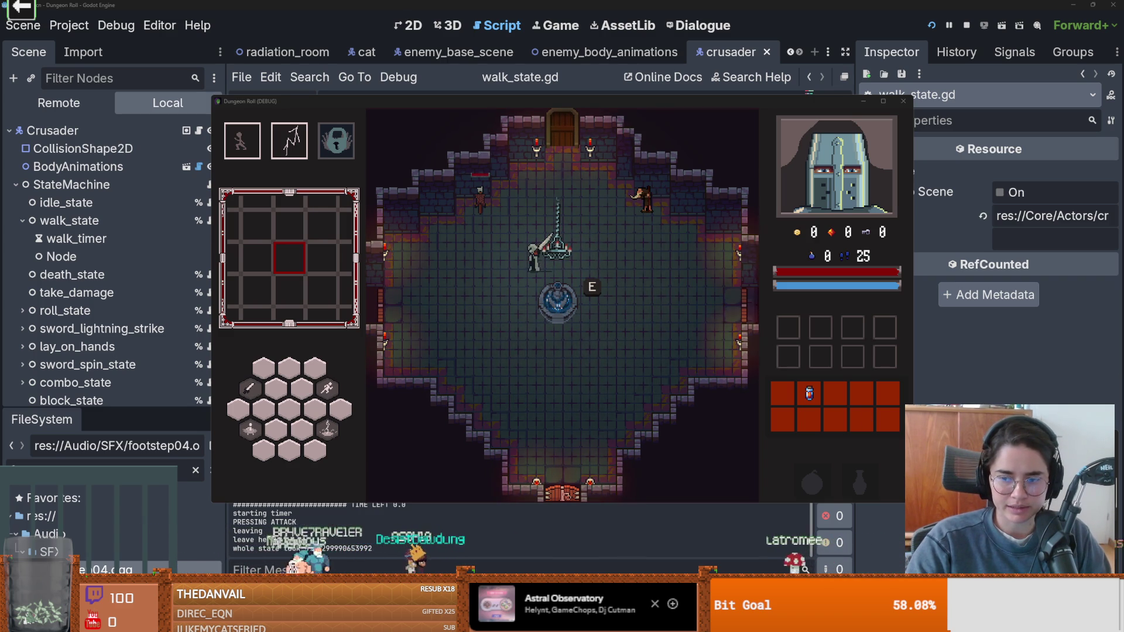
click(76, 238)
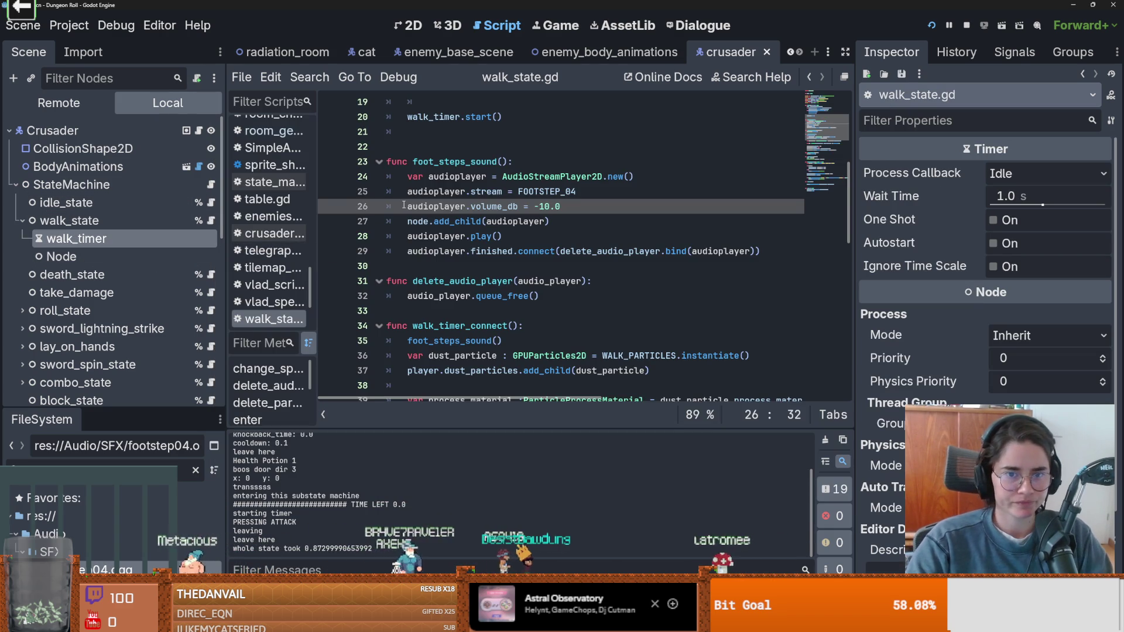
- Duplicate the walk_timer declaration onto line 9 and rename the copy footsteps_timer
scroll(546, 248, up, 4)
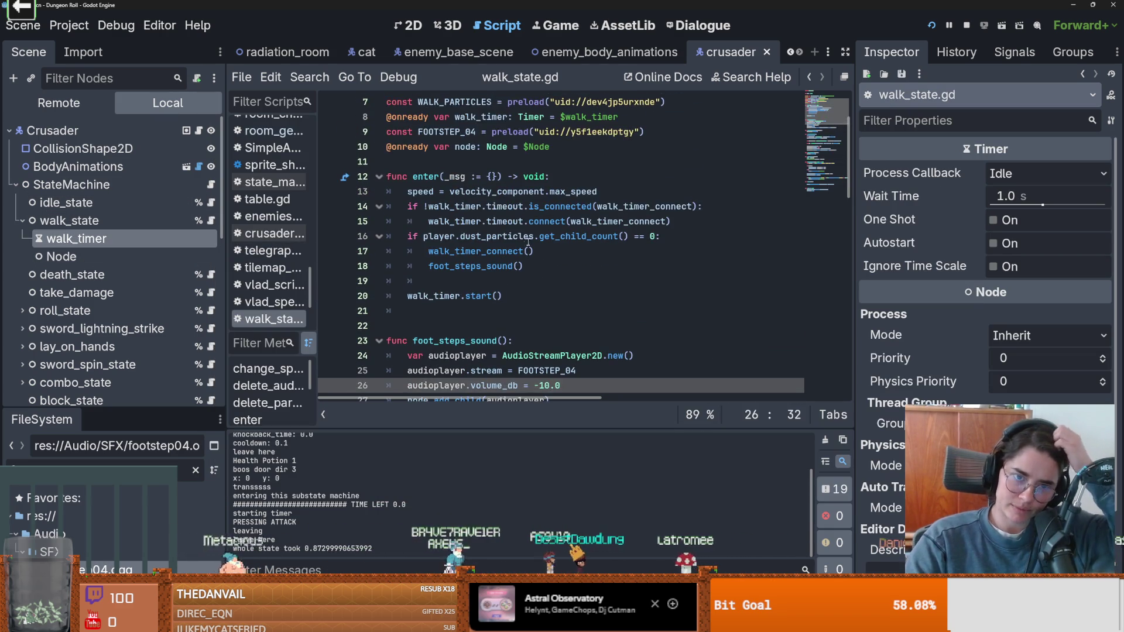
double_click(459, 206)
scroll(503, 231, up, 1)
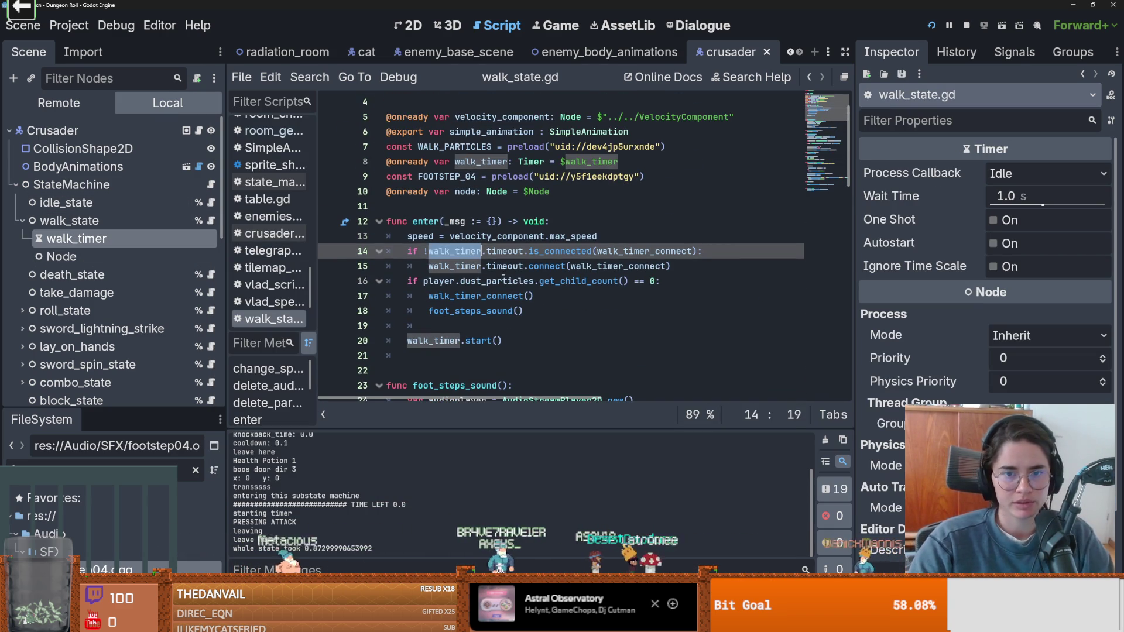
drag(618, 163, 317, 164)
key(ctrl+alt+Down)
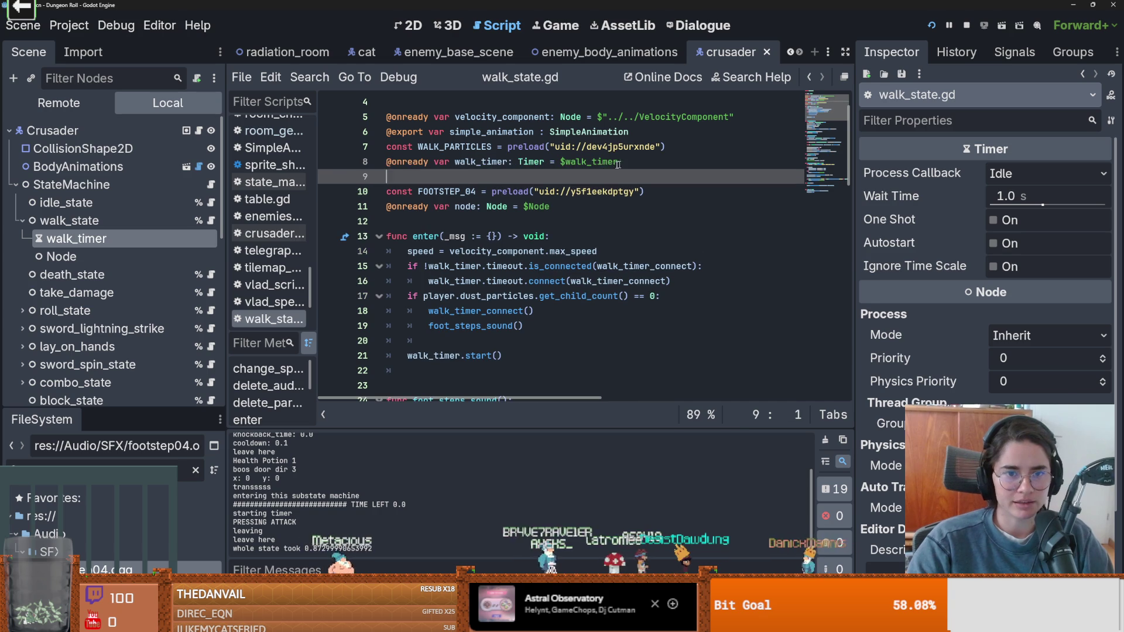
double_click(478, 176)
click(478, 177)
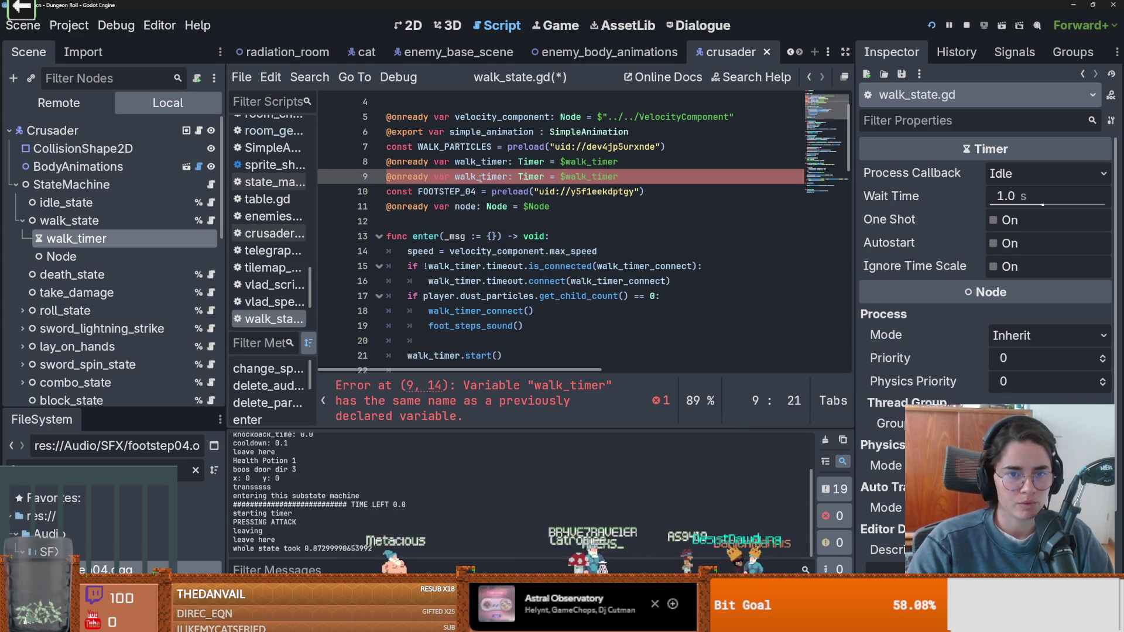
drag(473, 176, 455, 176)
text(footsteps)
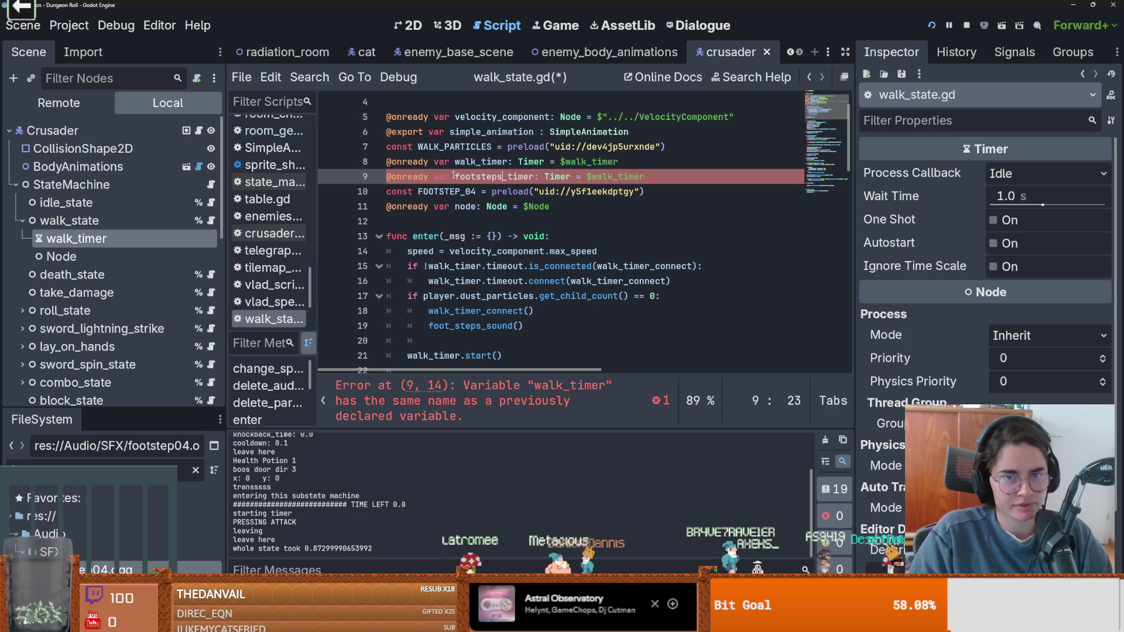
- Choose Add Child Node from walk_state's context menu in the Scene tree
click(66, 221)
right_click(65, 221)
click(125, 203)
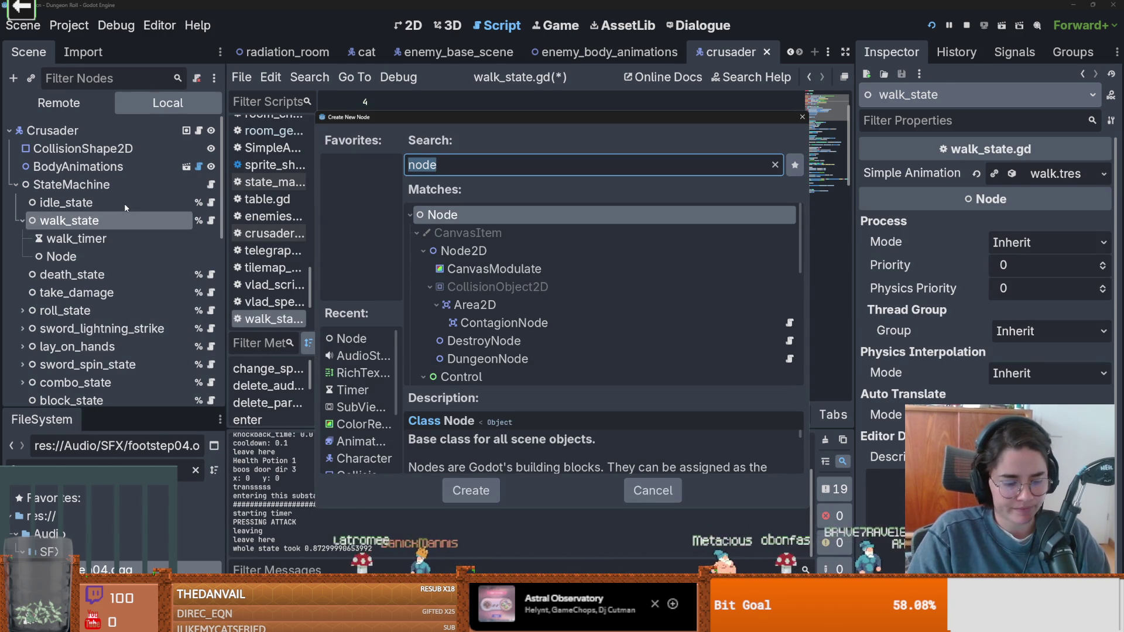
- Create a Timer child under walk_state and rename it footsteps_timer
text(timer)
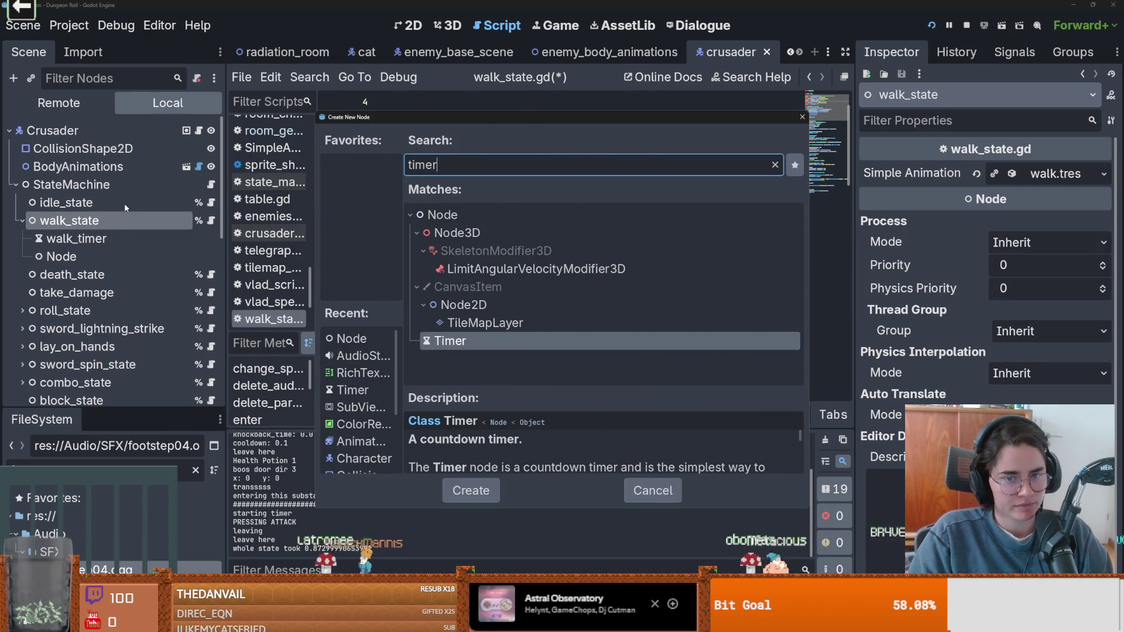
key(Return)
key(ctrl+s)
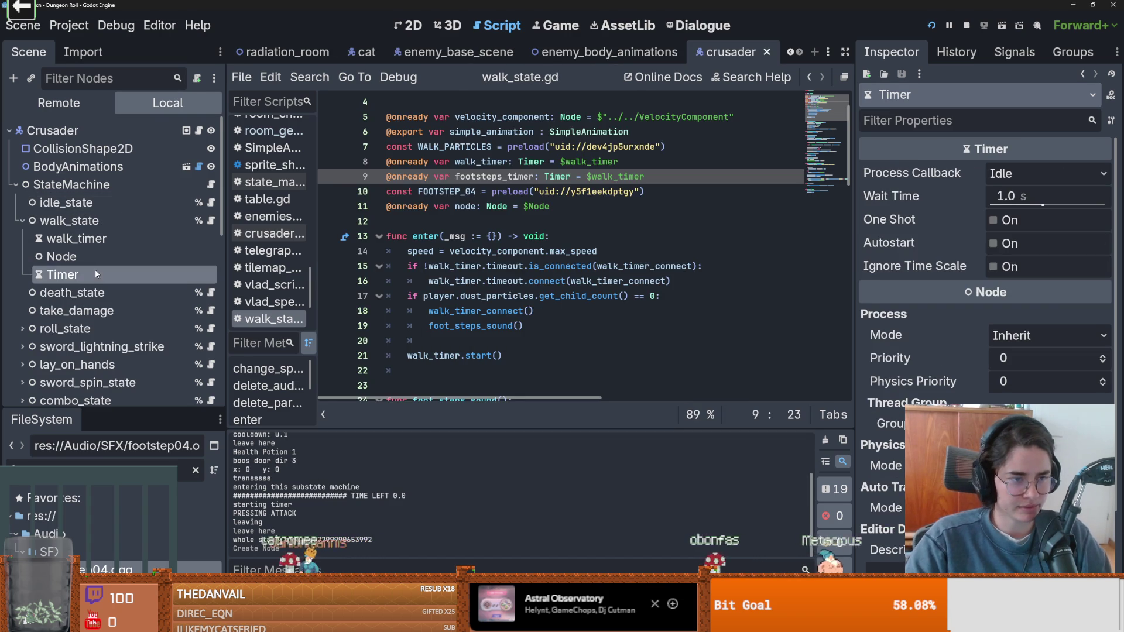
double_click(94, 269)
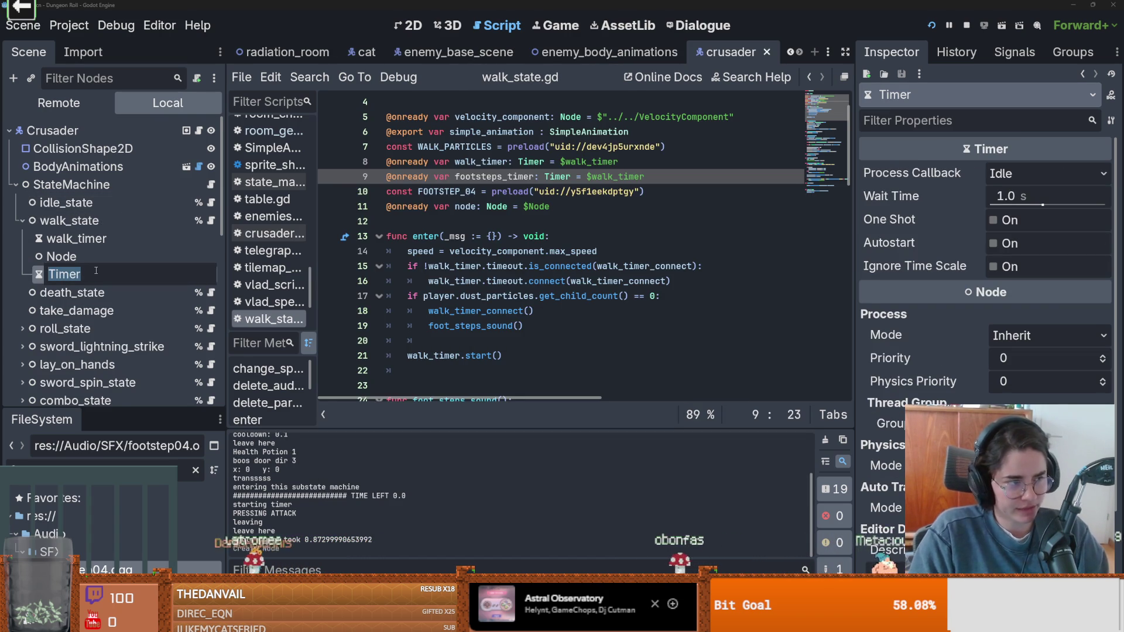
text(s)
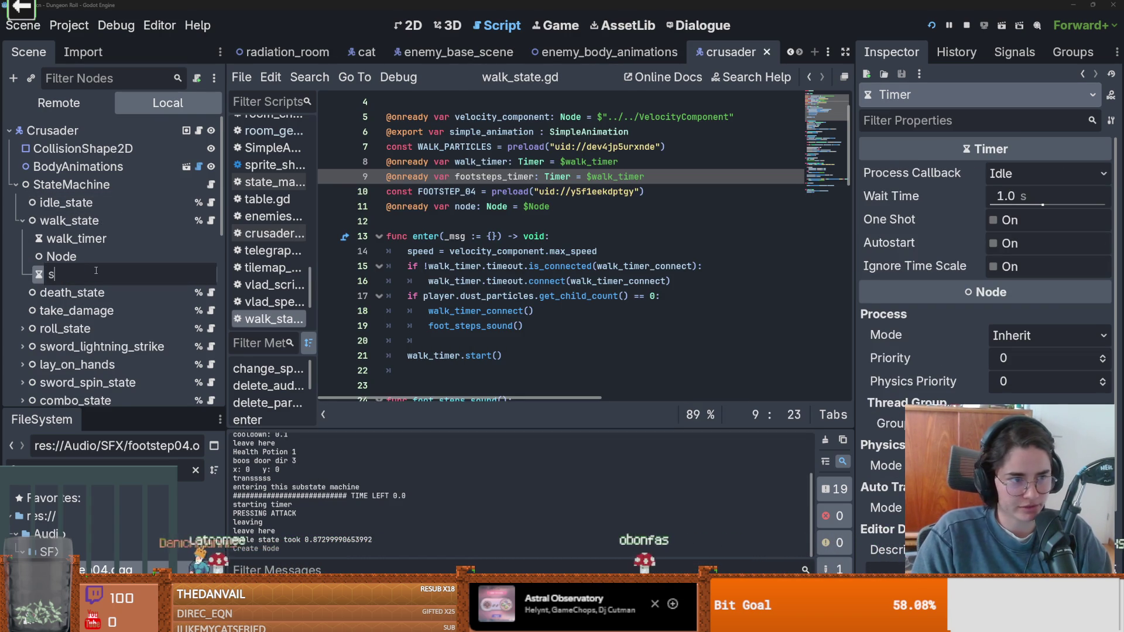
text(te)
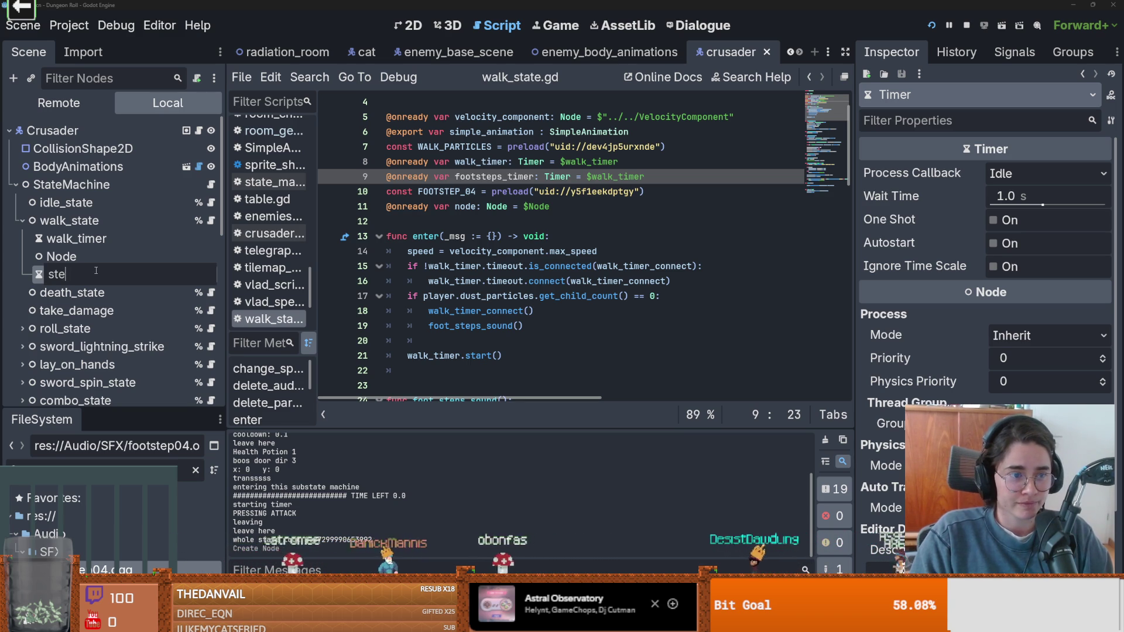
text(oot)
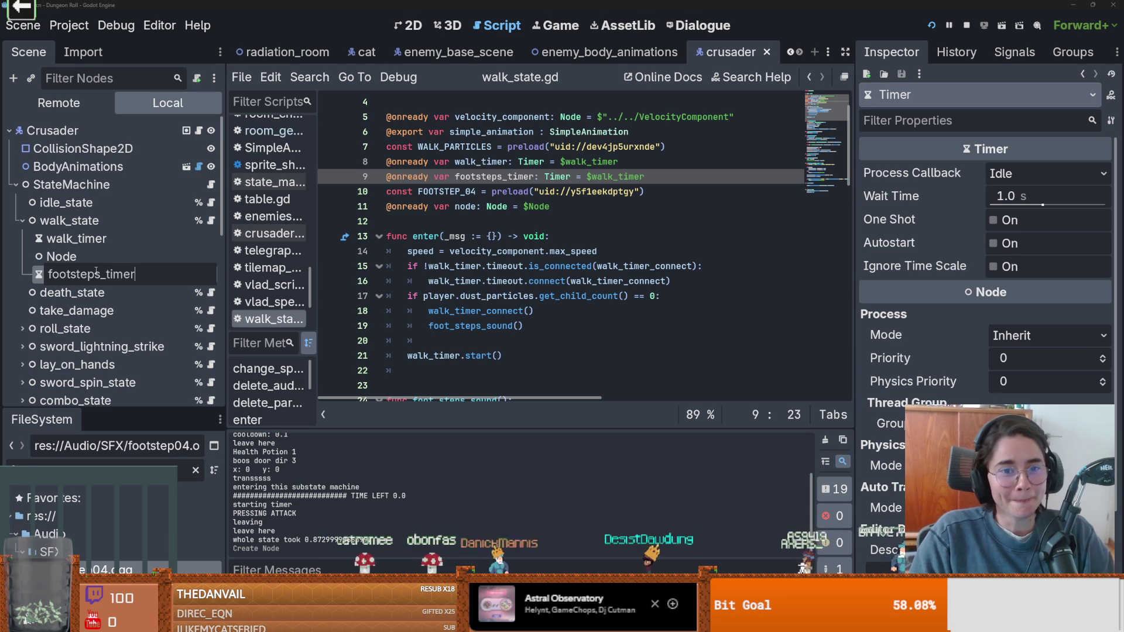
key(Return)
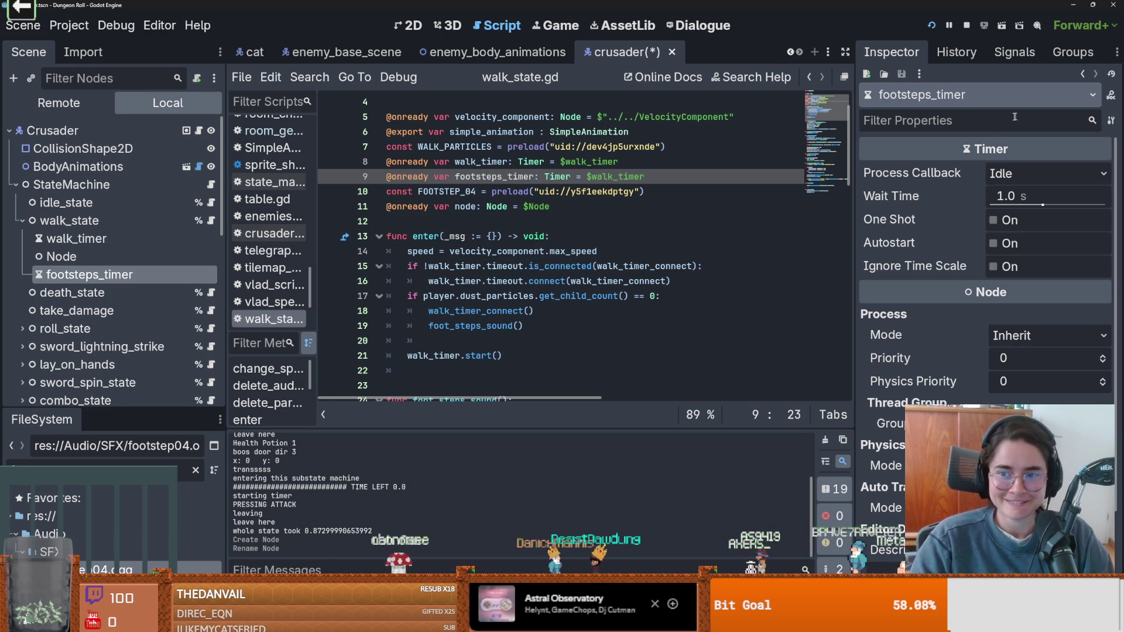
- Set footsteps_timer's Wait Time to 0.3 s and save the scene
click(1012, 202)
text(.3)
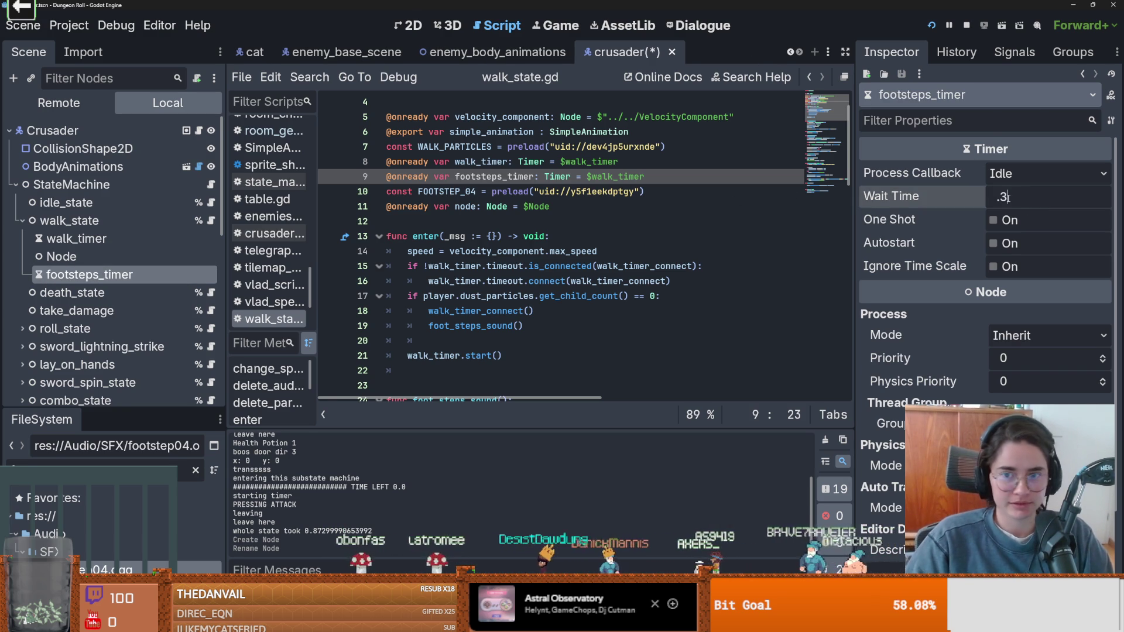
key(Return)
key(ctrl+s)
- Replace $walk_timer on line 9 with the $footsteps_timer node path and save the script
mouse_move(90, 275)
mouse_down()
mouse_move(515, 224)
mouse_move(316, 218)
mouse_move(328, 252)
mouse_move(117, 287)
mouse_up()
click(524, 191)
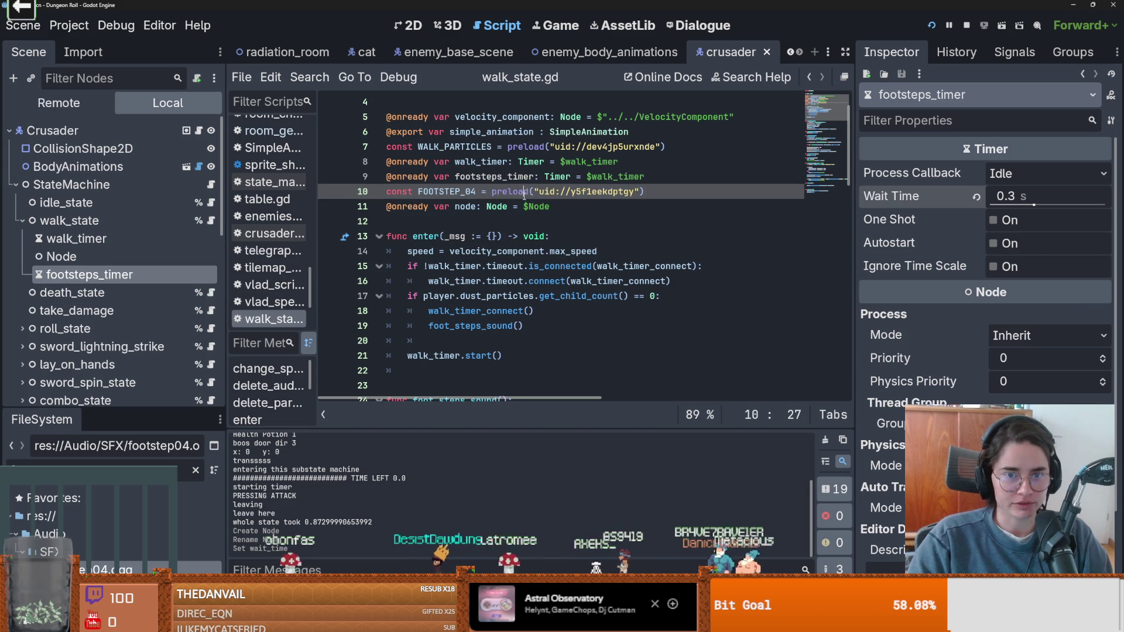
double_click(617, 175)
key(BackSpace)
key(BackSpace)
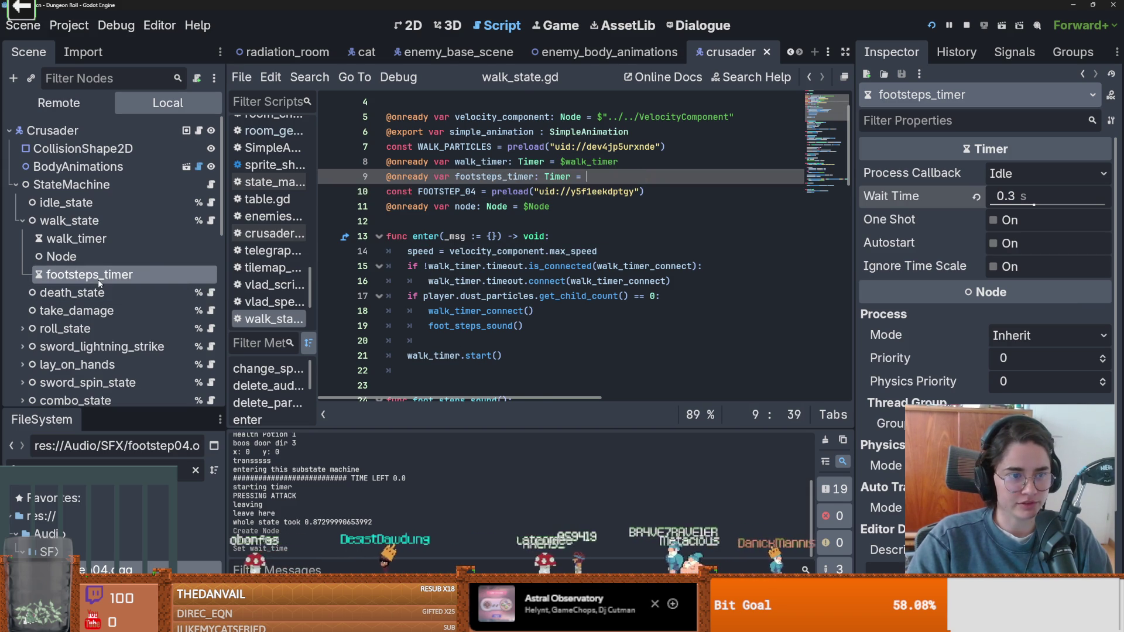
mouse_move(90, 275)
mouse_down()
mouse_move(616, 199)
mouse_move(614, 177)
mouse_up()
key(ctrl+s)
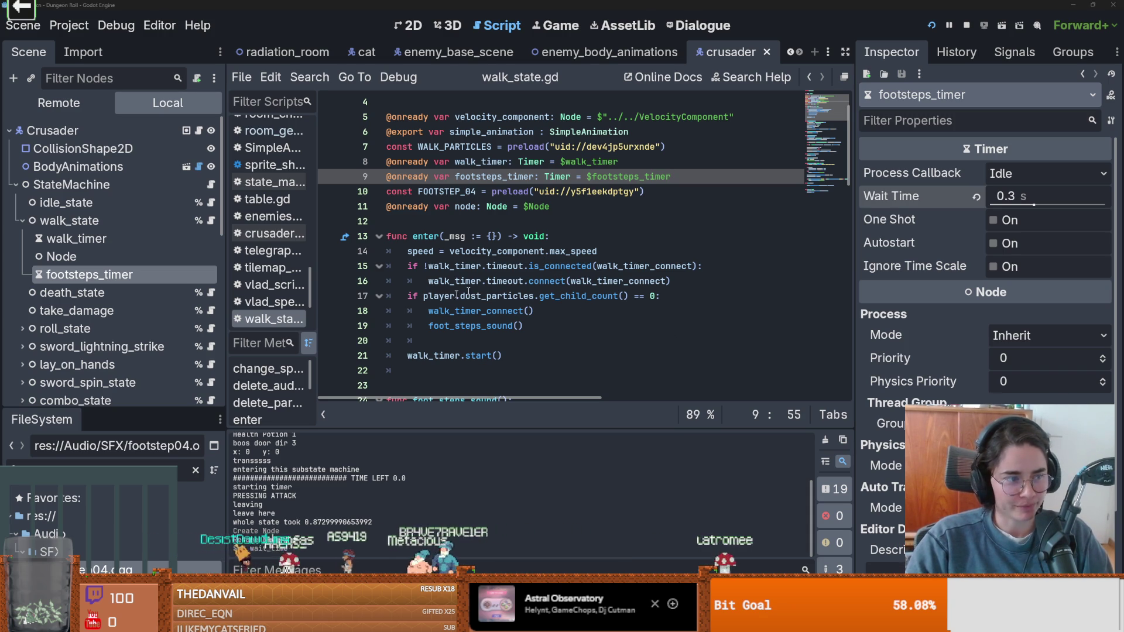
click(467, 266)
key(ctrl+s)
click(410, 221)
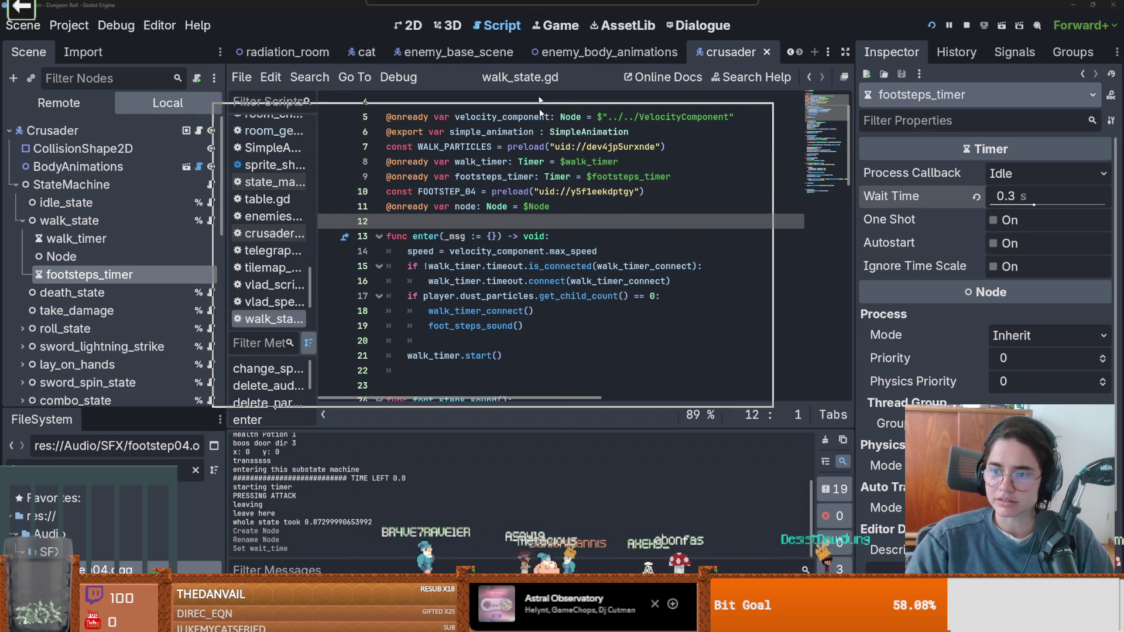
- Browse the Flag Building photo previews and web results in Google, then return to Godot
drag(527, 0, 526, 4)
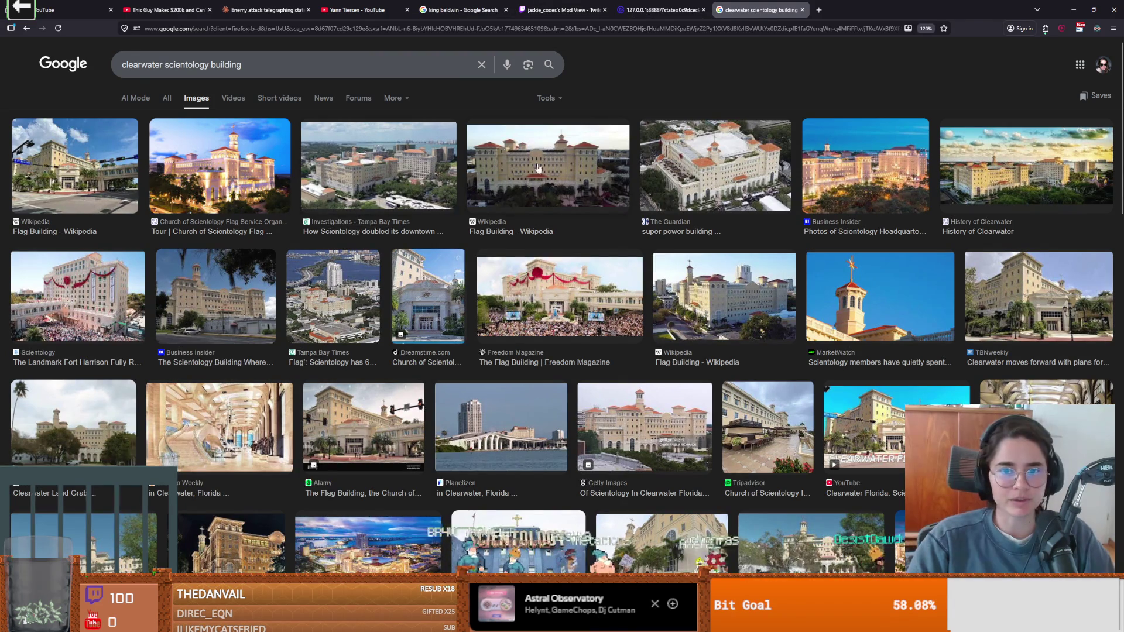
click(525, 179)
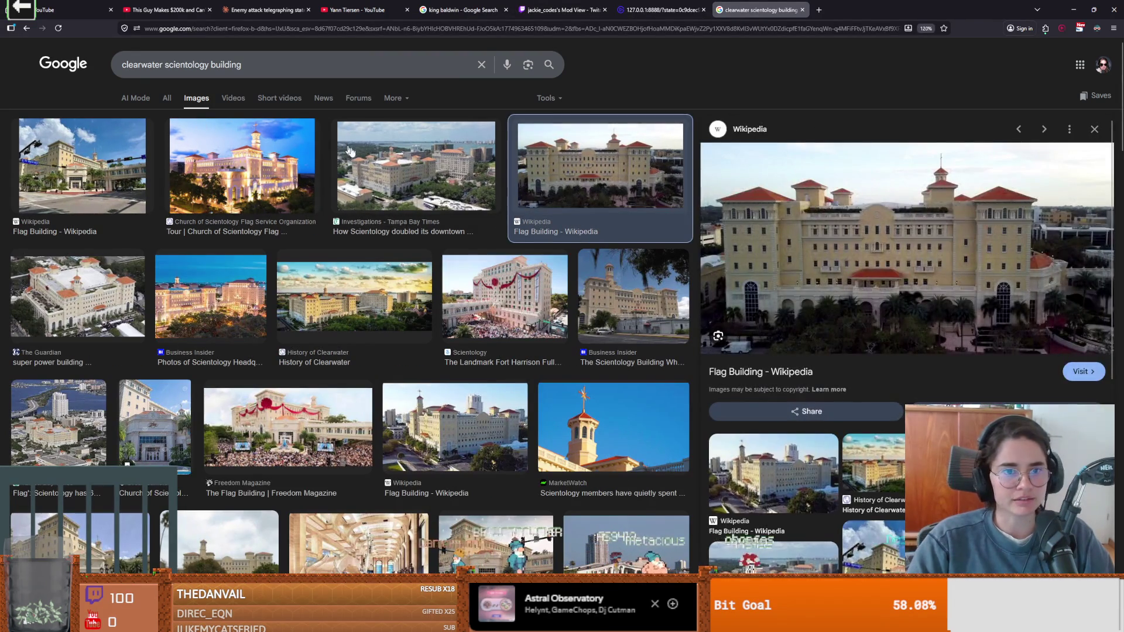
click(413, 180)
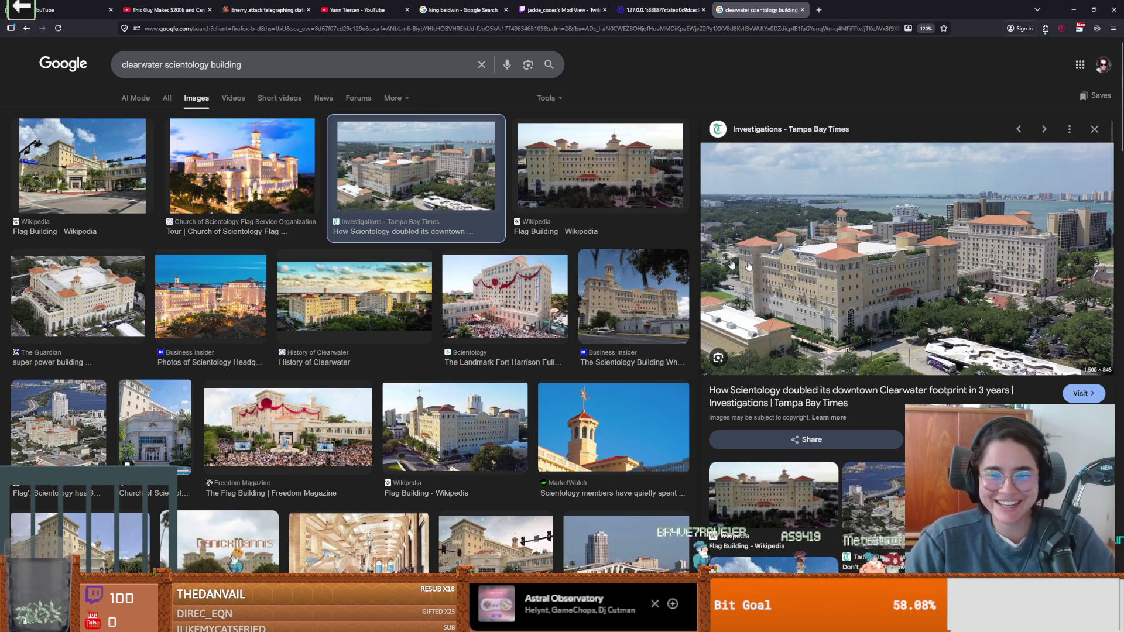
click(166, 98)
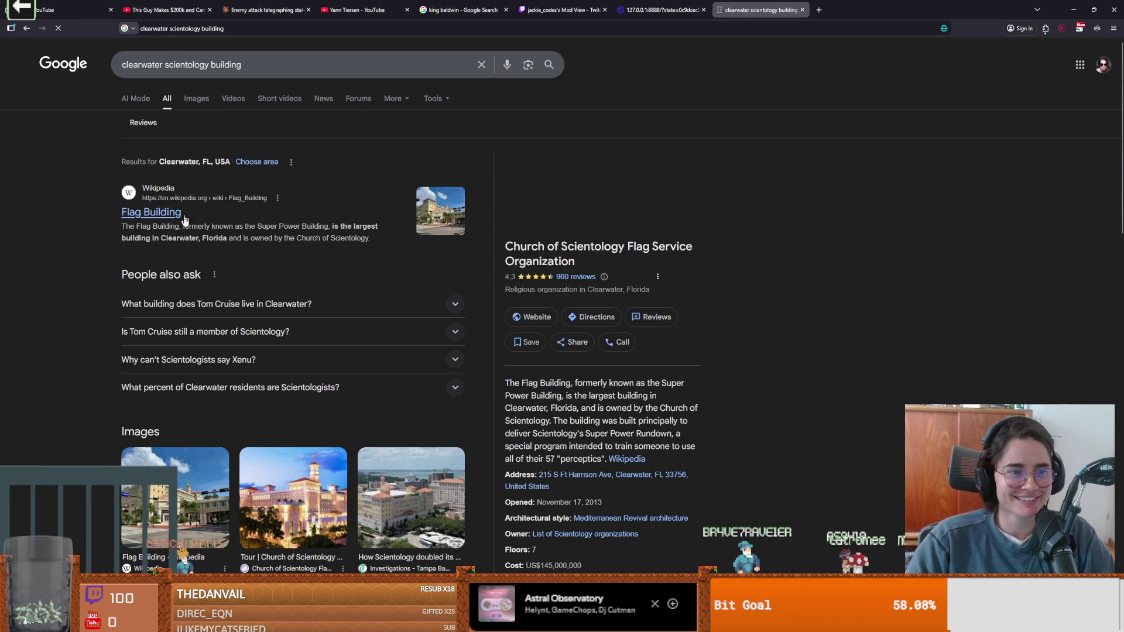
drag(189, 238, 249, 238)
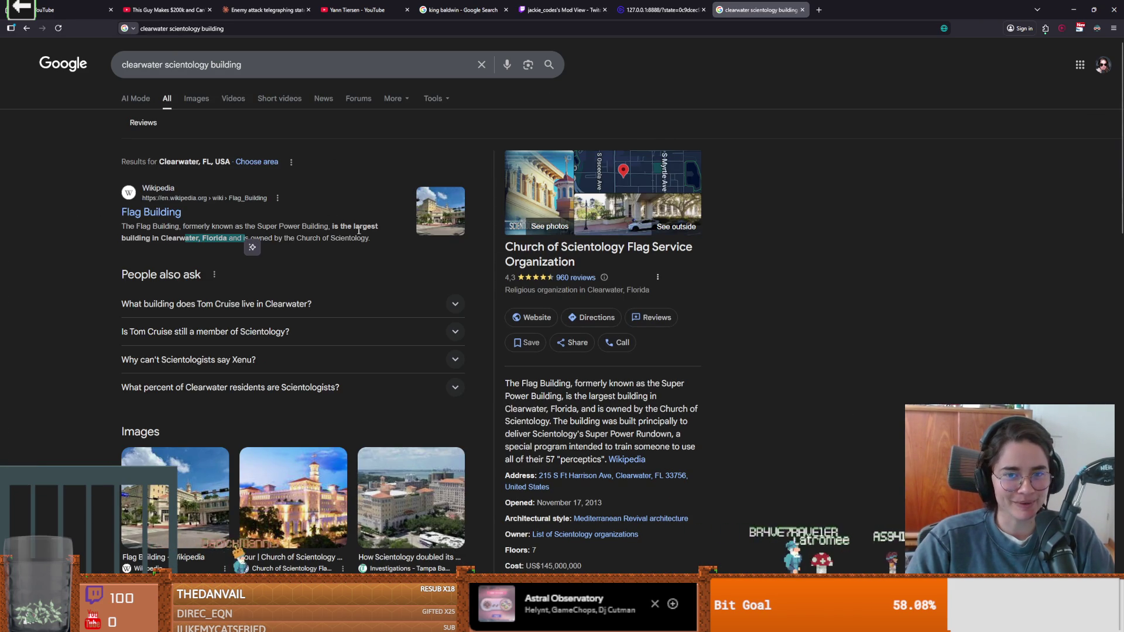
click(196, 98)
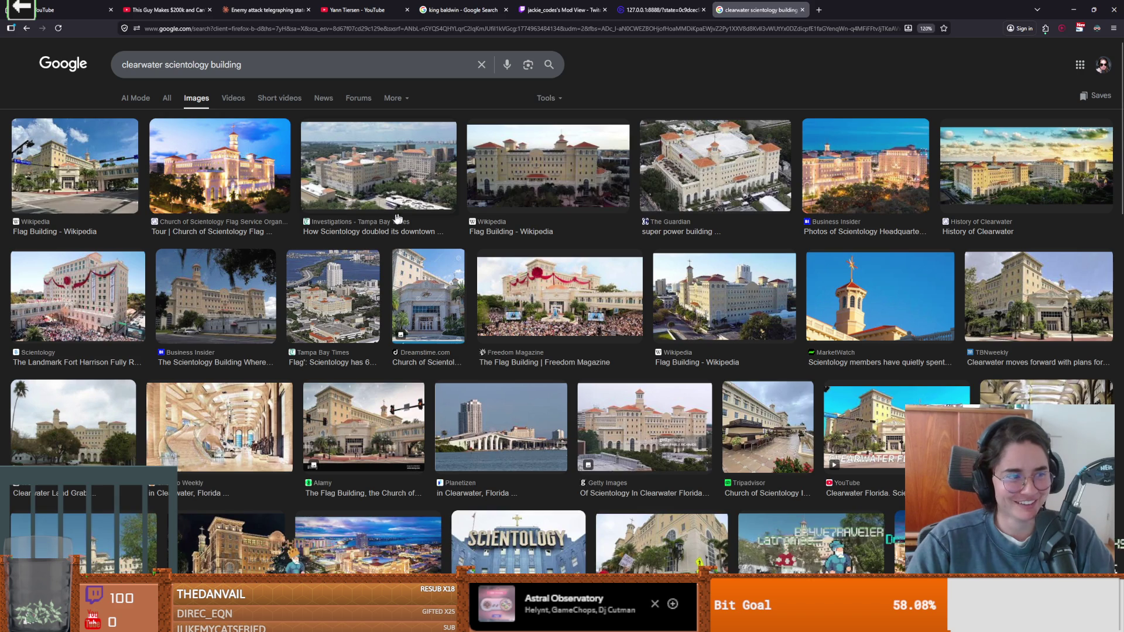
scroll(441, 241, down, 1)
click(219, 369)
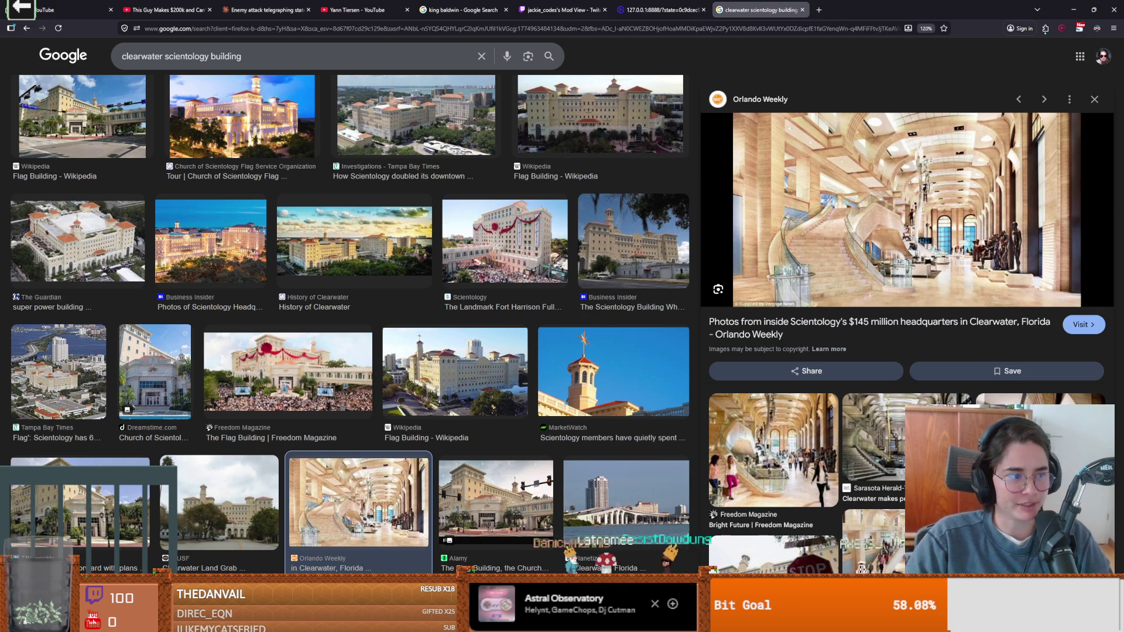
key(alt+Tab)
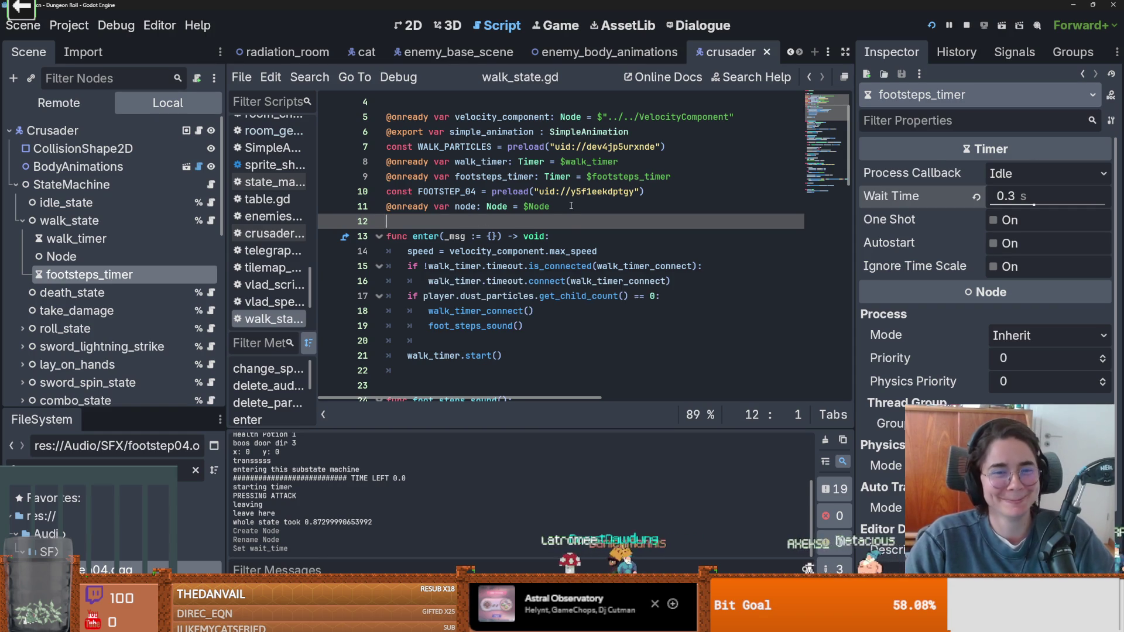
- Save the scene and delete the blank line 20 in enter()
click(570, 205)
scroll(560, 241, down, 4)
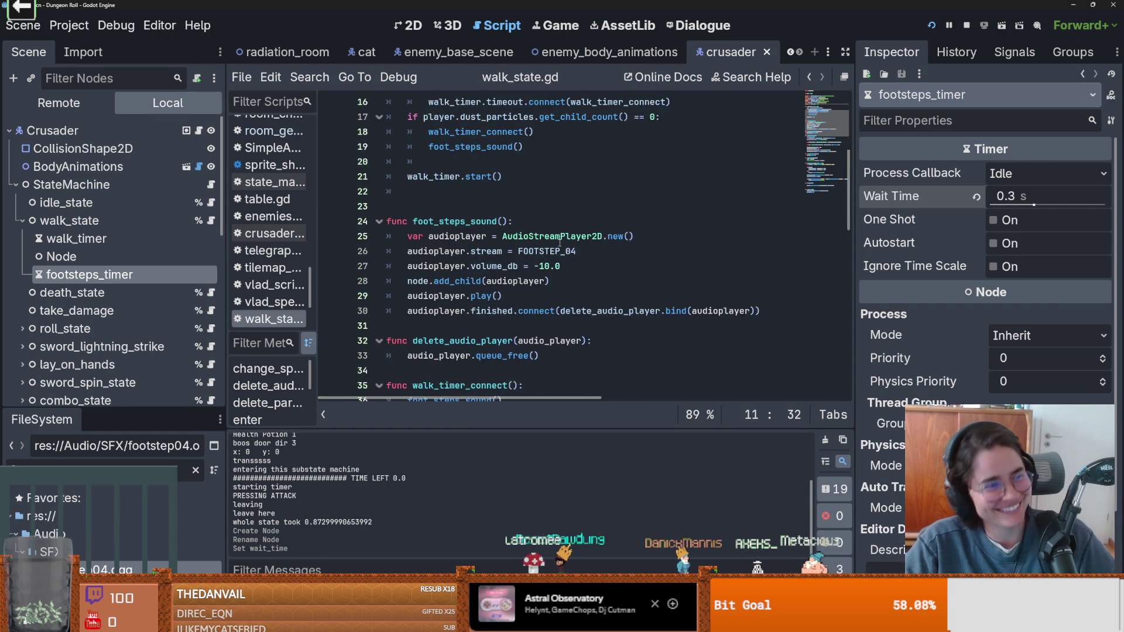
scroll(559, 242, up, 1)
scroll(526, 249, down, 1)
key(ctrl+s)
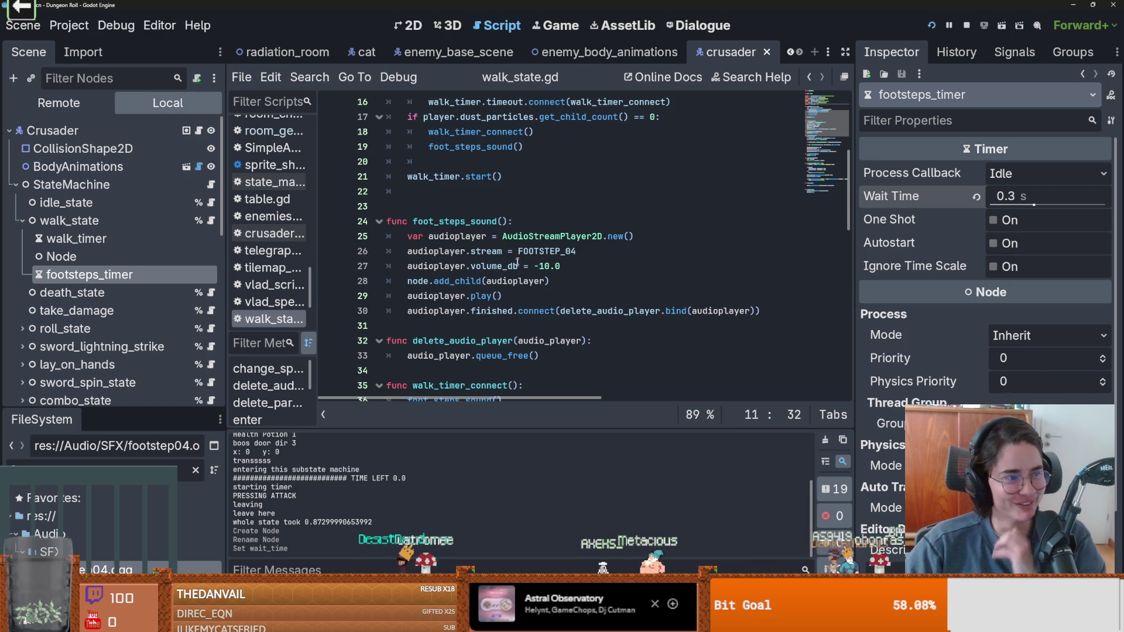
scroll(476, 264, up, 1)
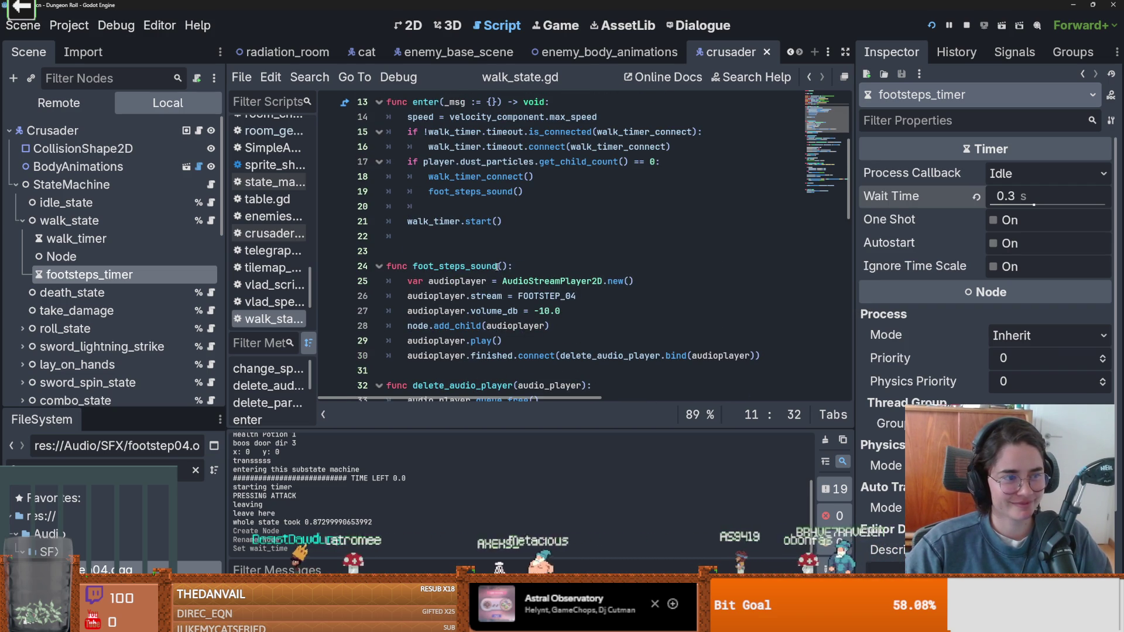
click(497, 266)
key(ctrl+s)
click(451, 208)
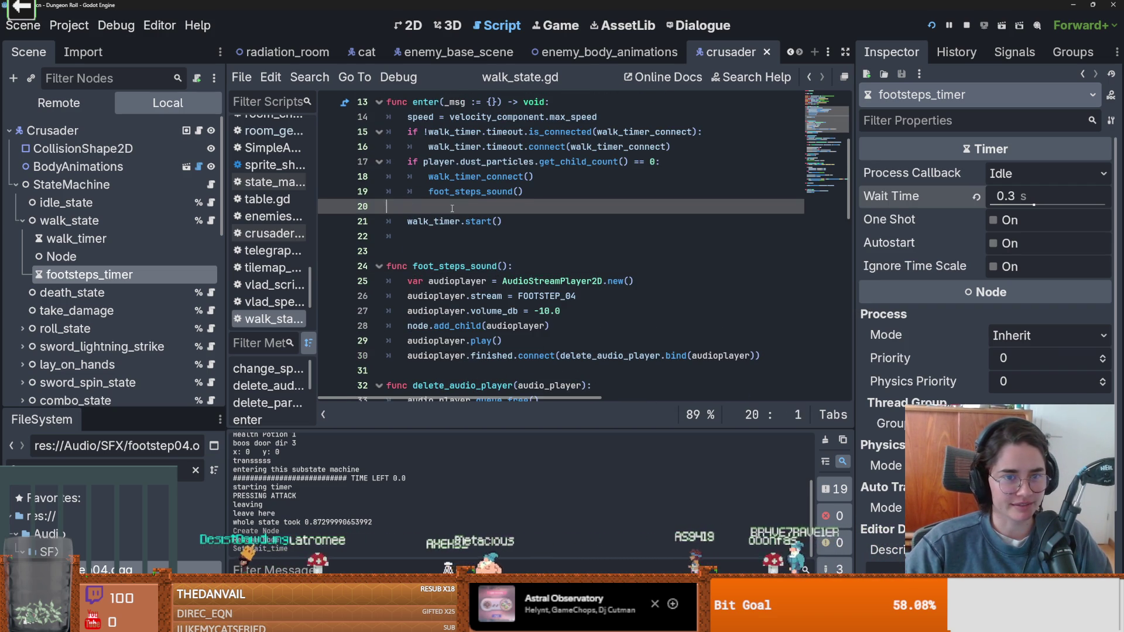
scroll(457, 223, up, 1)
click(519, 240)
key(Delete)
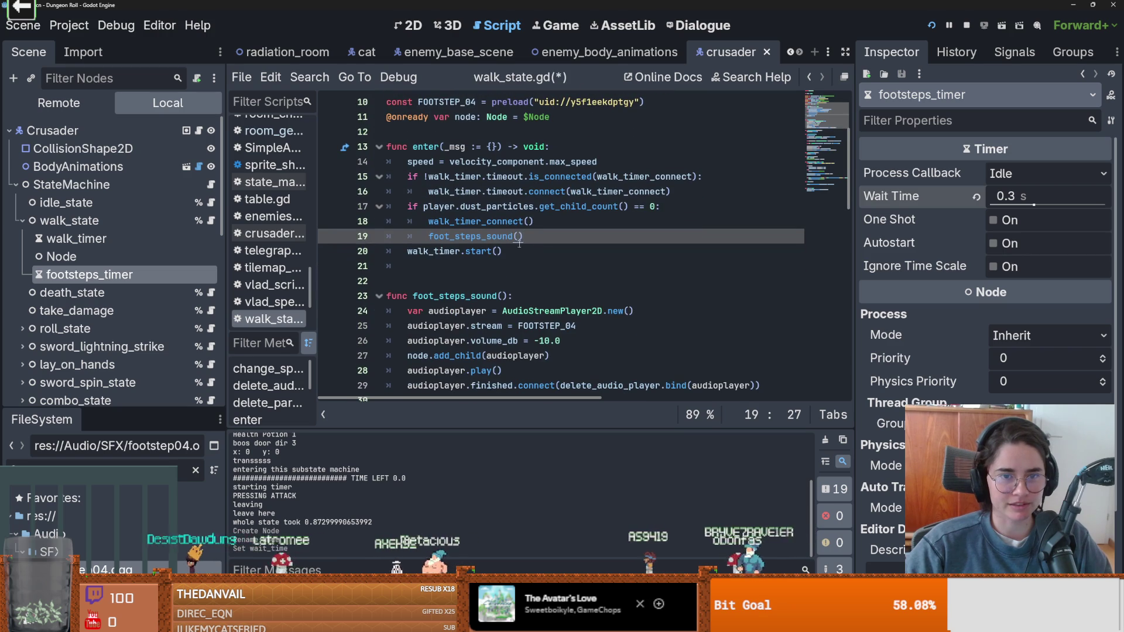
- Duplicate the walk_timer connection check from lines 15–16 onto lines 17–18
scroll(519, 243, up, 2)
drag(674, 285, 401, 267)
key(ctrl+c)
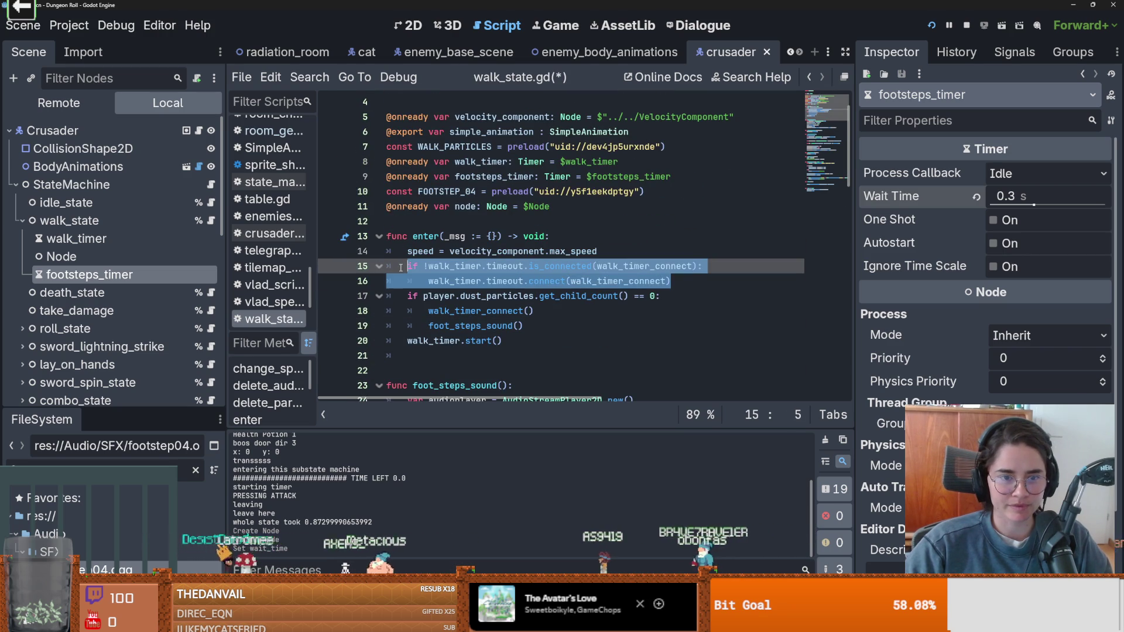
click(688, 282)
key(Return)
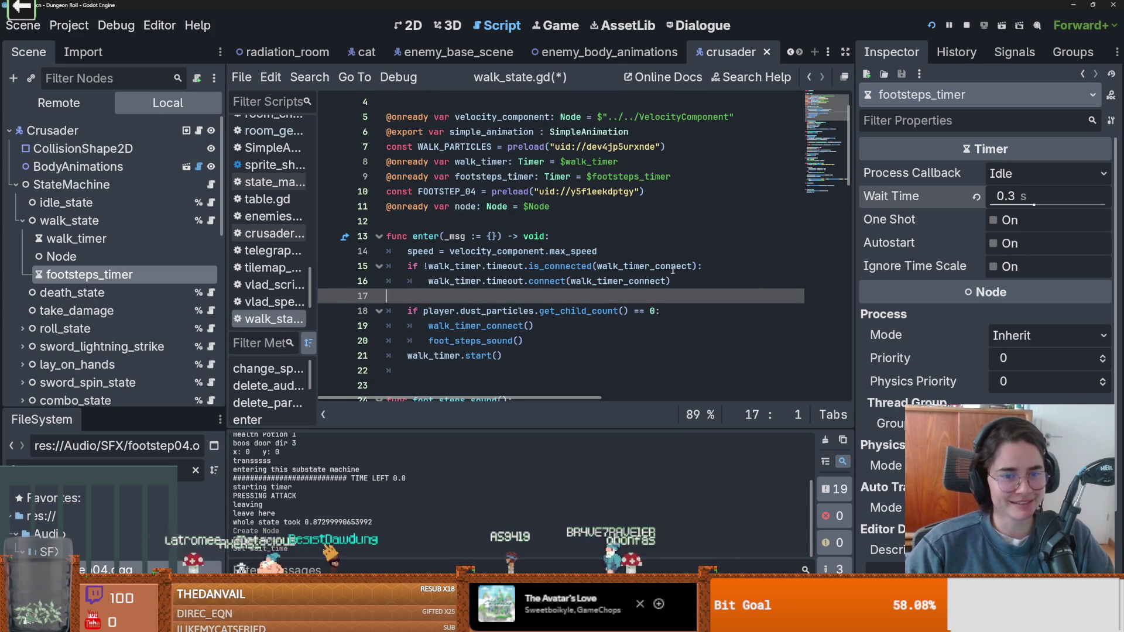
key(ctrl+v)
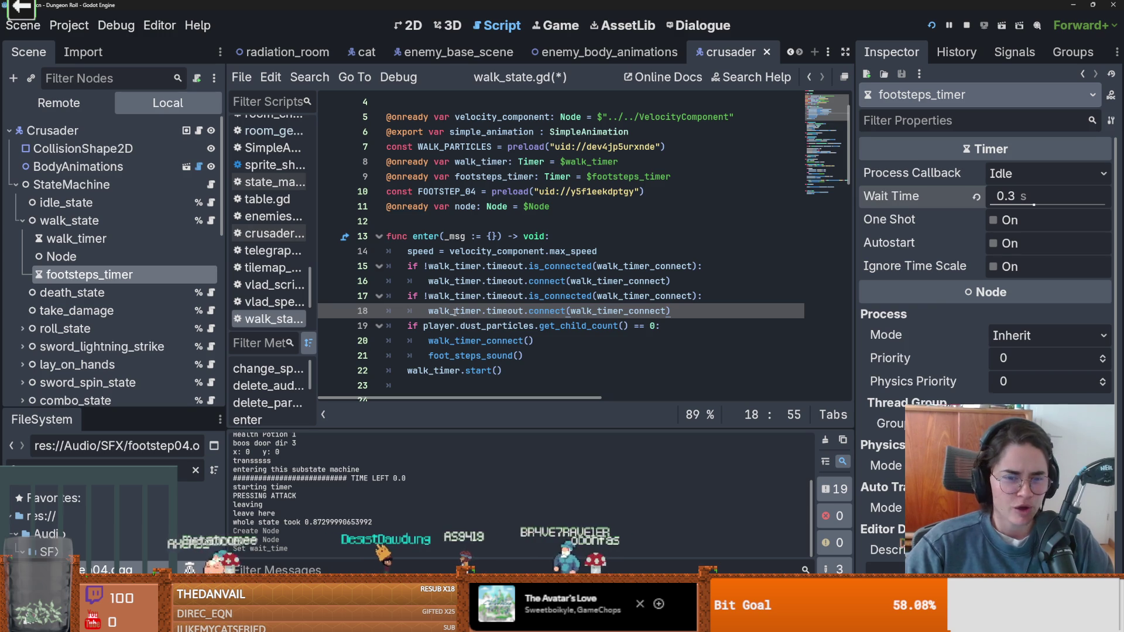
scroll(505, 282, up, 1)
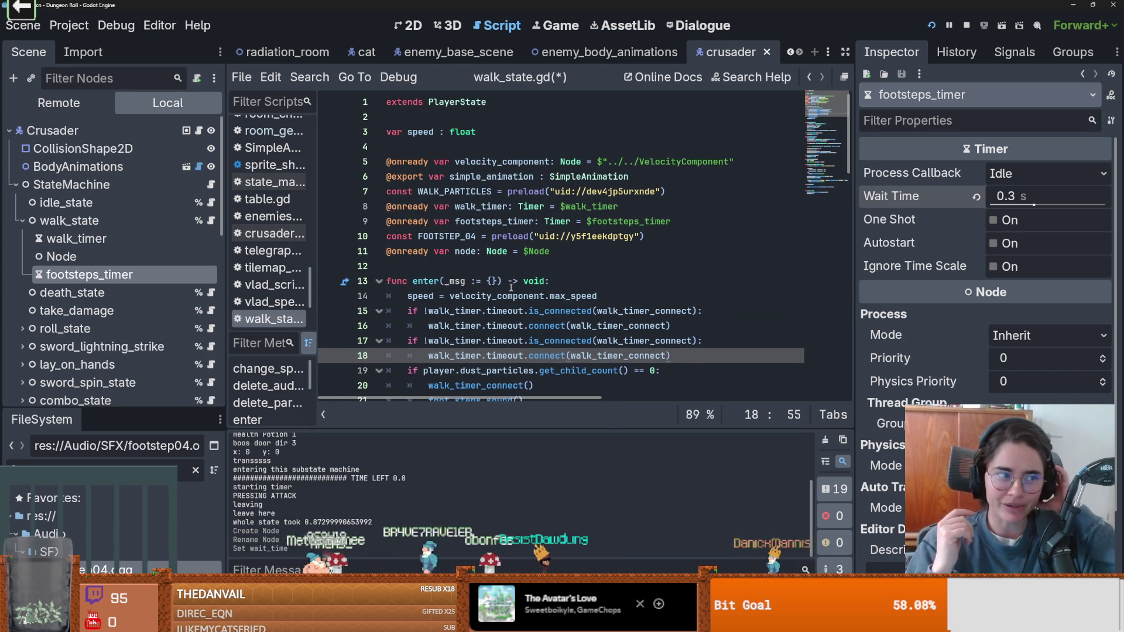
- Replace walk_timer with footsteps_timer in line 17's connection check
double_click(486, 221)
key(ctrl+c)
scroll(516, 273, down, 2)
double_click(457, 251)
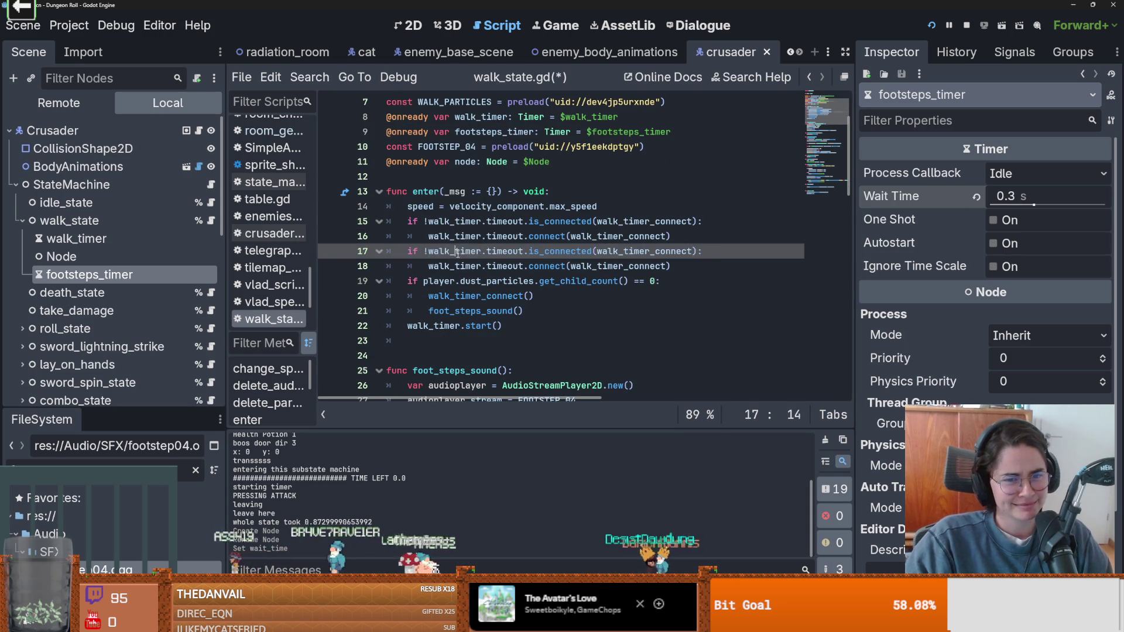
key(ctrl+v)
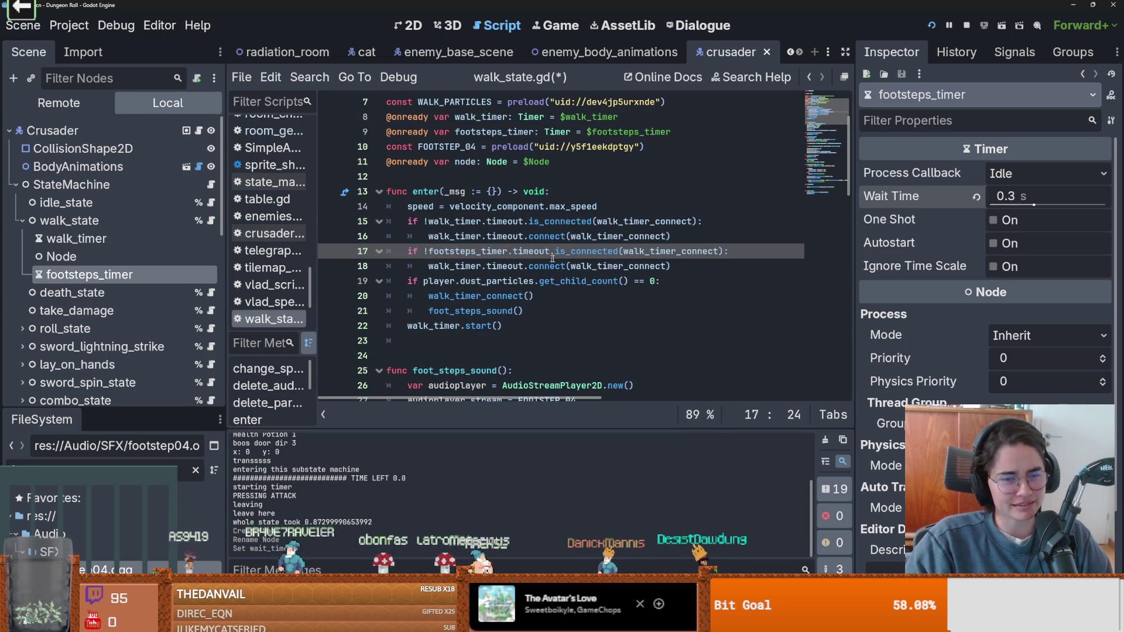
- Replace walk_timer_connect with foot_steps_sound on line 17
scroll(629, 264, down, 1)
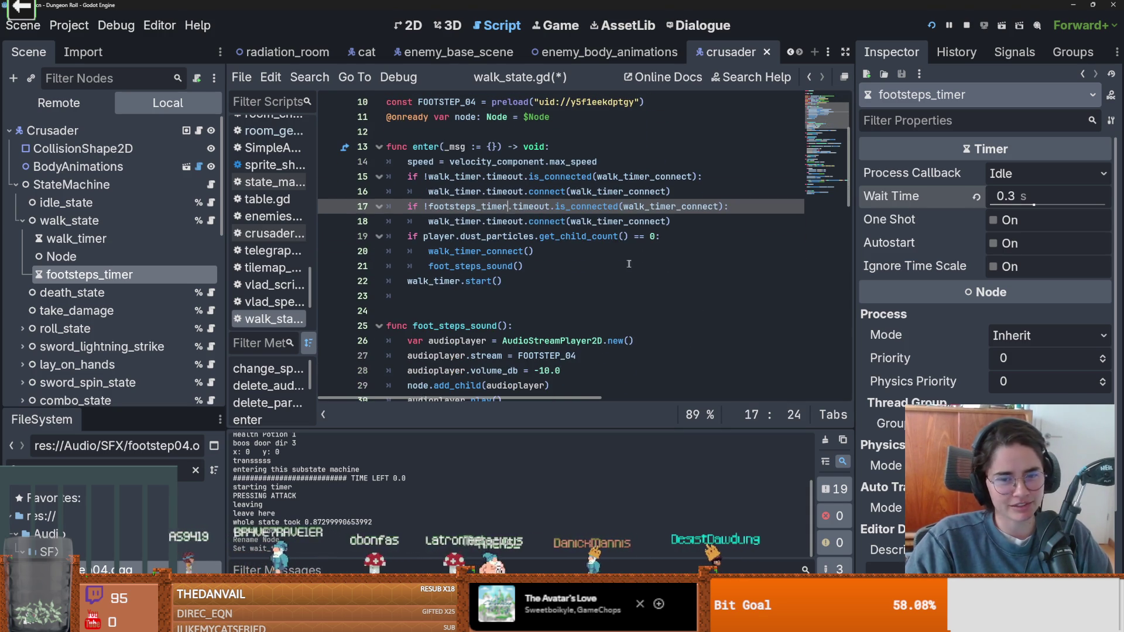
double_click(681, 206)
click(649, 206)
scroll(619, 257, down, 4)
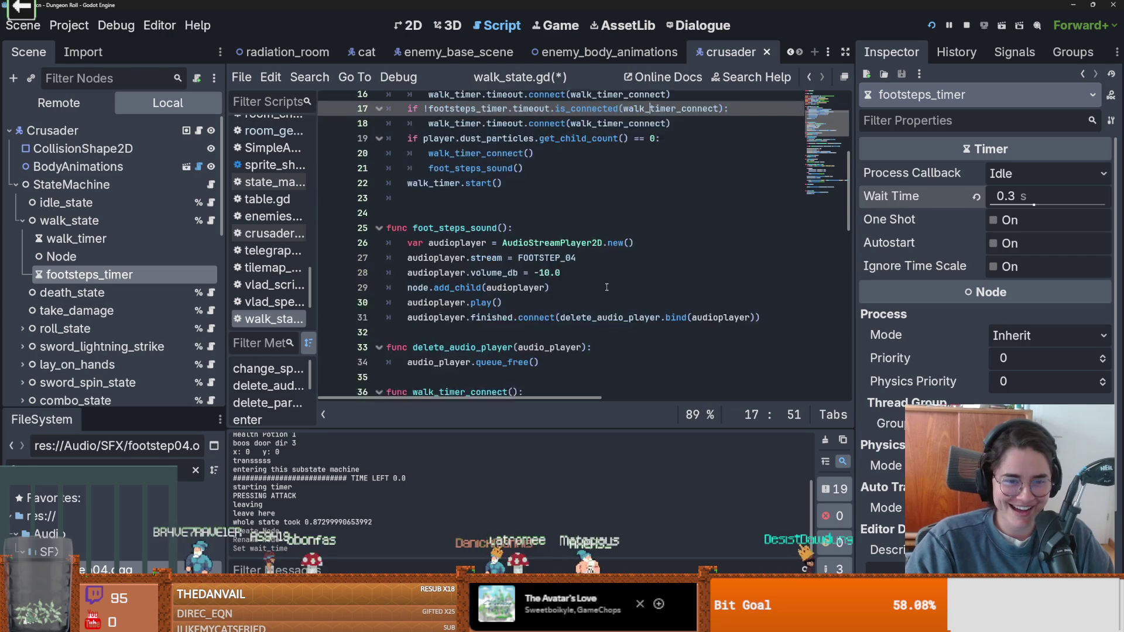
scroll(614, 254, up, 4)
scroll(609, 250, down, 1)
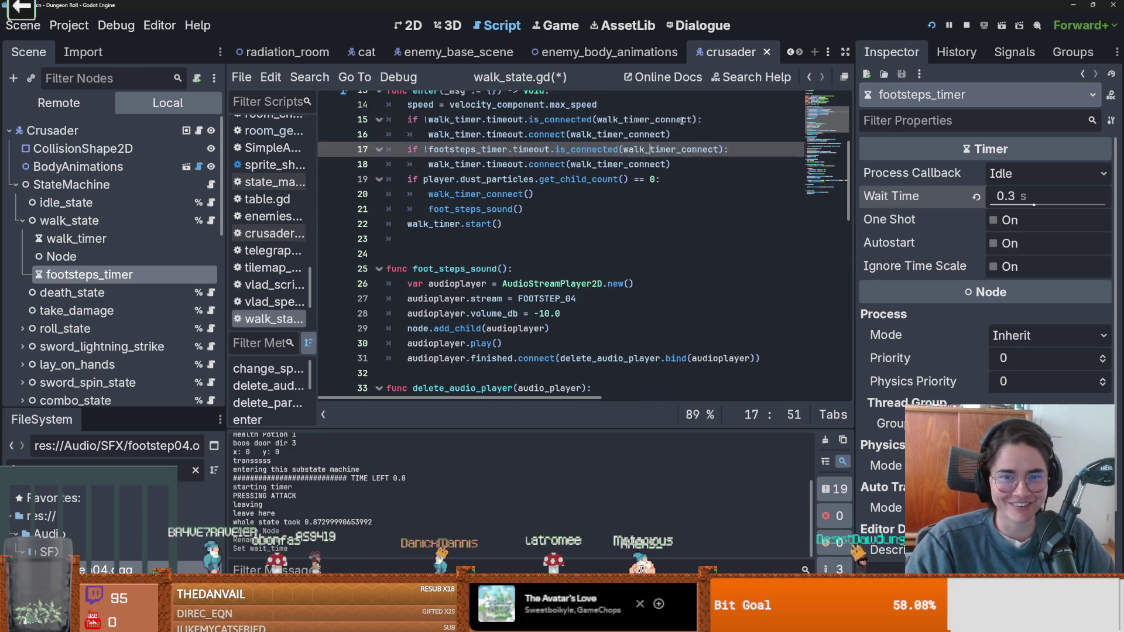
scroll(642, 164, up, 1)
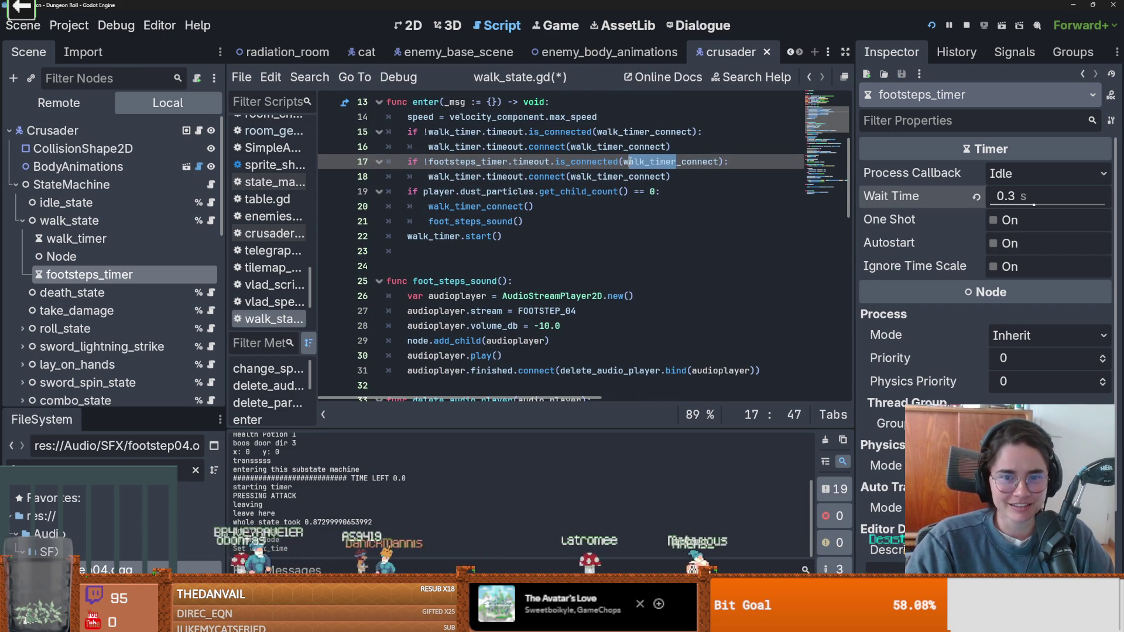
click(722, 161)
double_click(720, 162)
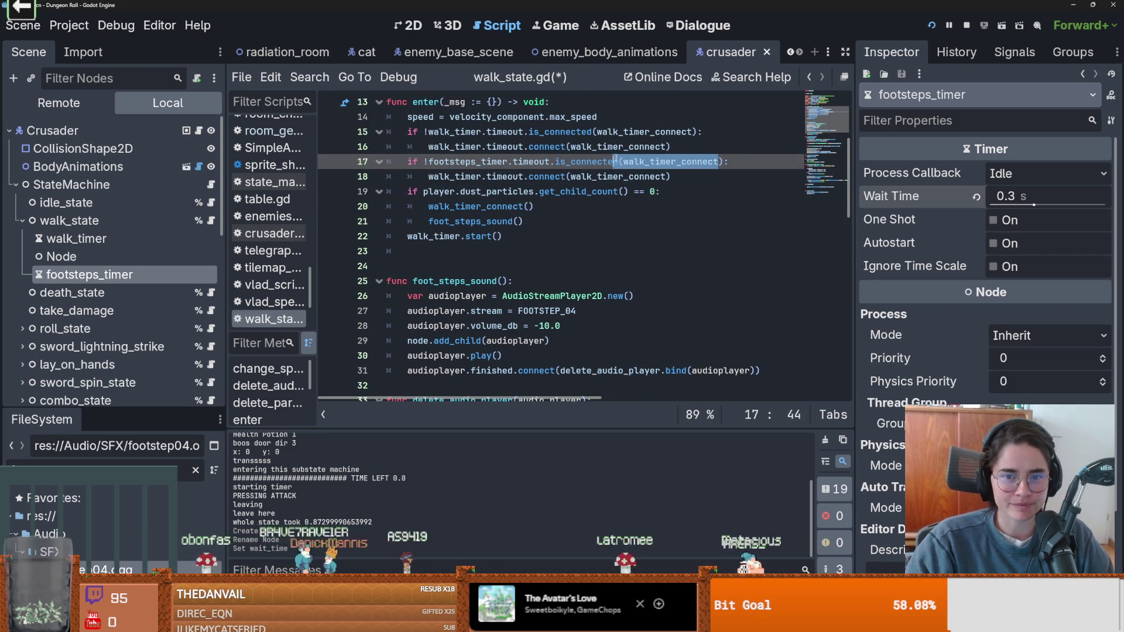
scroll(498, 234, down, 2)
double_click(476, 192)
key(ctrl+c)
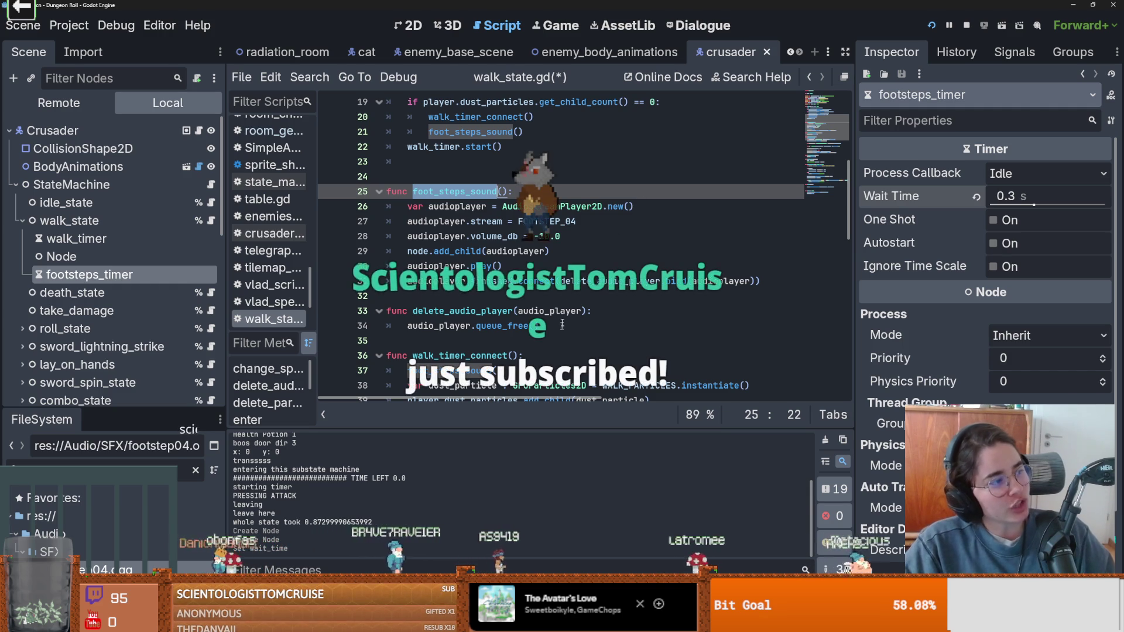
scroll(575, 302, up, 1)
scroll(575, 303, up, 1)
double_click(665, 120)
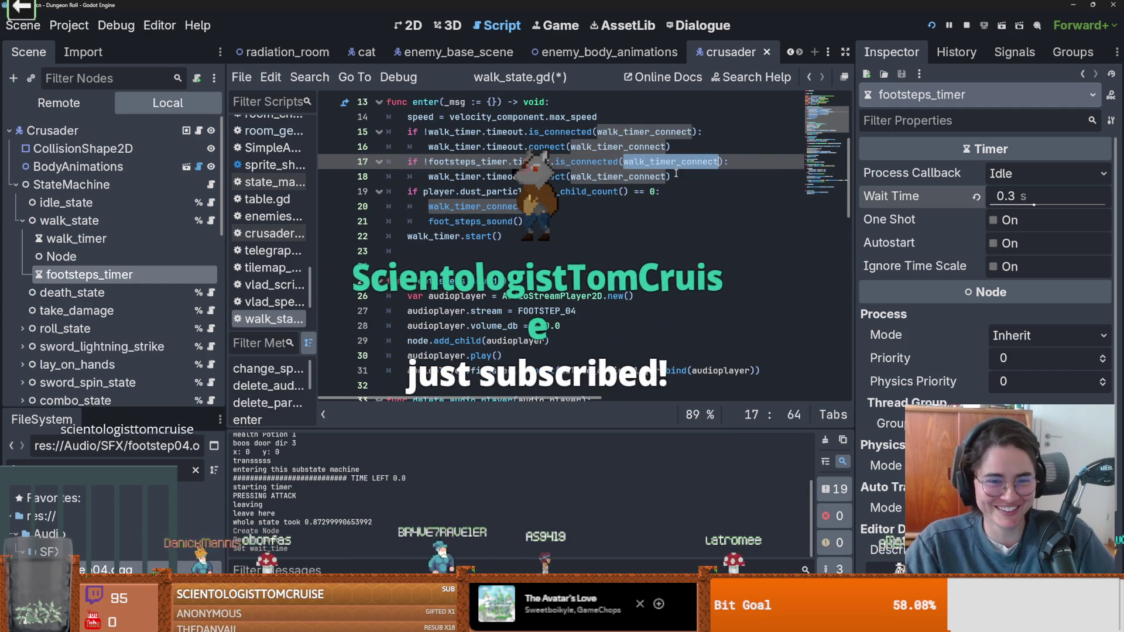
key(ctrl+v)
- Delete the empty line 37 and save walk_state.gd
scroll(622, 248, down, 5)
click(418, 236)
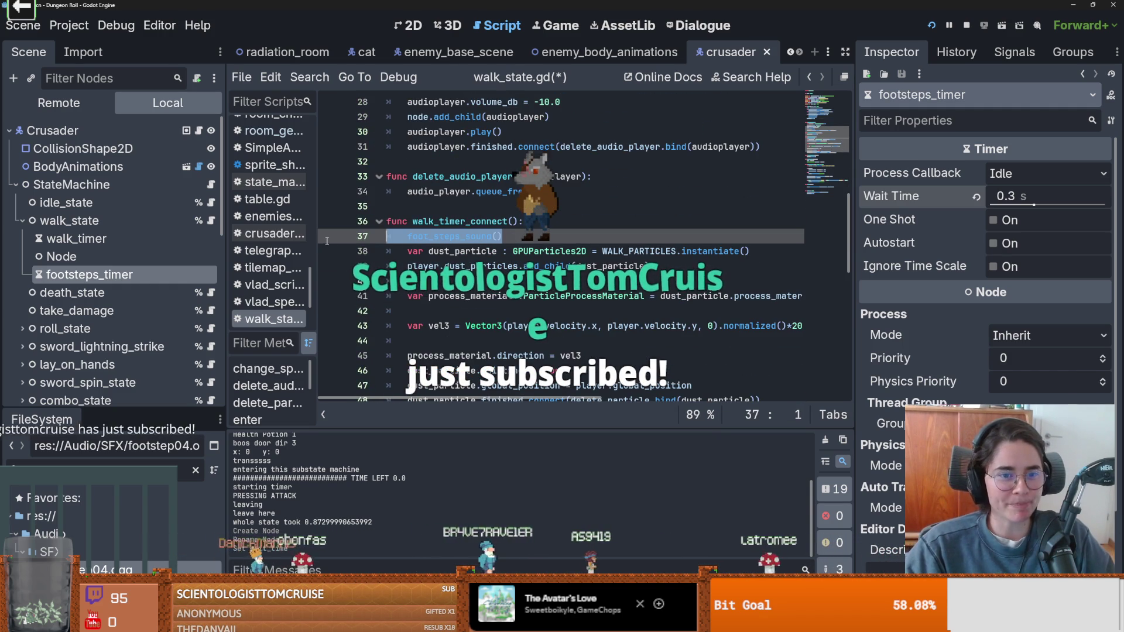
key(BackSpace)
key(ctrl+s)
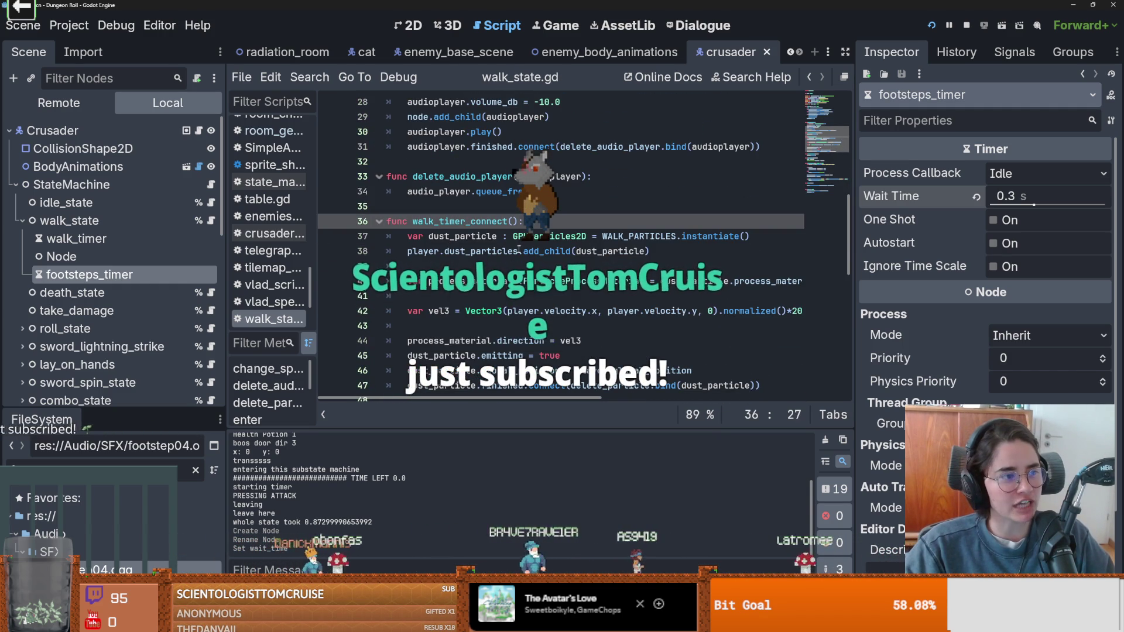
scroll(520, 253, up, 1)
scroll(520, 253, up, 2)
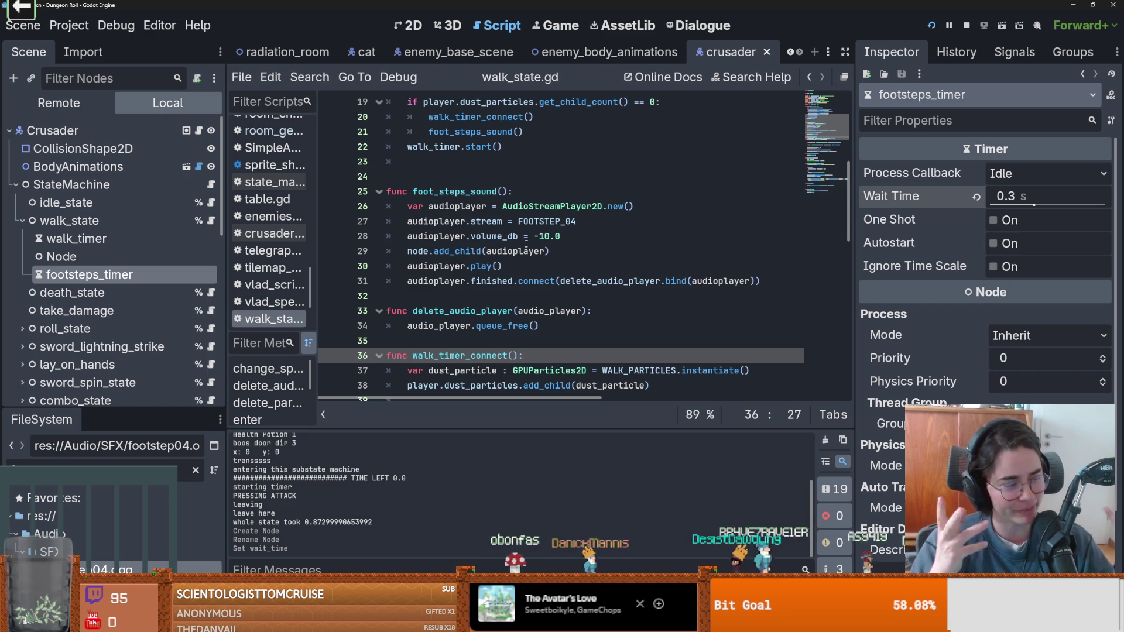
scroll(544, 153, up, 2)
click(515, 237)
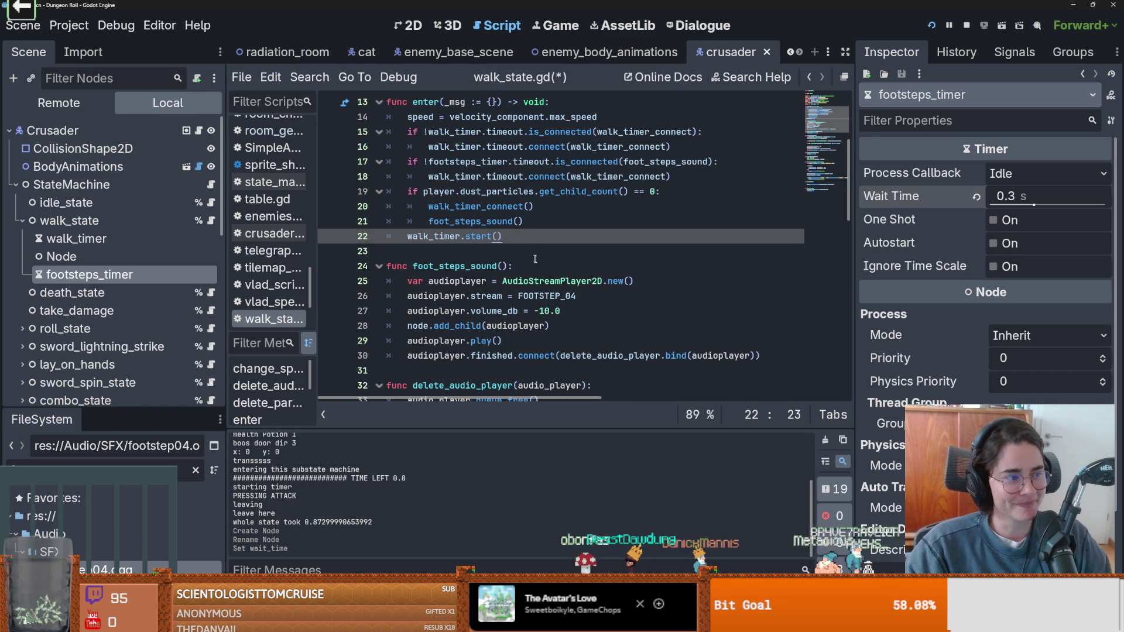
mouse_move(545, 295)
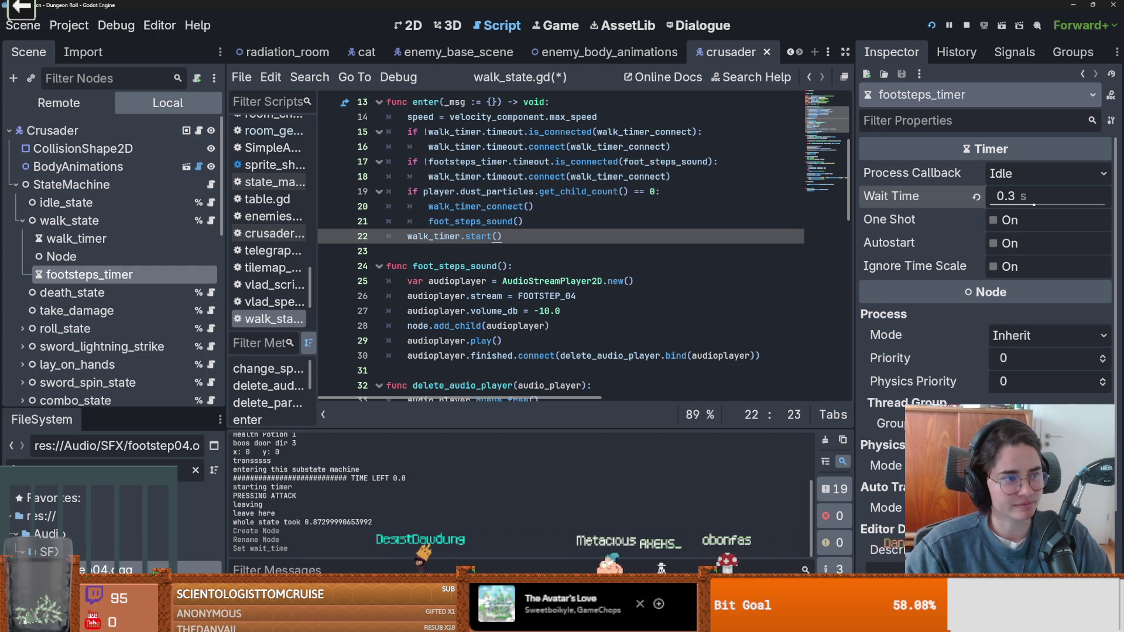
- Save walk_state.gd and the project, leaving the caret after walk_timer.start() on line 22
click(485, 266)
key(ctrl+s)
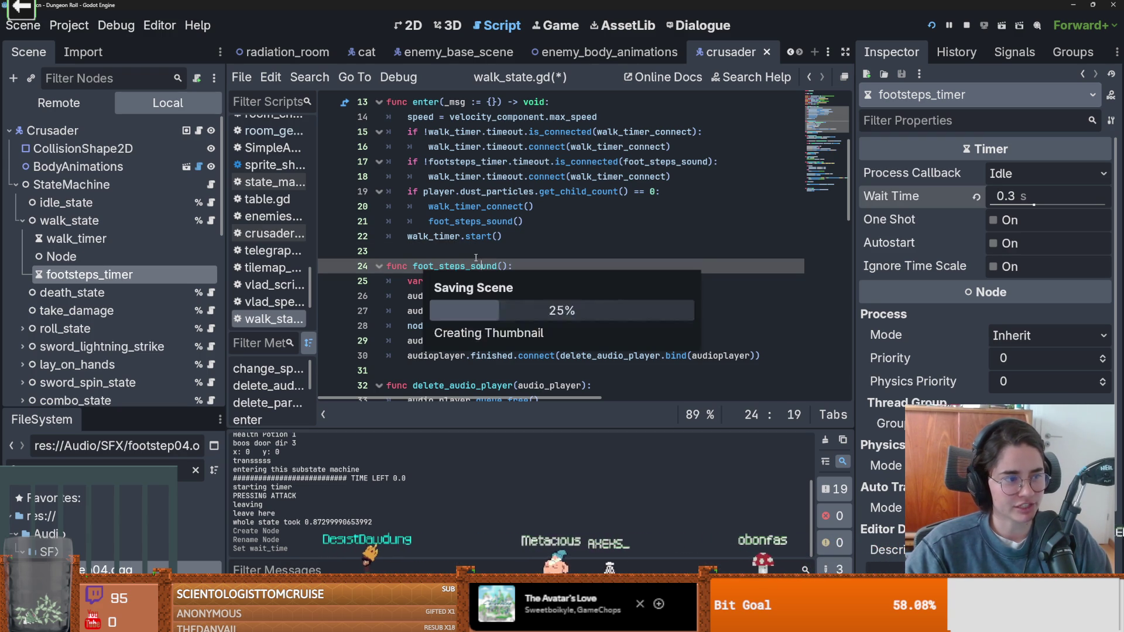
scroll(485, 302, up, 1)
click(485, 302)
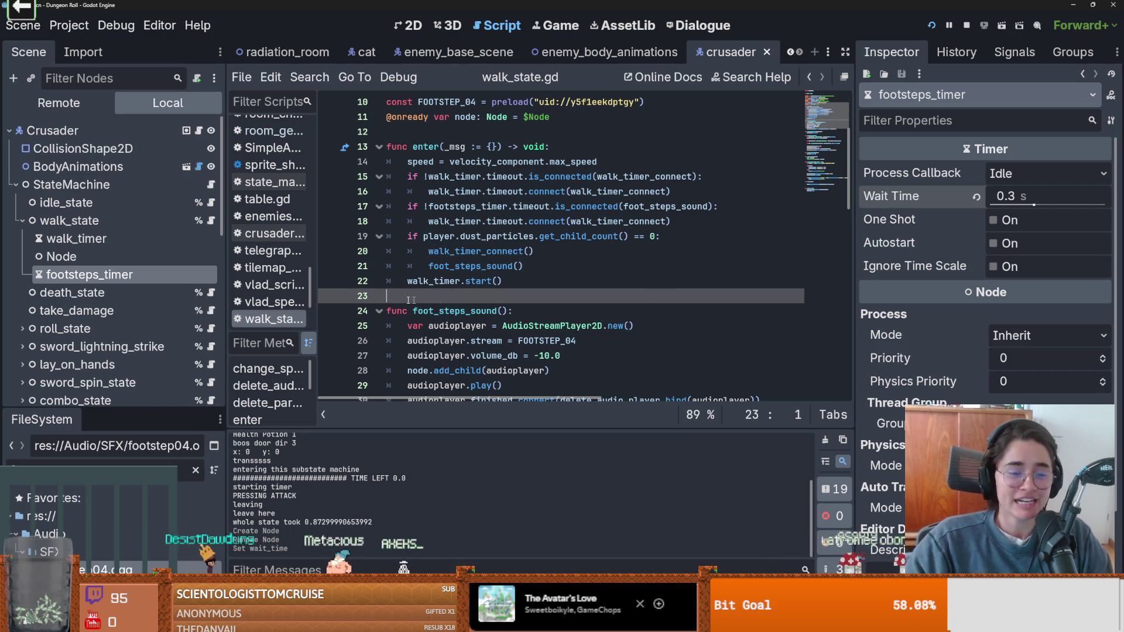
key(ctrl+s)
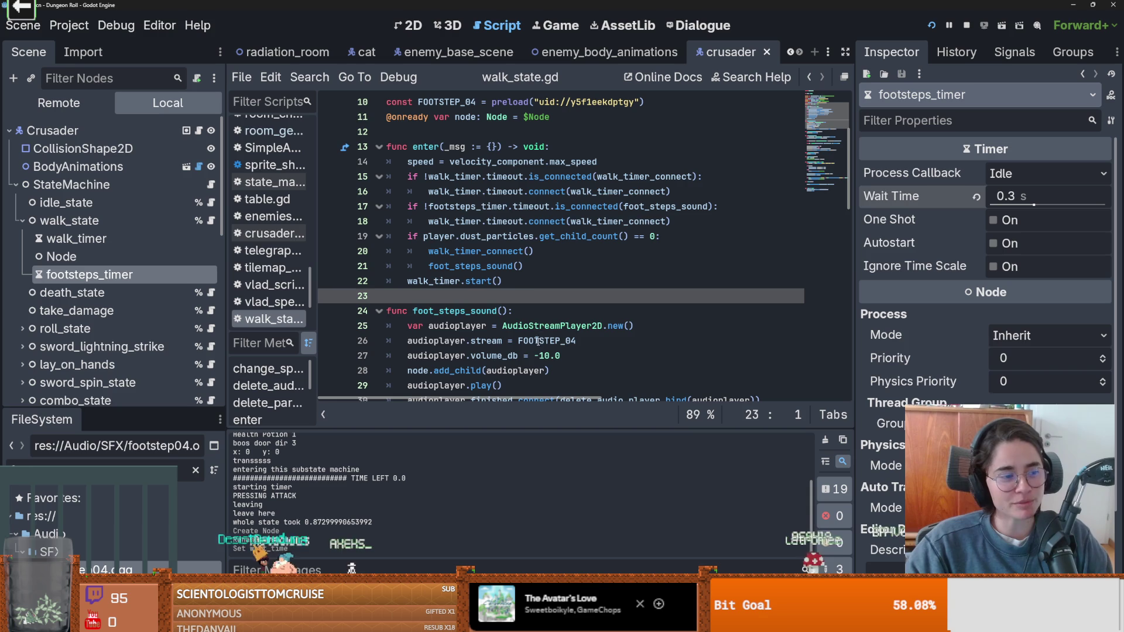
click(535, 282)
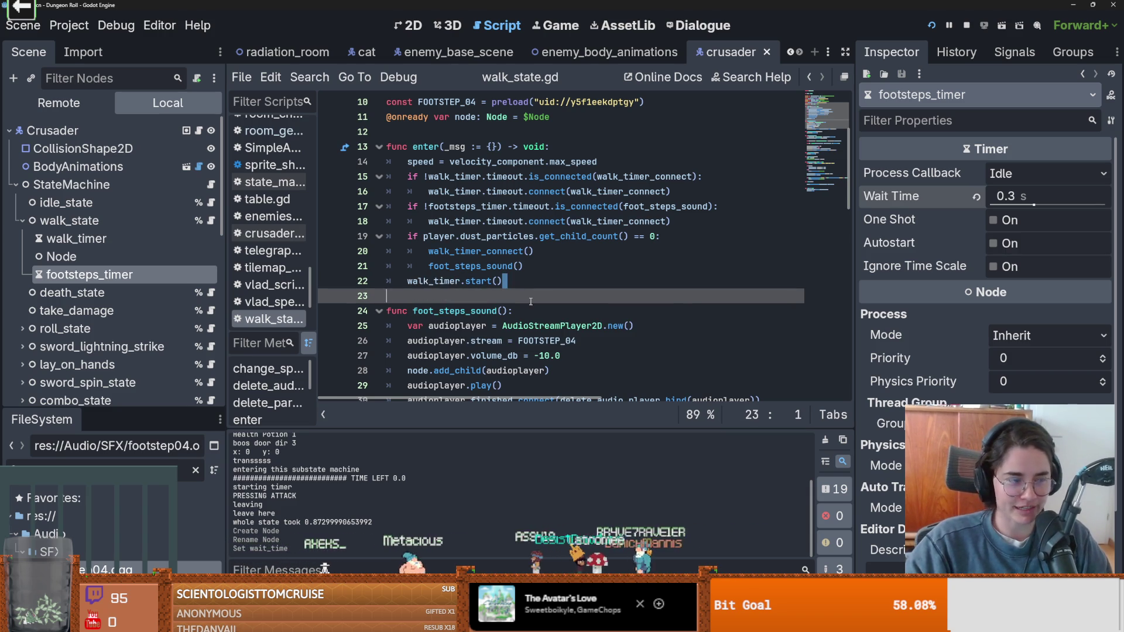
- Replace walk_timer with footsteps_timer on line 18
scroll(539, 289, up, 2)
scroll(538, 289, down, 2)
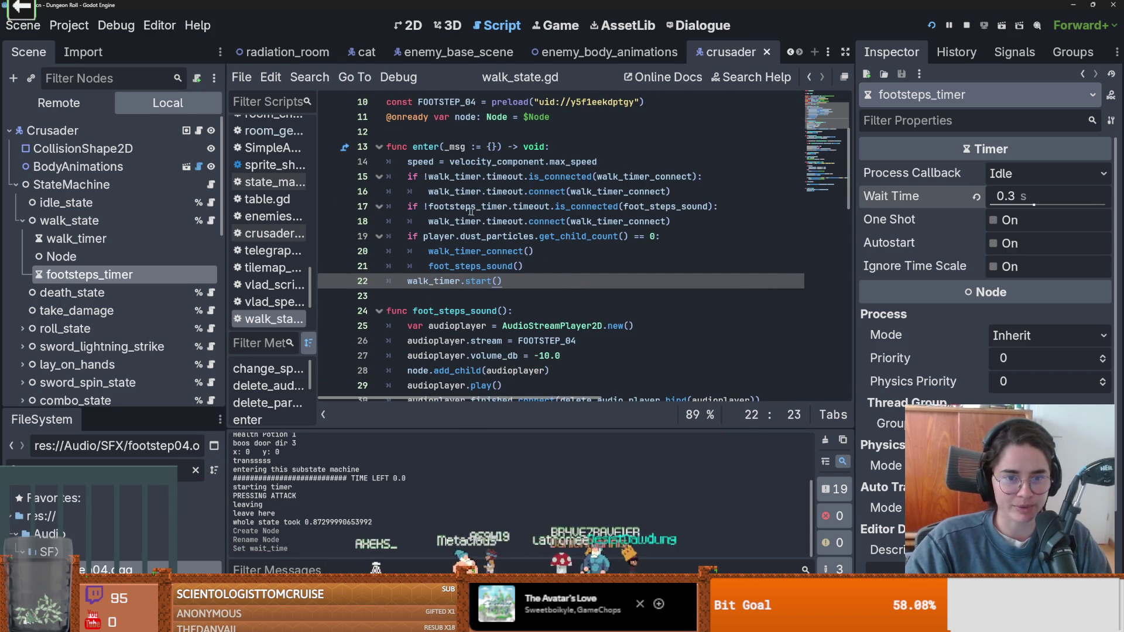
double_click(468, 206)
click(459, 221)
double_click(468, 206)
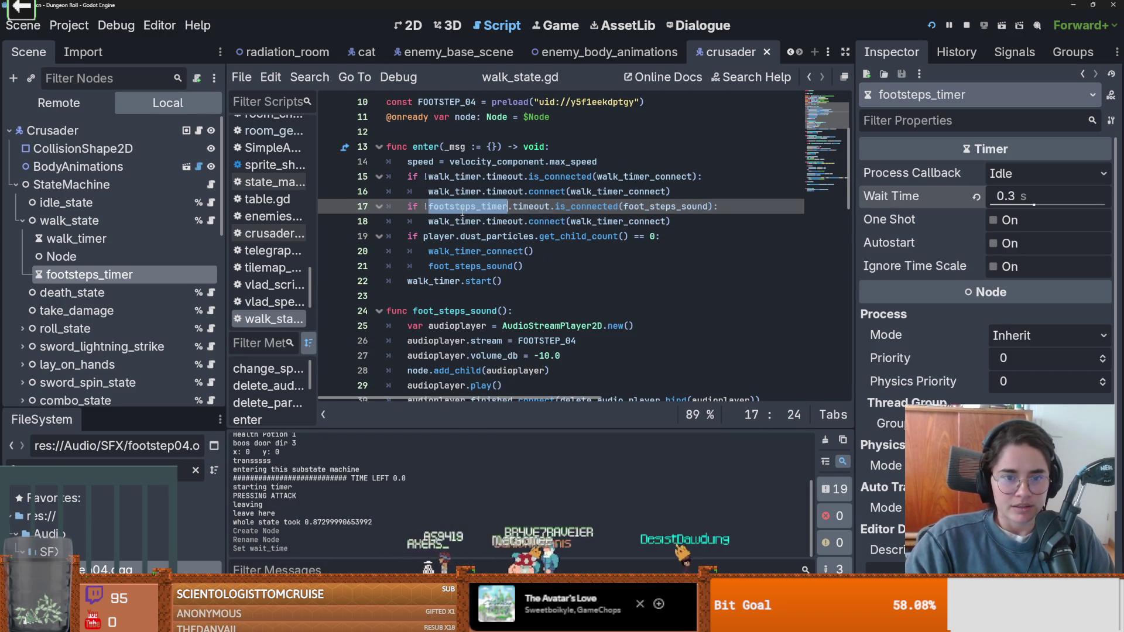
click(459, 221)
double_click(458, 221)
key(ctrl+v)
- Make line 18's connect argument foot_steps_sound, fix the typo, and save the script
double_click(630, 222)
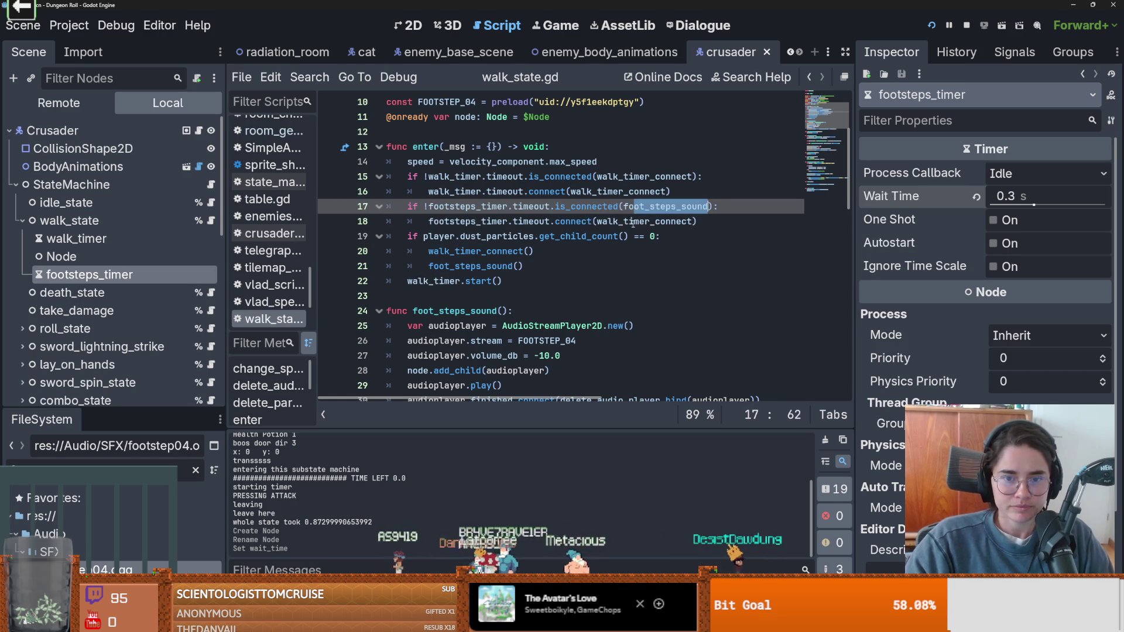
text(ot_steps_sound)
double_click(631, 221)
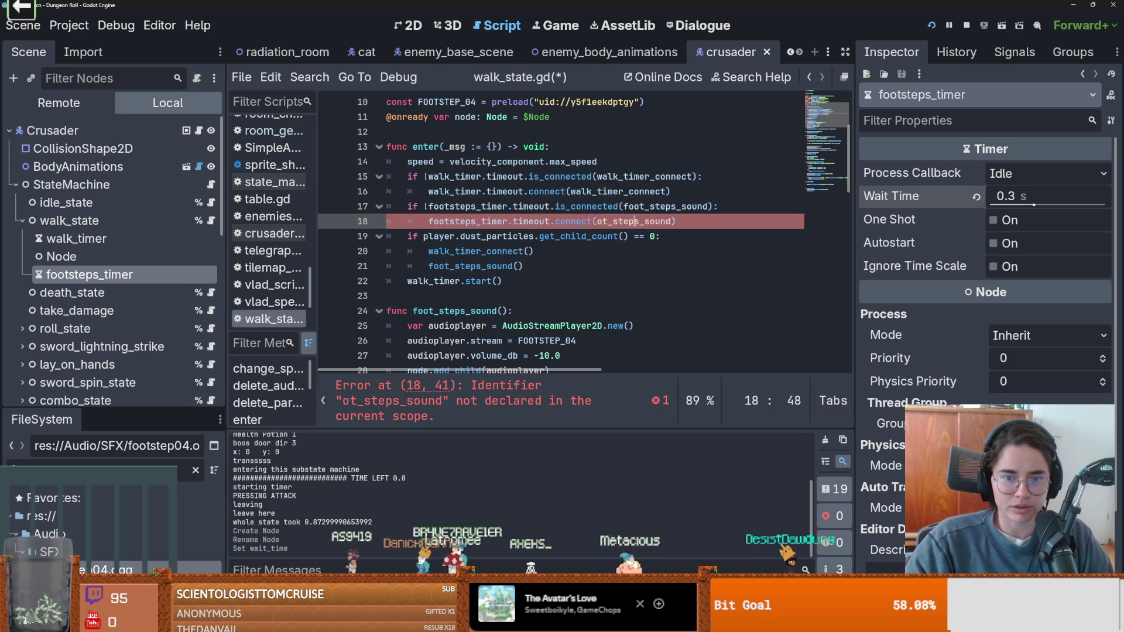
text(foot_steps_sound)
key(ctrl+s)
- Review walk_state.gd and save it again
scroll(585, 269, down, 2)
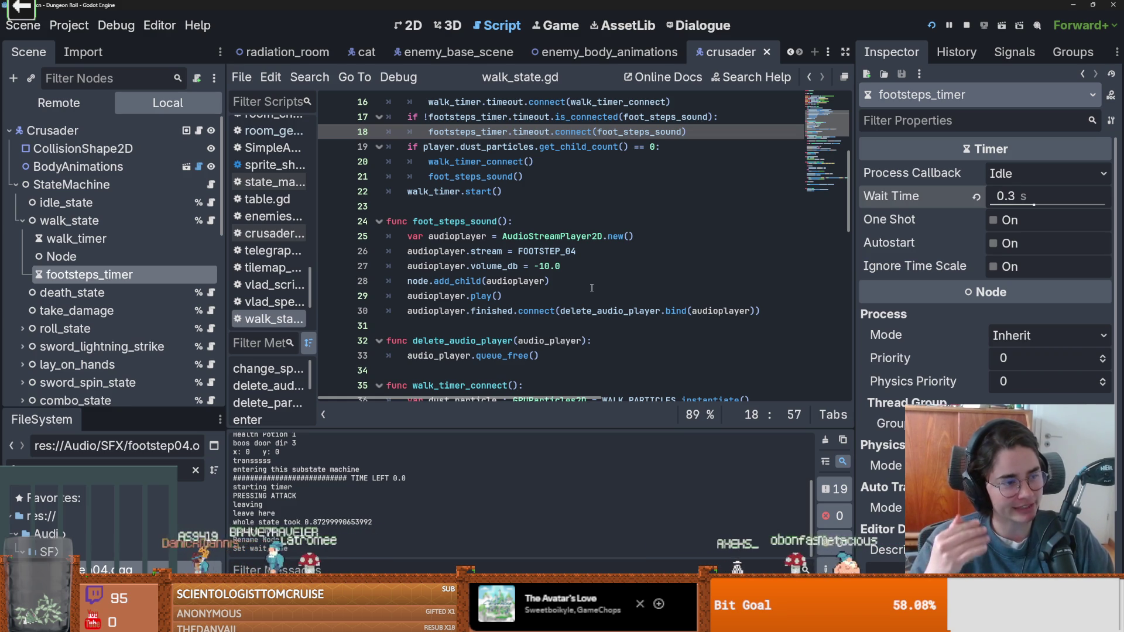
click(599, 269)
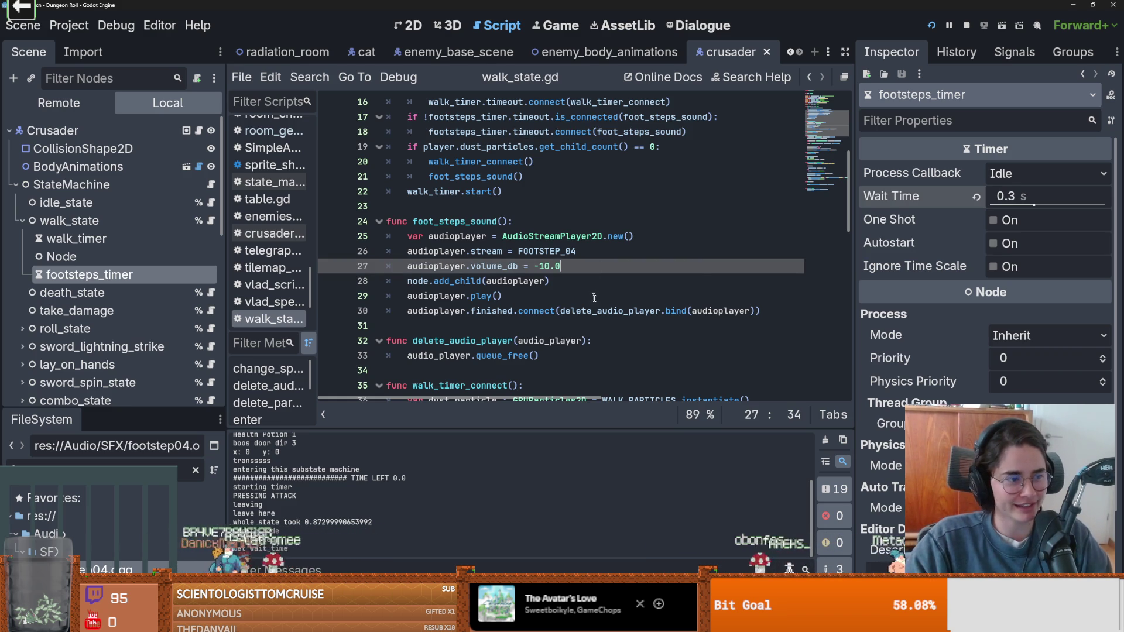
key(ctrl+s)
scroll(525, 332, up, 4)
scroll(525, 332, down, 1)
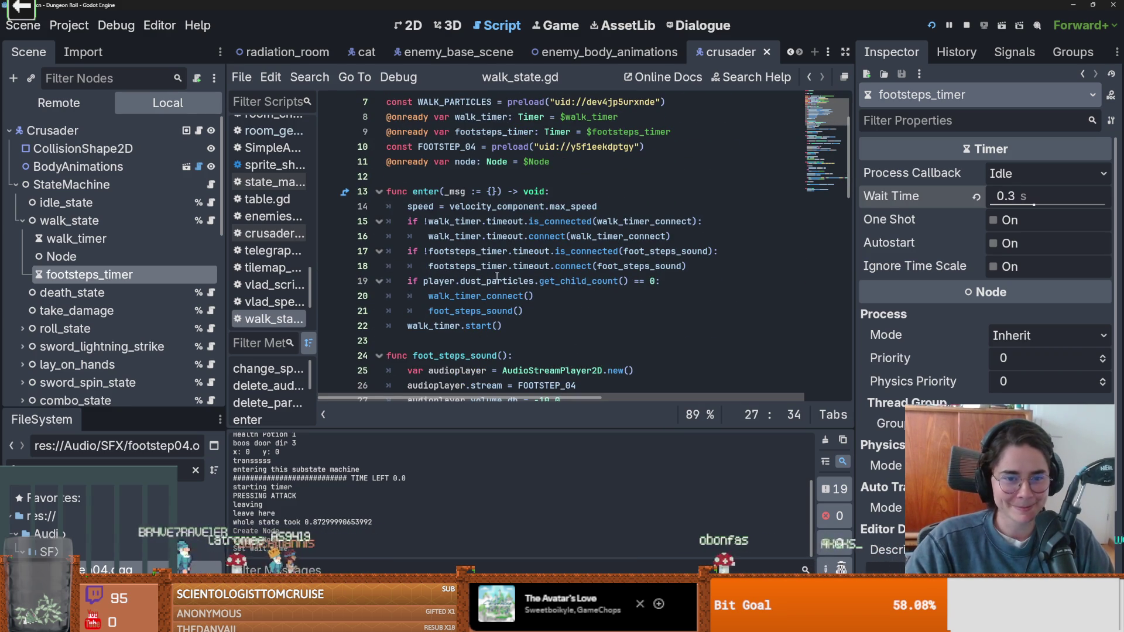
scroll(579, 328, up, 1)
scroll(610, 323, down, 1)
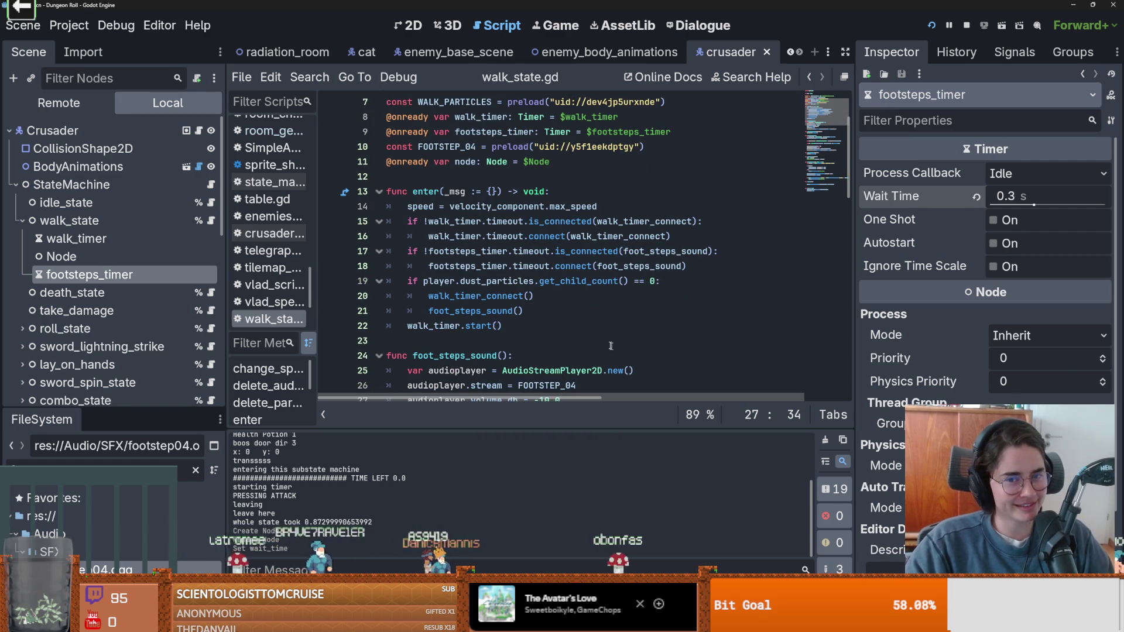
key(ctrl+s)
scroll(577, 284, down, 3)
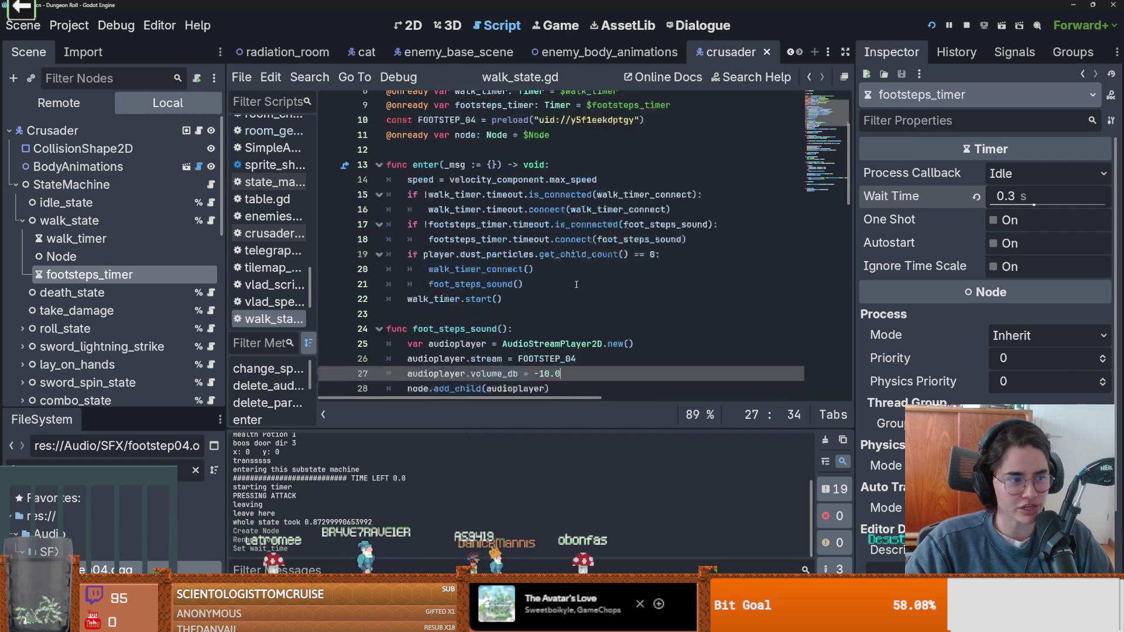
scroll(576, 284, down, 1)
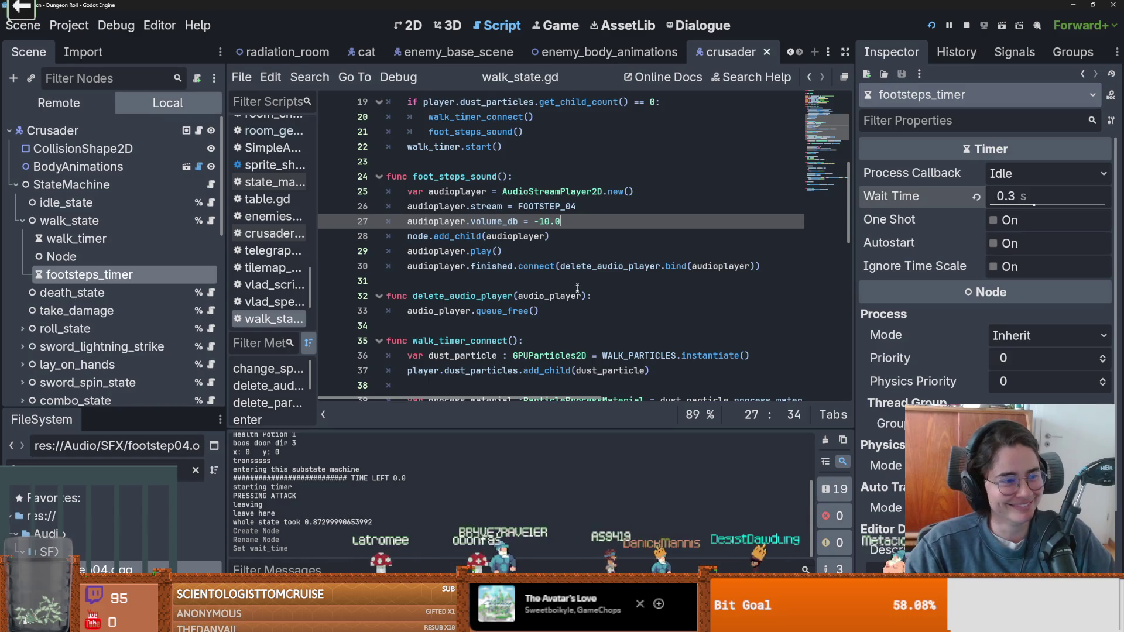
scroll(540, 282, up, 1)
key(ctrl+s)
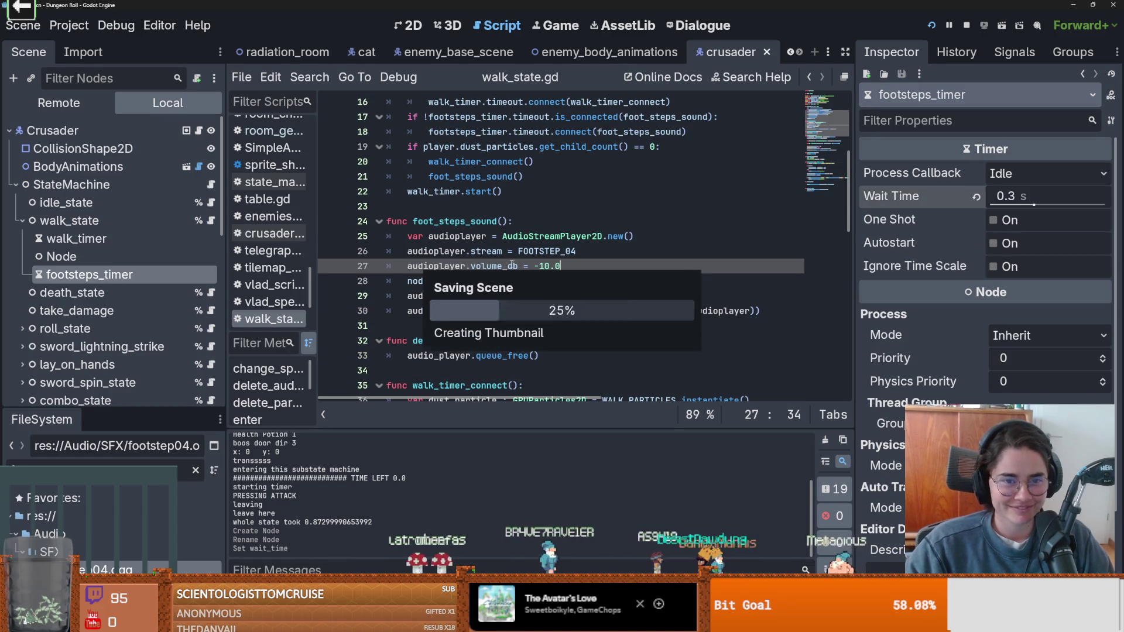
- Delete the direct foot_steps_sound() call on line 21 of the dust-particle check
scroll(541, 259, up, 2)
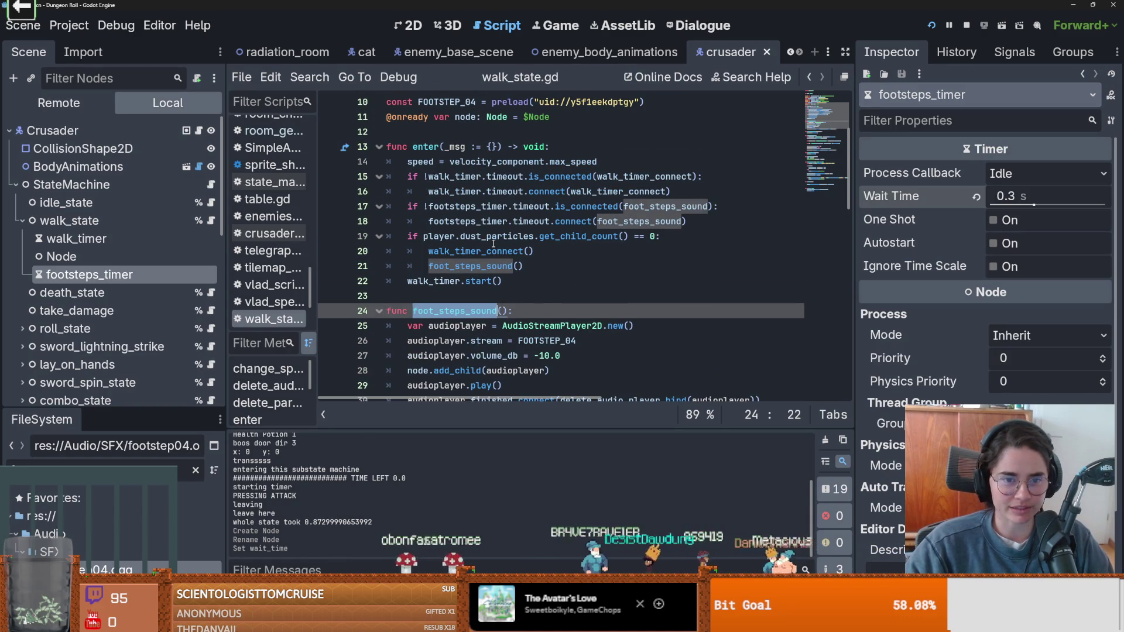
click(493, 265)
scroll(494, 265, down, 1)
key(shift+Home)
key(shift+Home)
key(BackSpace)
- Select the footsteps_timer connection check on lines 17–18
scroll(489, 265, down, 2)
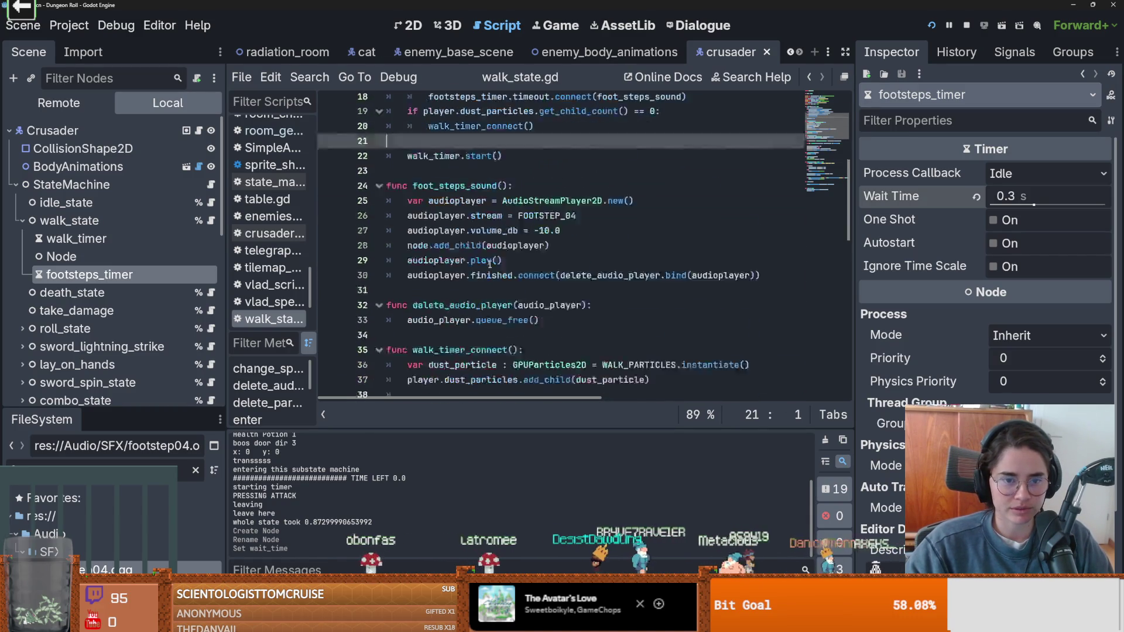
scroll(490, 264, down, 2)
scroll(494, 265, up, 2)
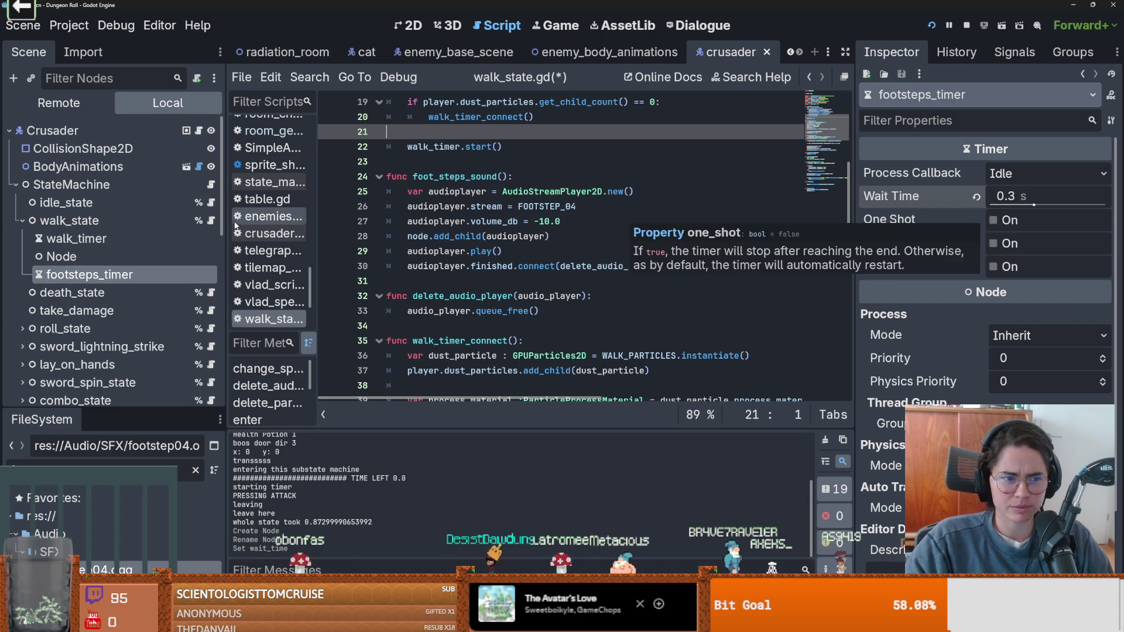
scroll(510, 267, up, 2)
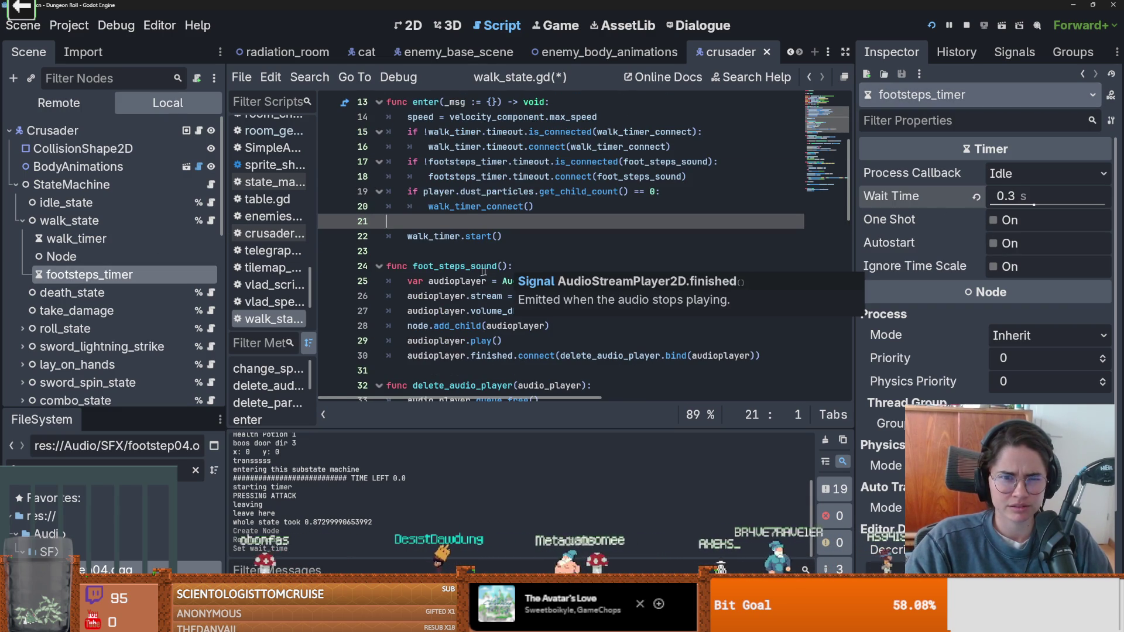
drag(686, 176, 386, 161)
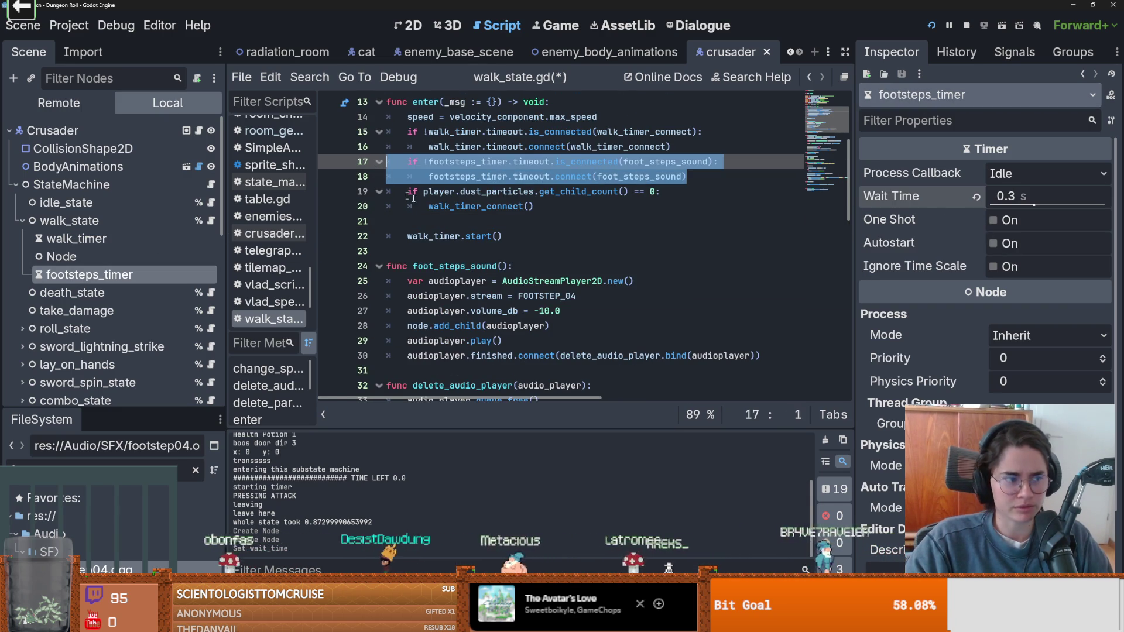
scroll(538, 259, down, 7)
scroll(529, 291, down, 8)
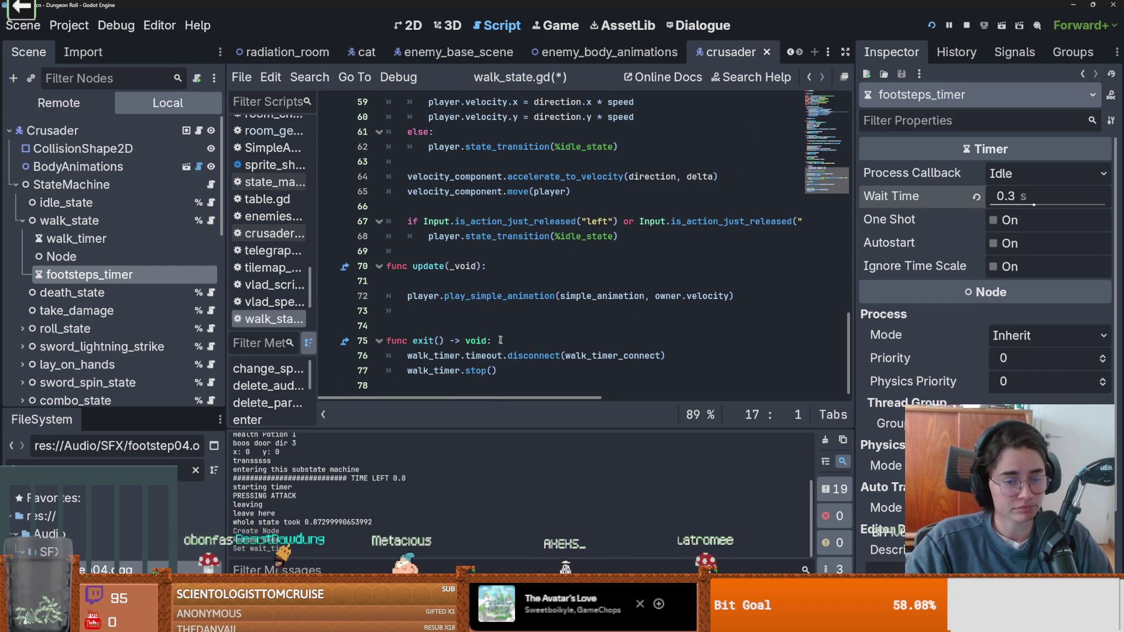
- Paste the footsteps_timer connection check into exit() and fix its indentation
click(501, 340)
key(Return)
text(if !footsteps_timer.timeout.is_connected(foot_steps_sound): 		footsteps_timer.timeout.connect(foot_steps_sound))
scroll(432, 335, down, 1)
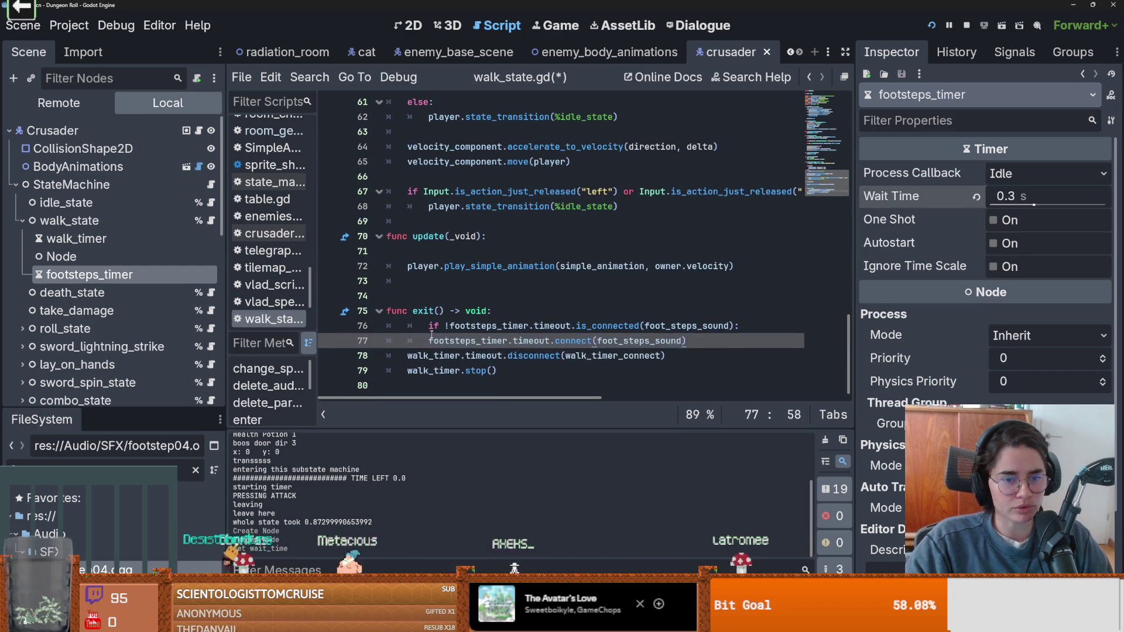
key(Home)
key(Up)
key(shift+Tab)
key(Down)
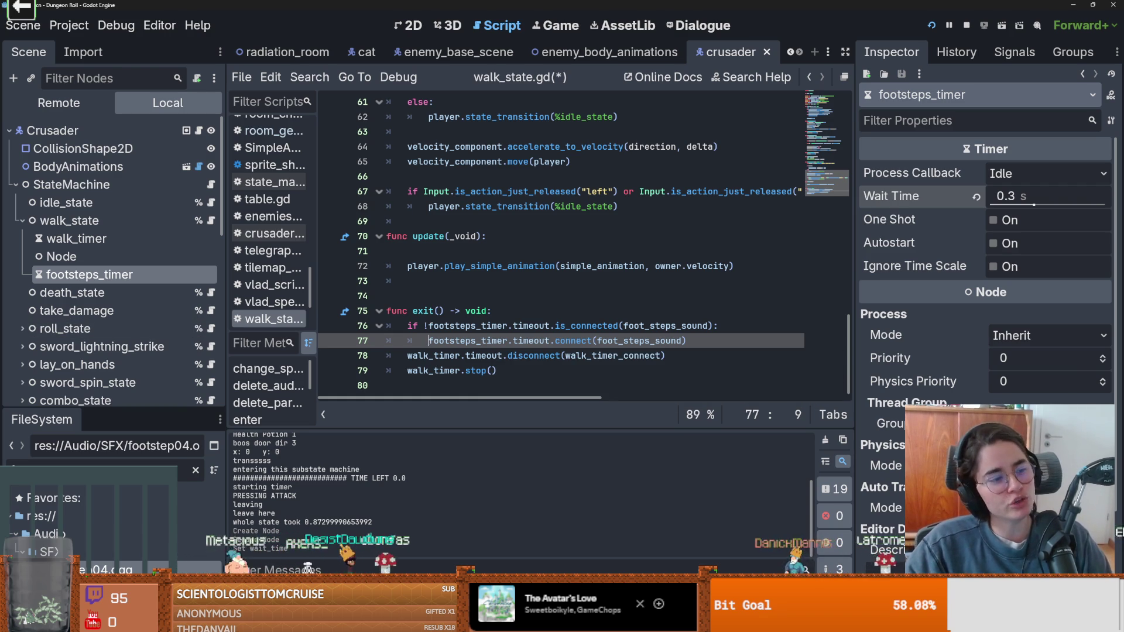
- Change connect to disconnect on line 77 using autocomplete, and save the script
double_click(578, 326)
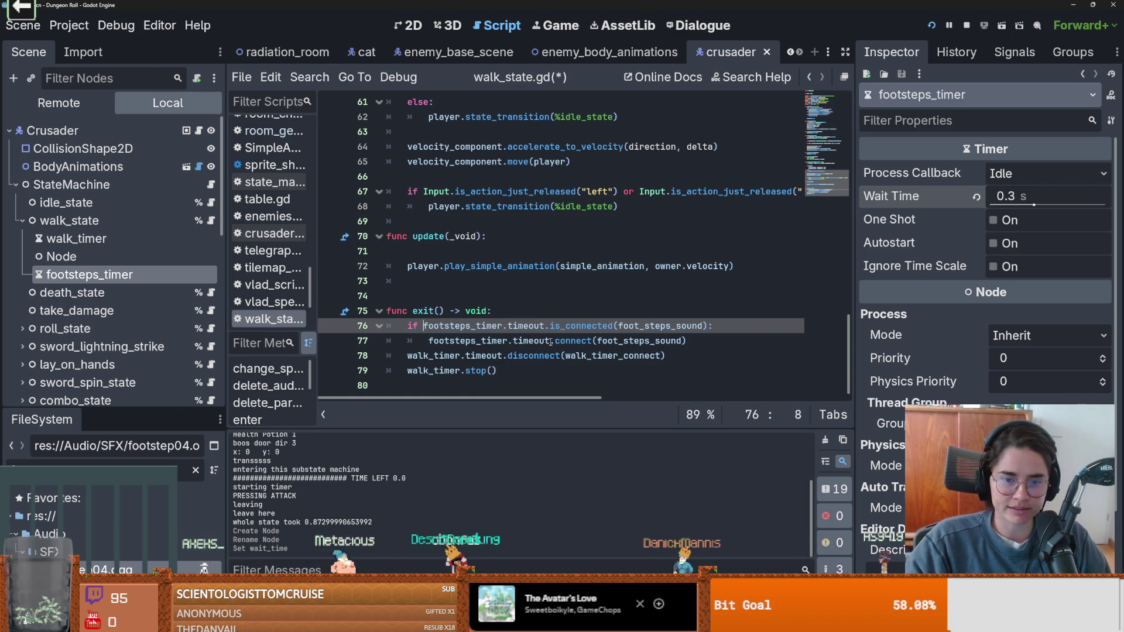
double_click(578, 340)
text(dis)
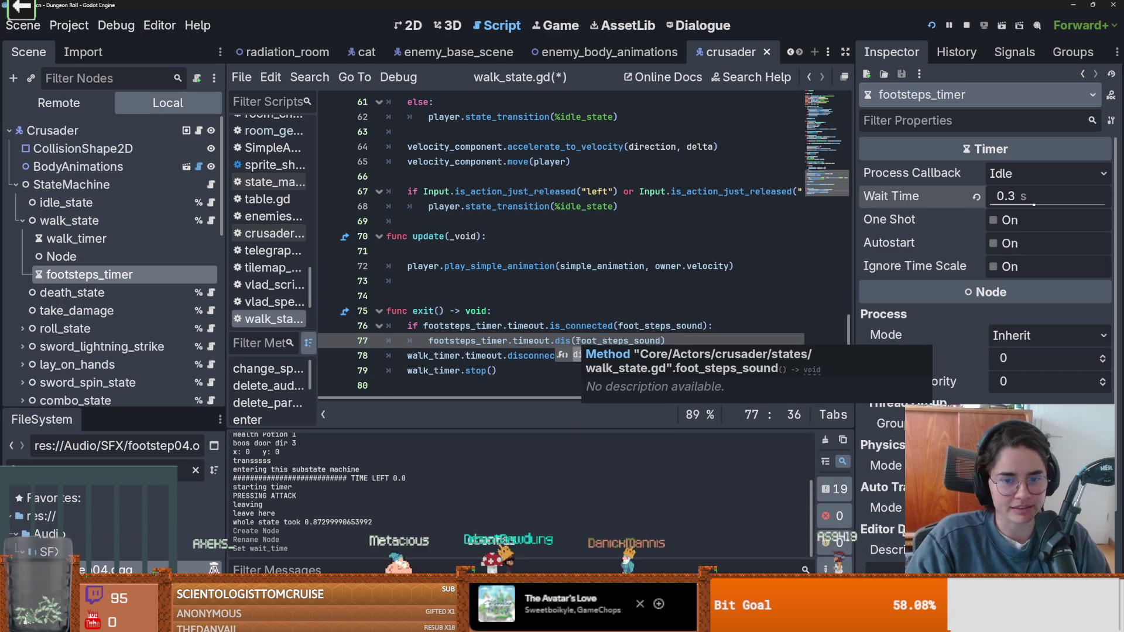
key(Return)
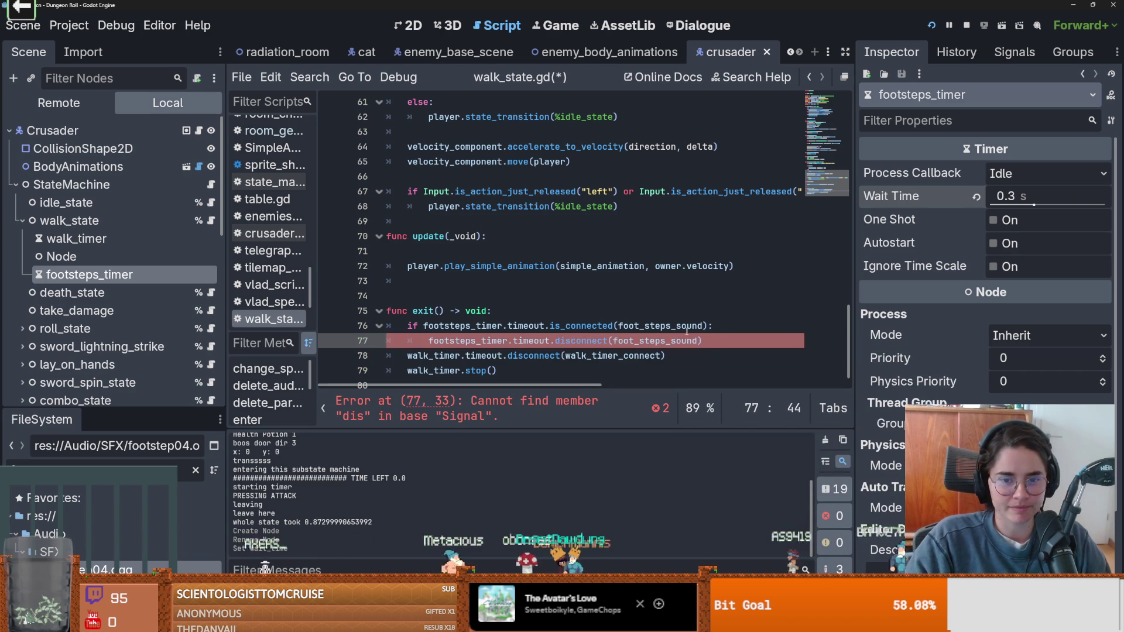
key(ctrl+s)
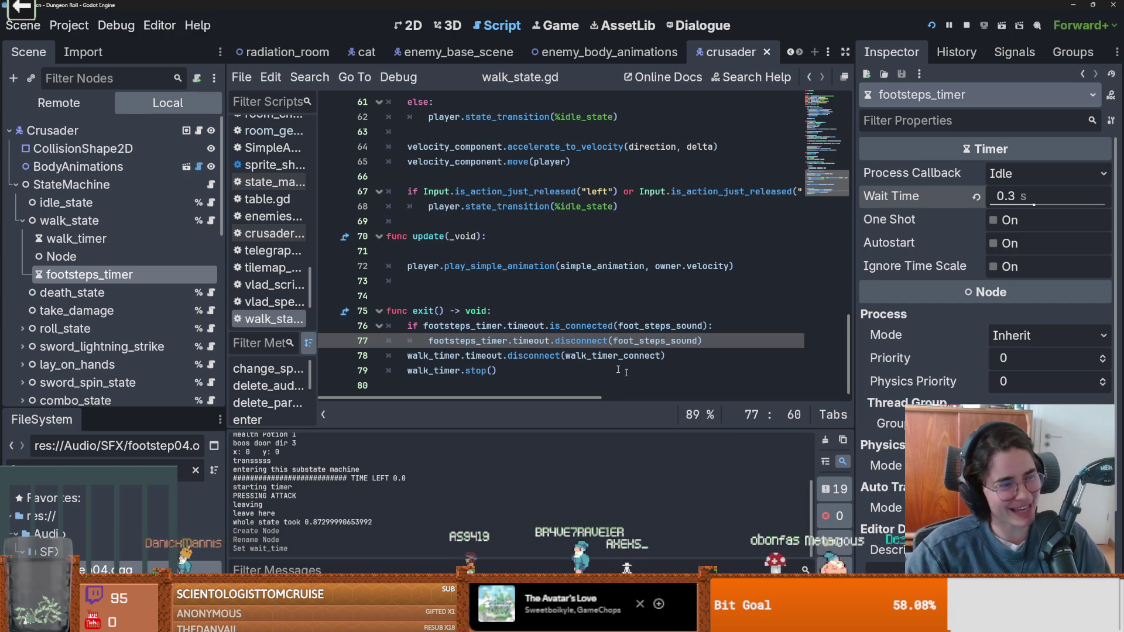
scroll(560, 367, up, 2)
key(ctrl+s)
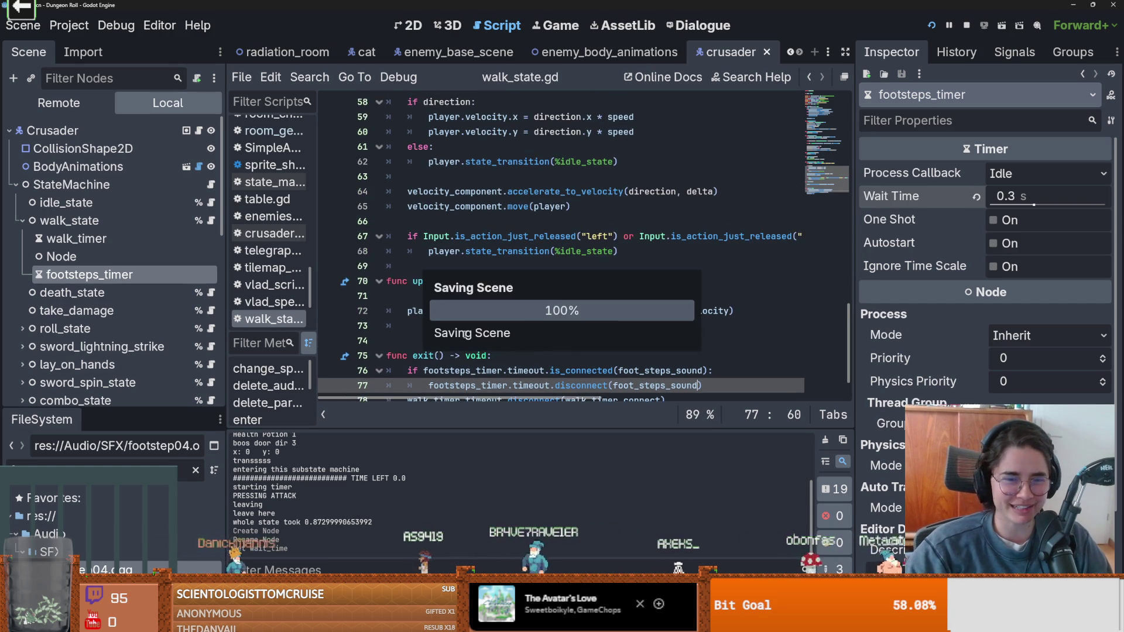
- Check the walk_timer node's settings in the Inspector
scroll(505, 335, up, 3)
scroll(505, 335, up, 2)
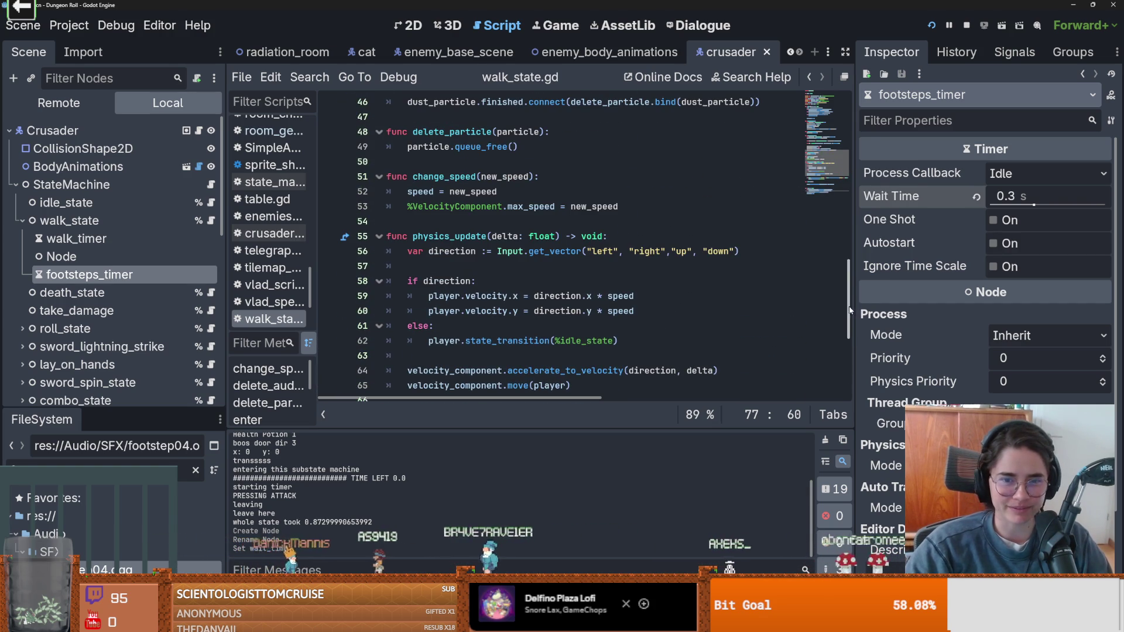
mouse_move(850, 310)
mouse_down()
mouse_move(837, 172)
mouse_move(834, 220)
mouse_move(831, 172)
mouse_move(829, 190)
mouse_move(827, 179)
mouse_up()
scroll(507, 243, down, 2)
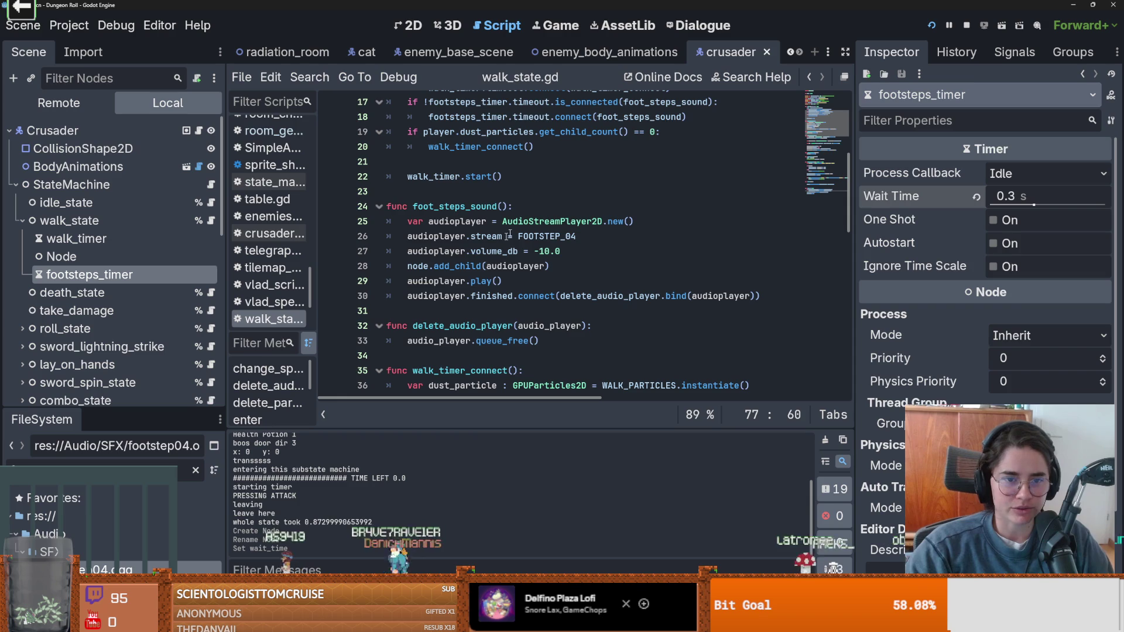
drag(508, 207, 409, 207)
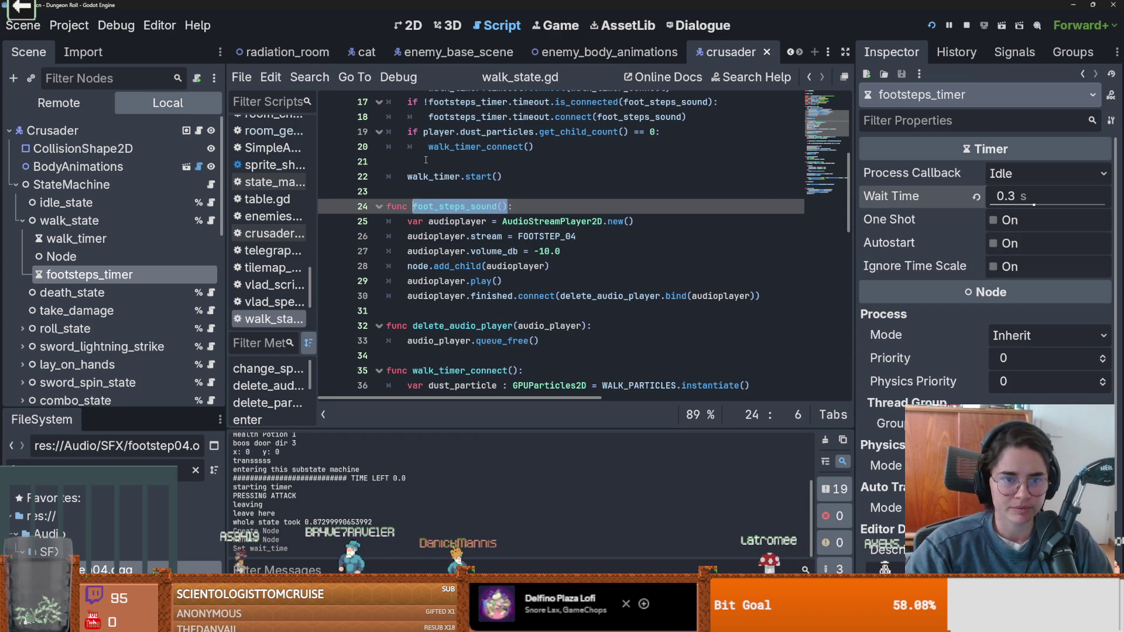
click(95, 239)
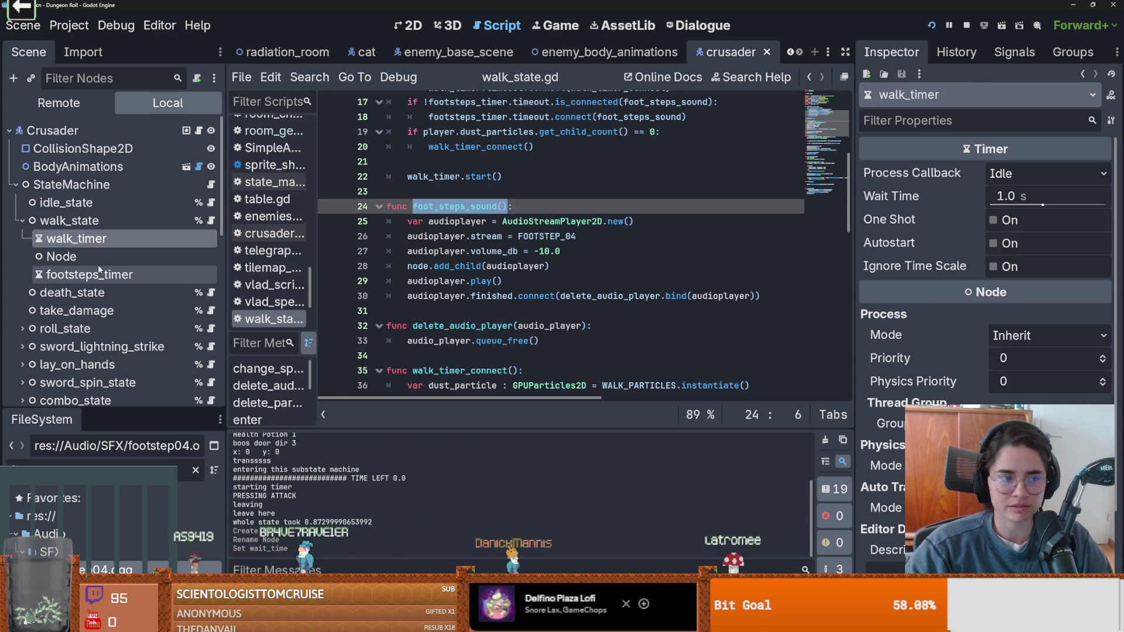
- Highlight walk_timer's uses in the script and check the footsteps_timer node's settings
click(441, 164)
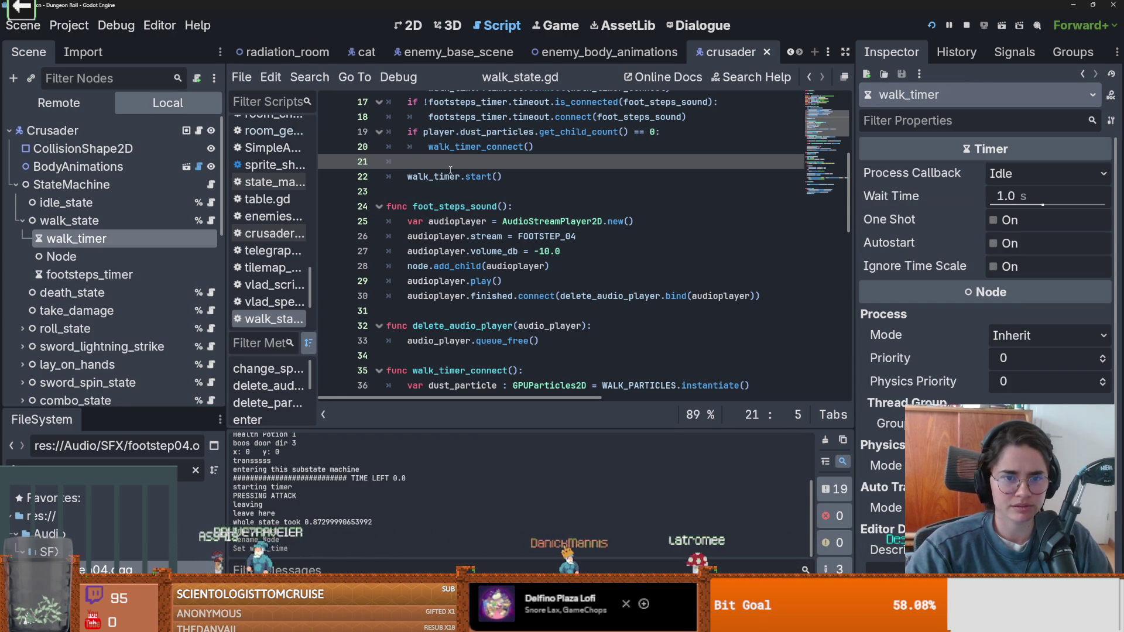
scroll(498, 228, down, 4)
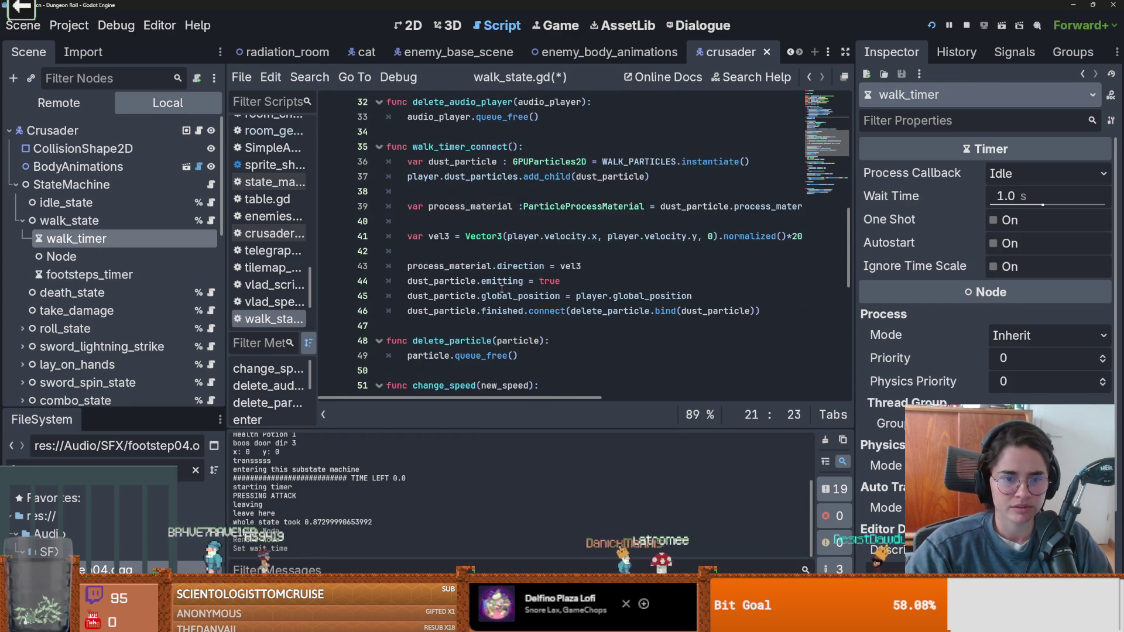
scroll(498, 279, up, 9)
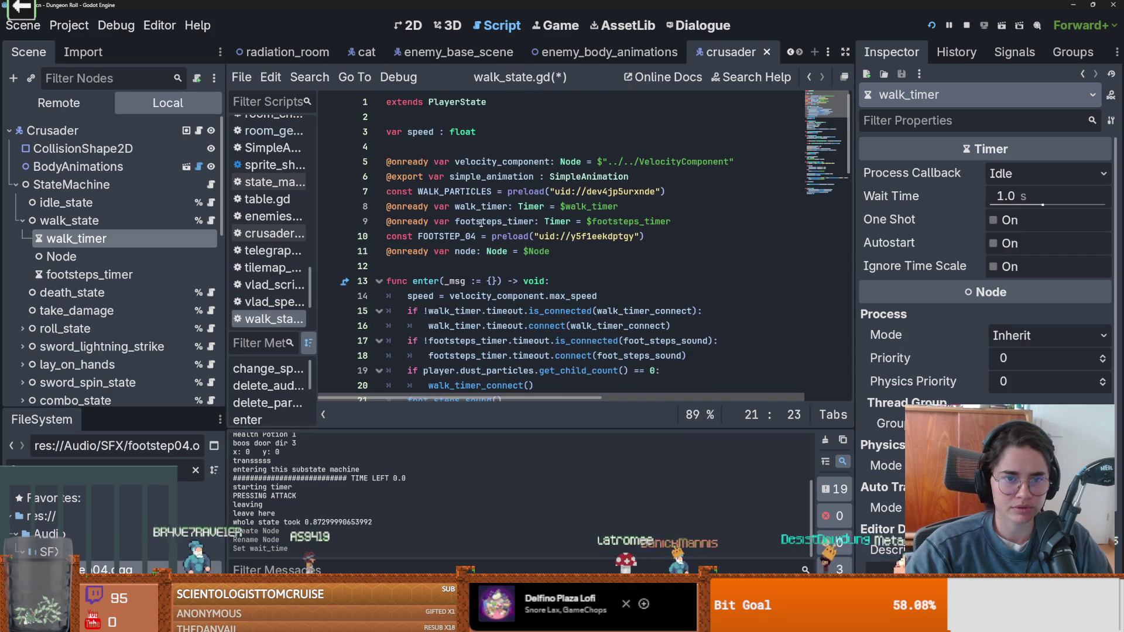
double_click(487, 210)
scroll(515, 234, down, 5)
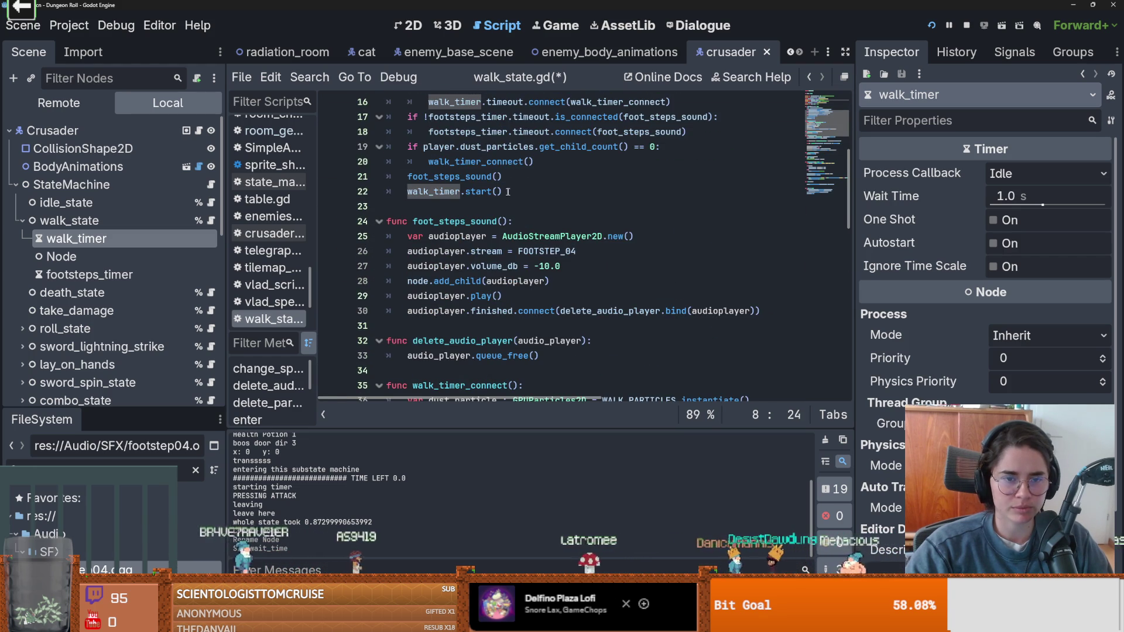
scroll(494, 199, up, 1)
scroll(504, 222, down, 16)
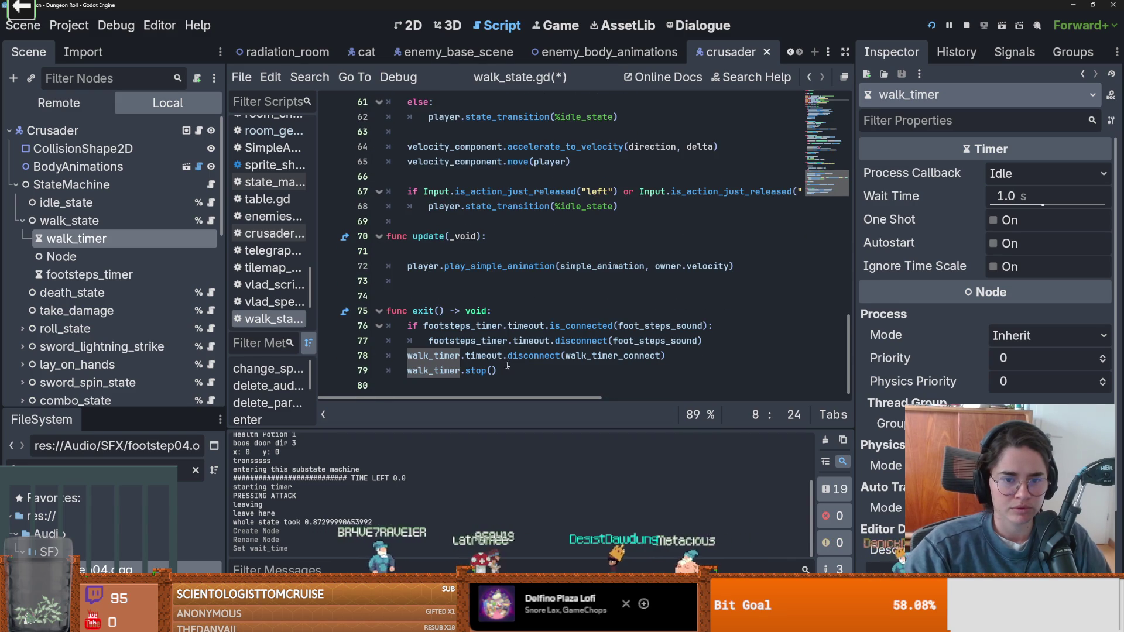
scroll(508, 363, up, 7)
scroll(538, 330, up, 4)
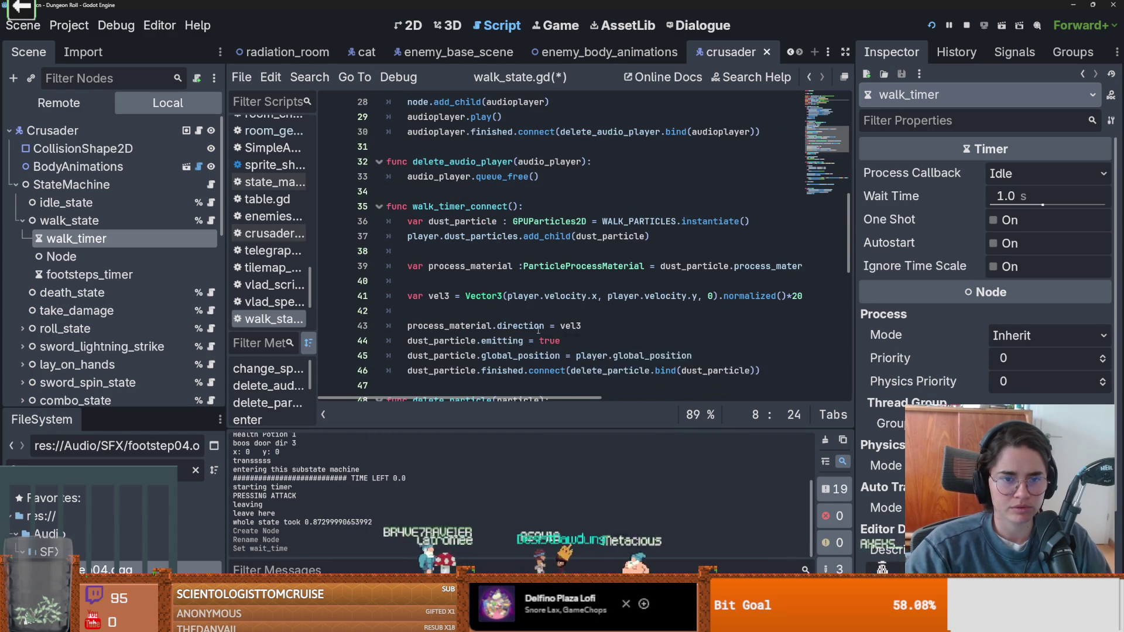
scroll(537, 330, up, 3)
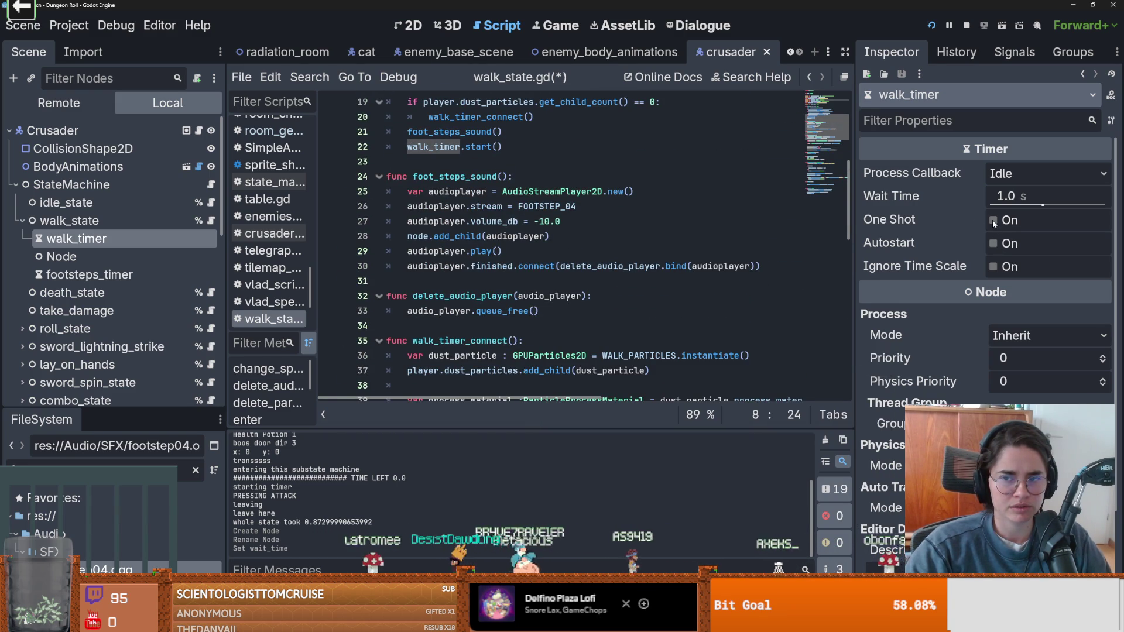
click(88, 275)
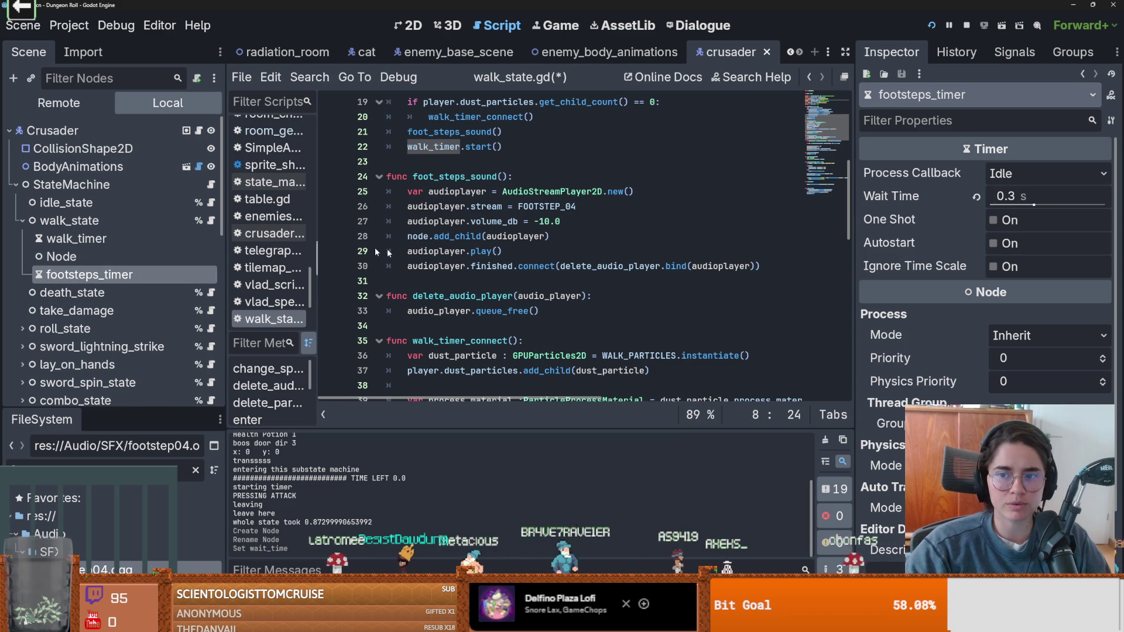
click(458, 240)
scroll(473, 241, up, 3)
- Remove the direct foot_steps_sound() call in enter() and duplicate the walk_timer.start() line
click(507, 264)
key(shift+Home)
key(shift+Home)
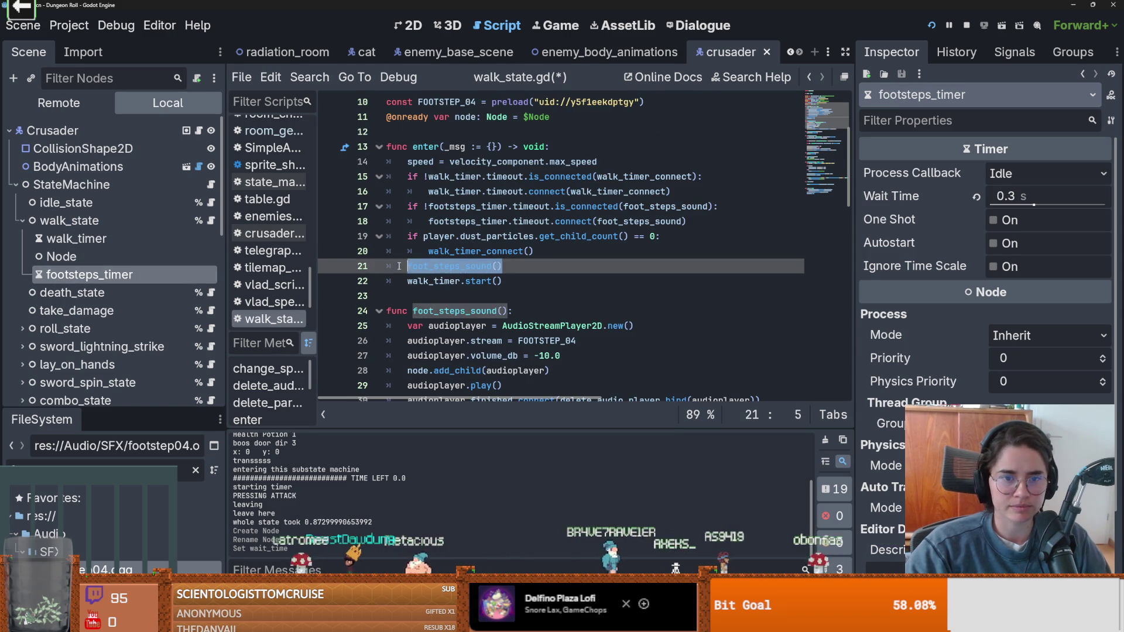
key(BackSpace)
scroll(482, 252, down, 3)
drag(501, 237, 408, 239)
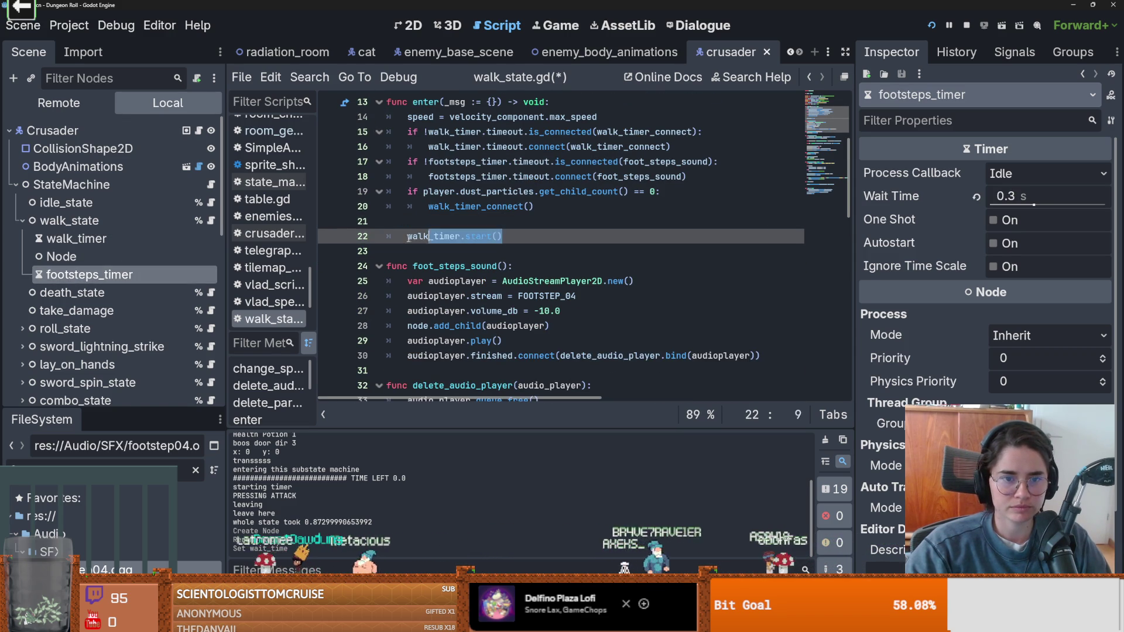
key(ctrl+c)
click(504, 236)
key(Return)
key(ctrl+v)
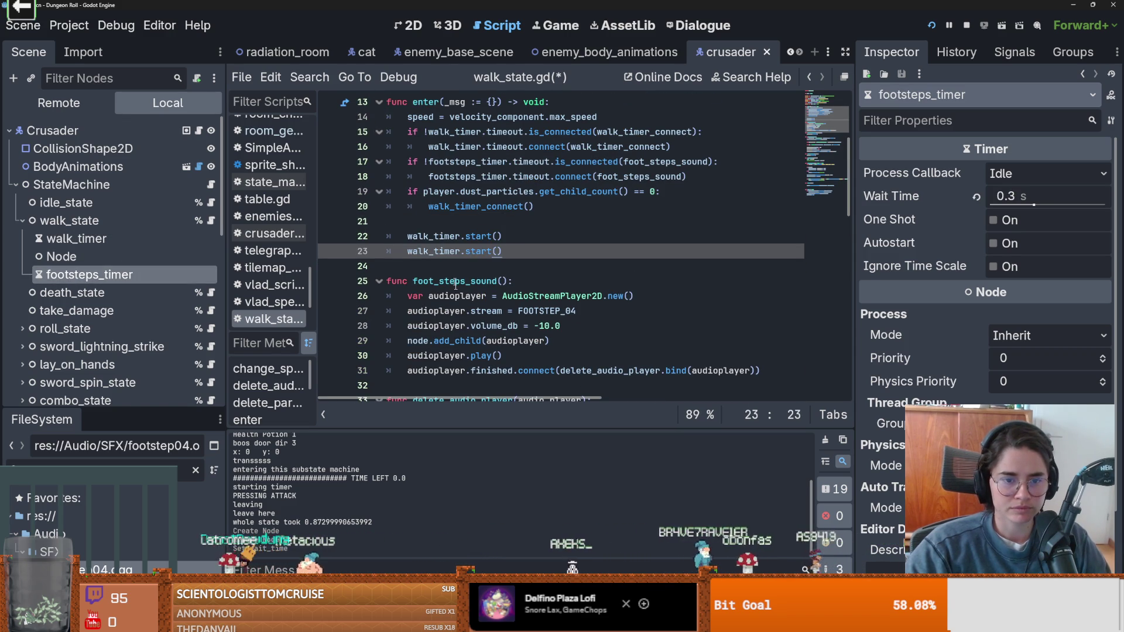
- Rename the duplicated line to footsteps_timer.start()
scroll(456, 285, up, 4)
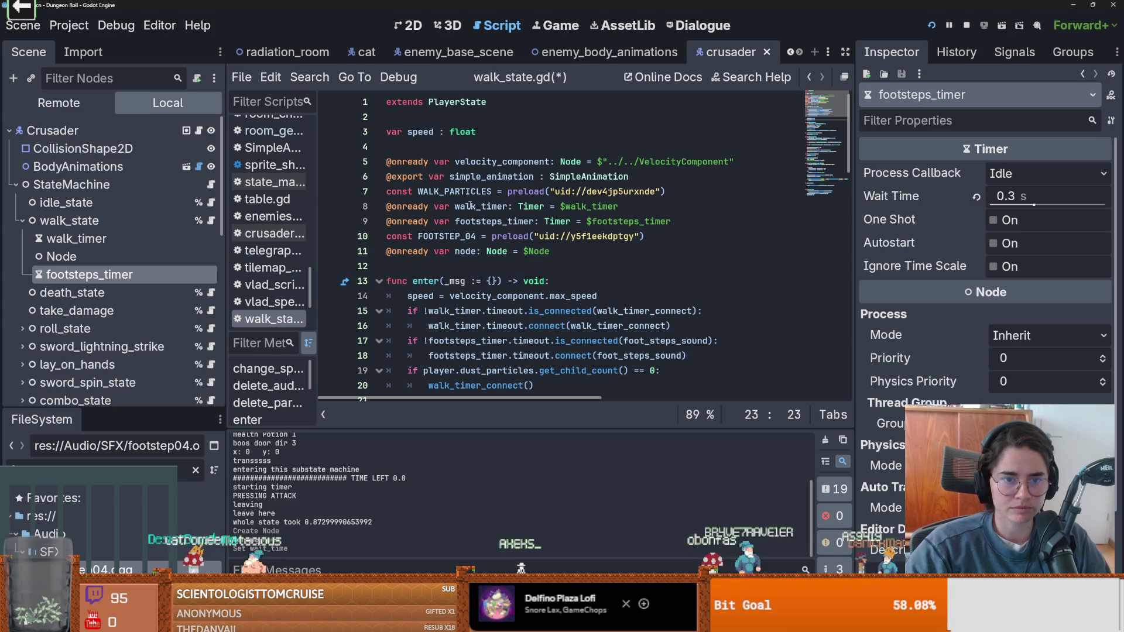
double_click(470, 206)
double_click(478, 221)
scroll(478, 282, down, 3)
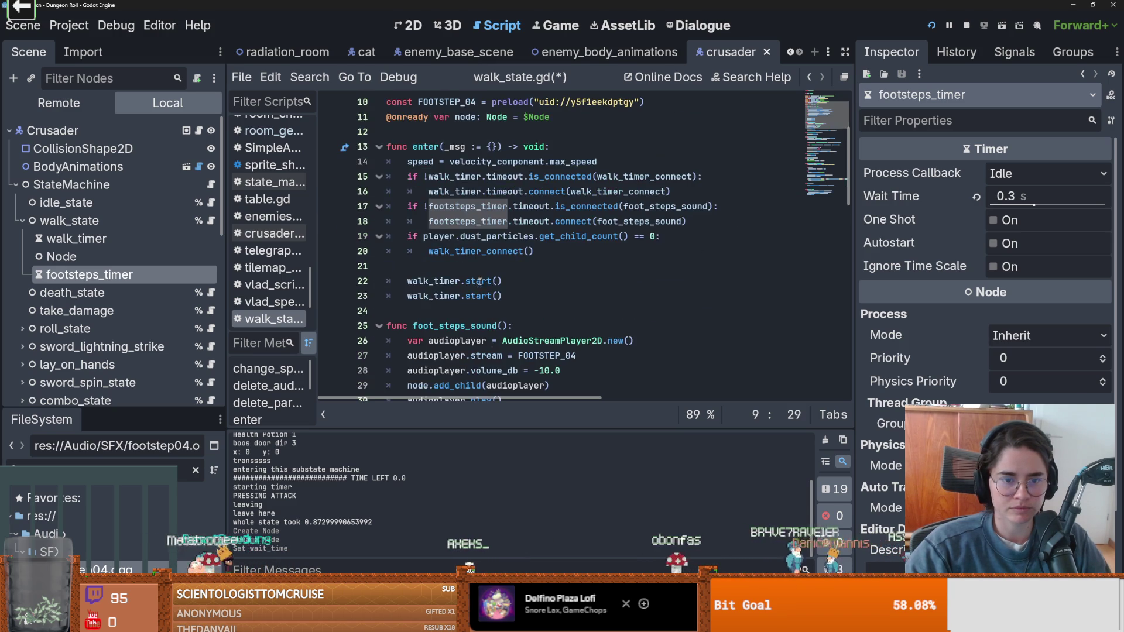
double_click(427, 296)
key(ctrl+v)
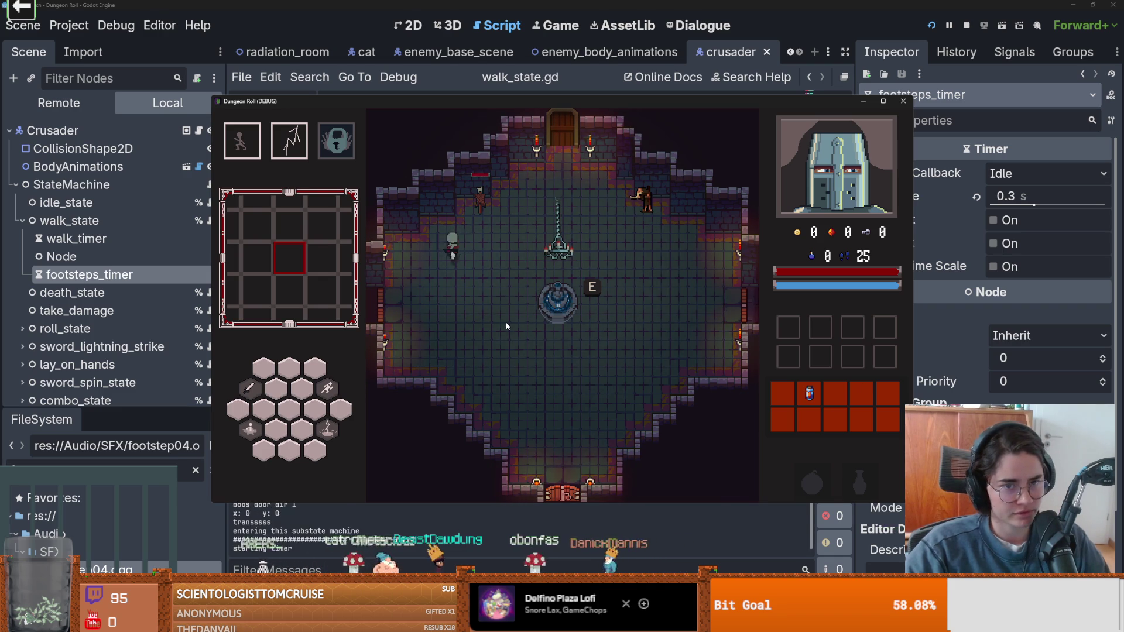
- Walk the knight around the room with WASD, swinging the sword once, to hear footsteps
key(s)
key(d)
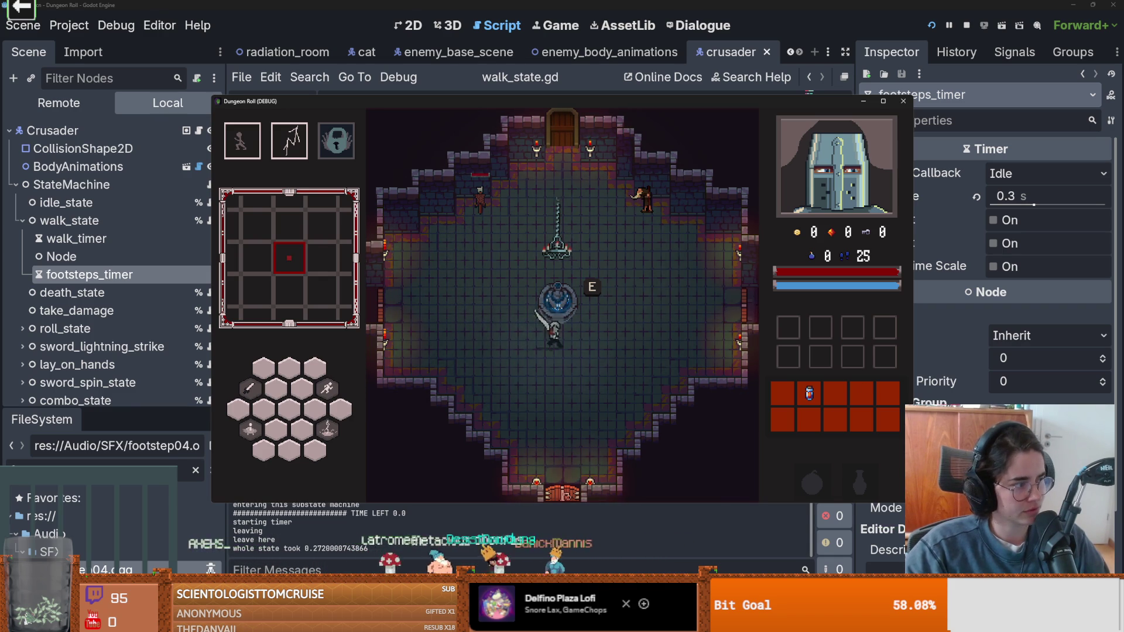
key(d)
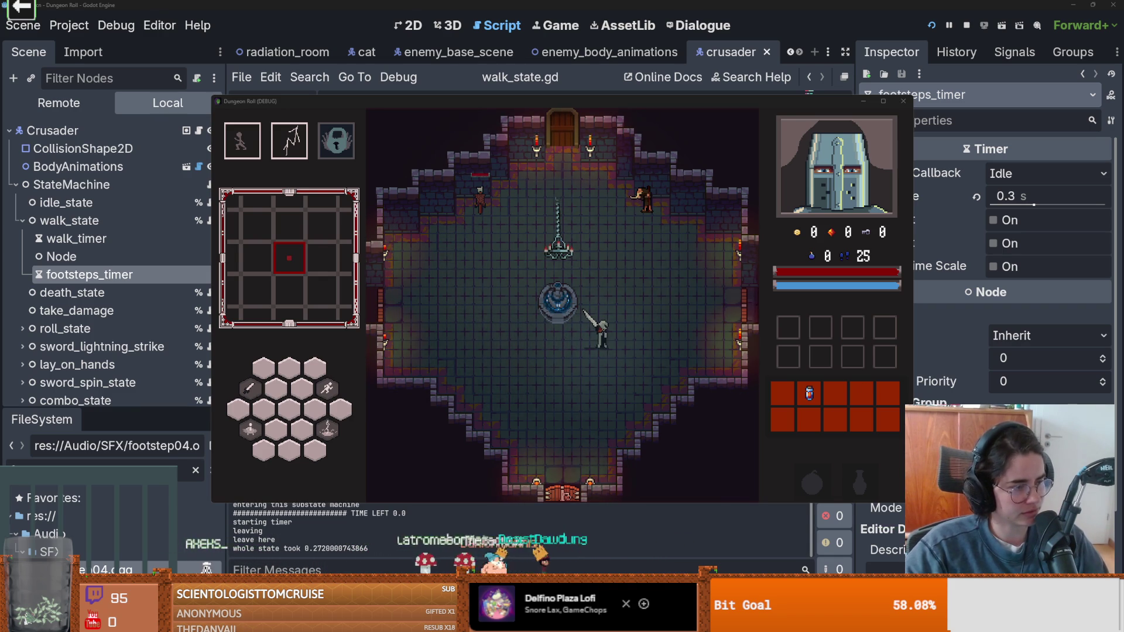
key(w)
key(a)
click(557, 378)
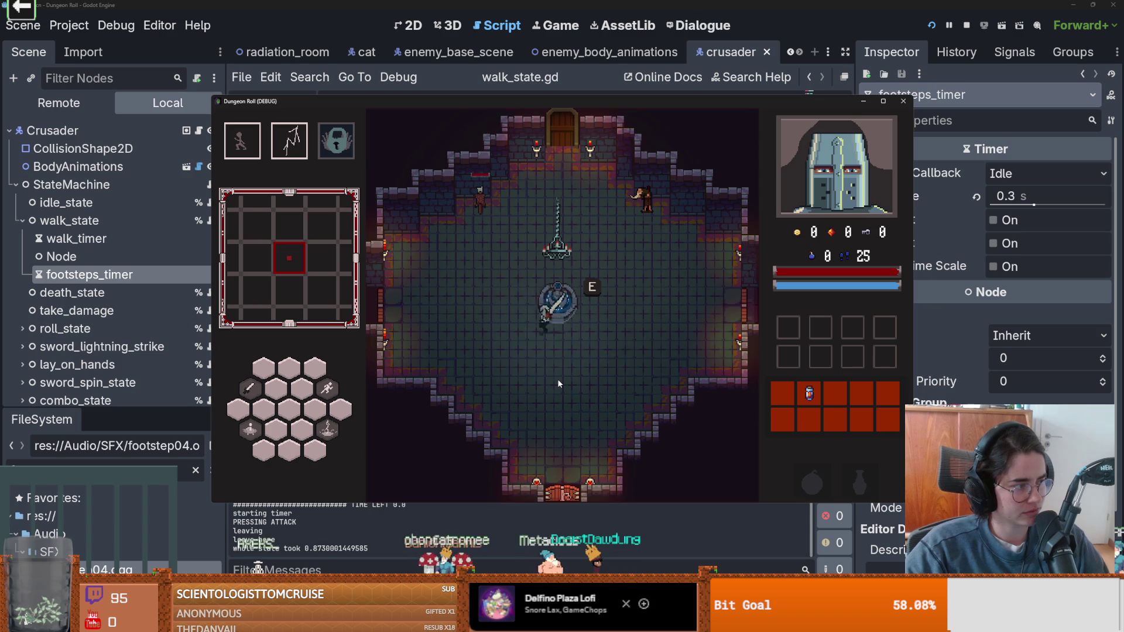
key(w)
key(d)
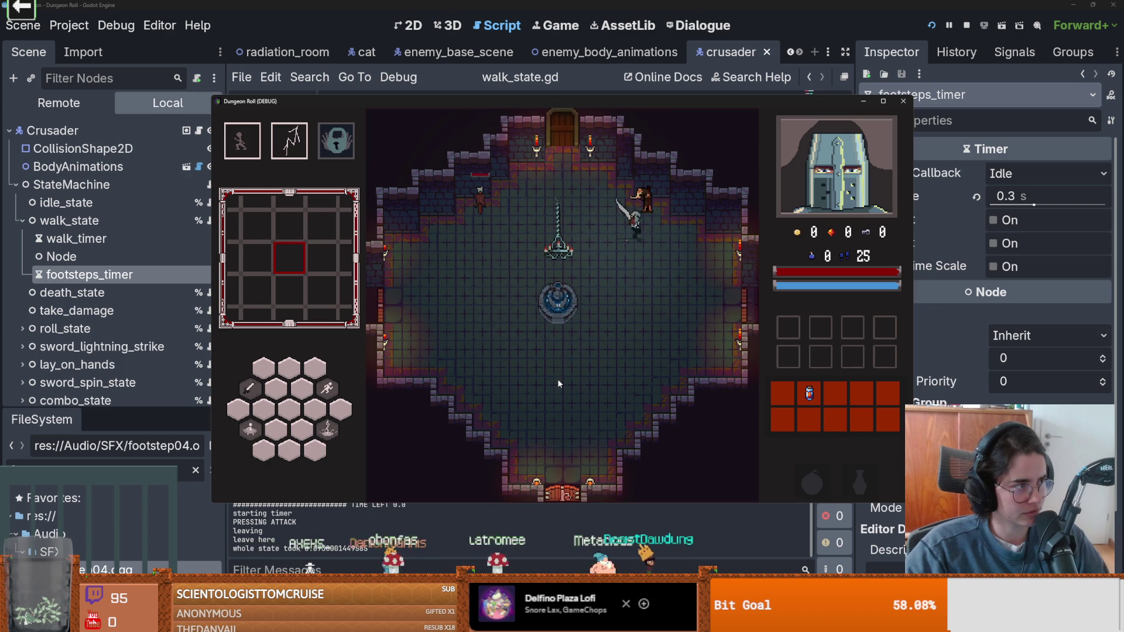
key(s)
key(a)
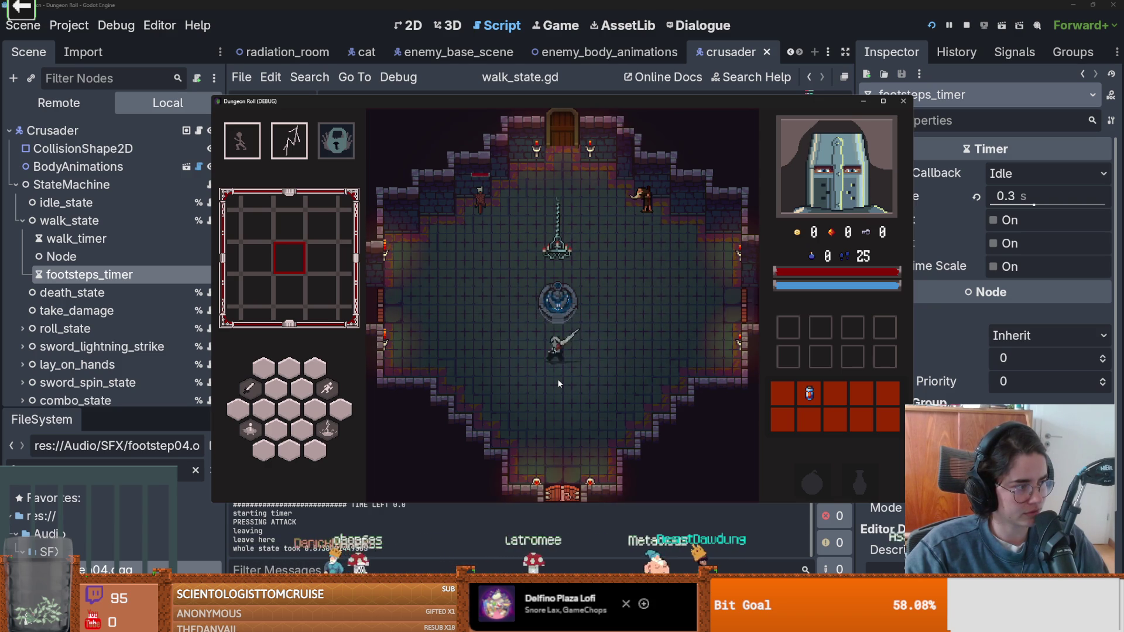
- Circle the knight around the fountain, then stop the test run with F8
key(a)
key(w)
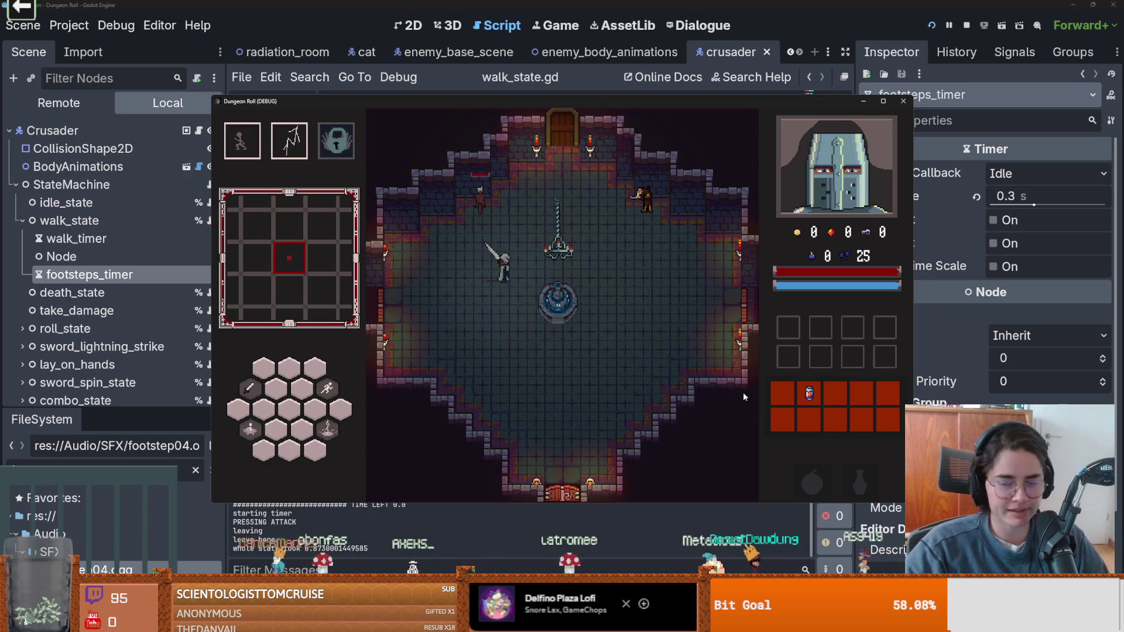
key(s)
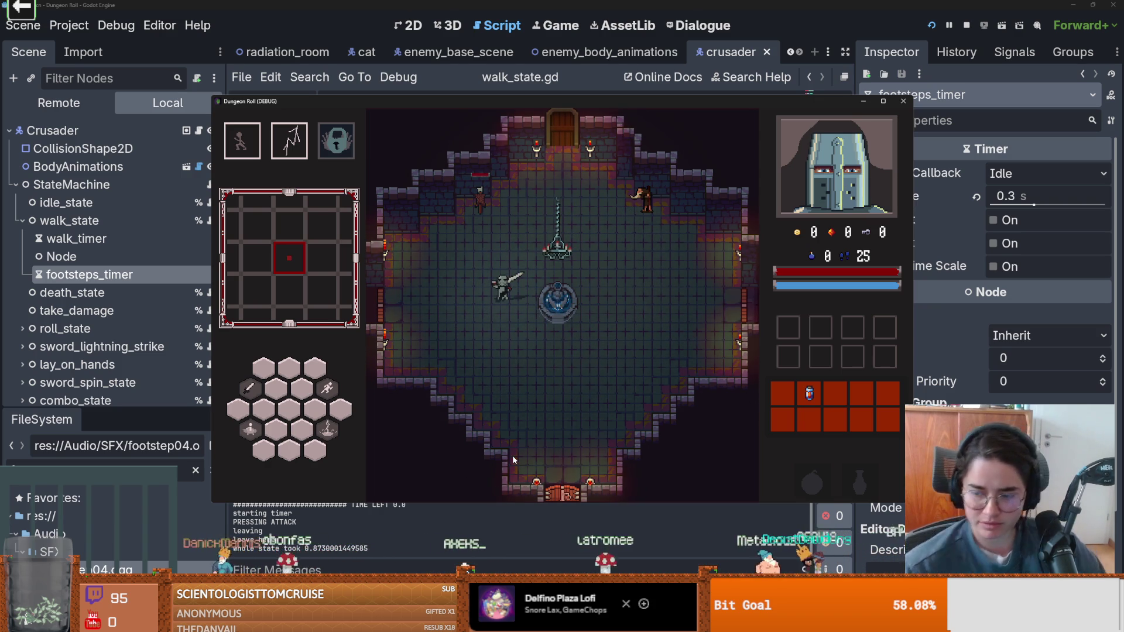
key(d)
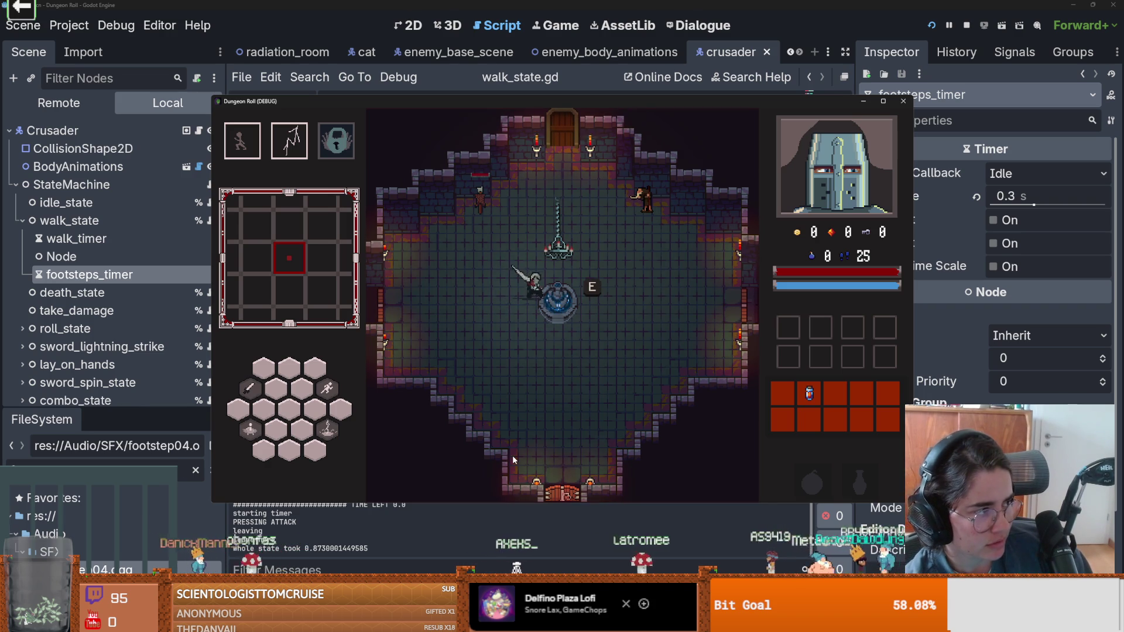
key(s)
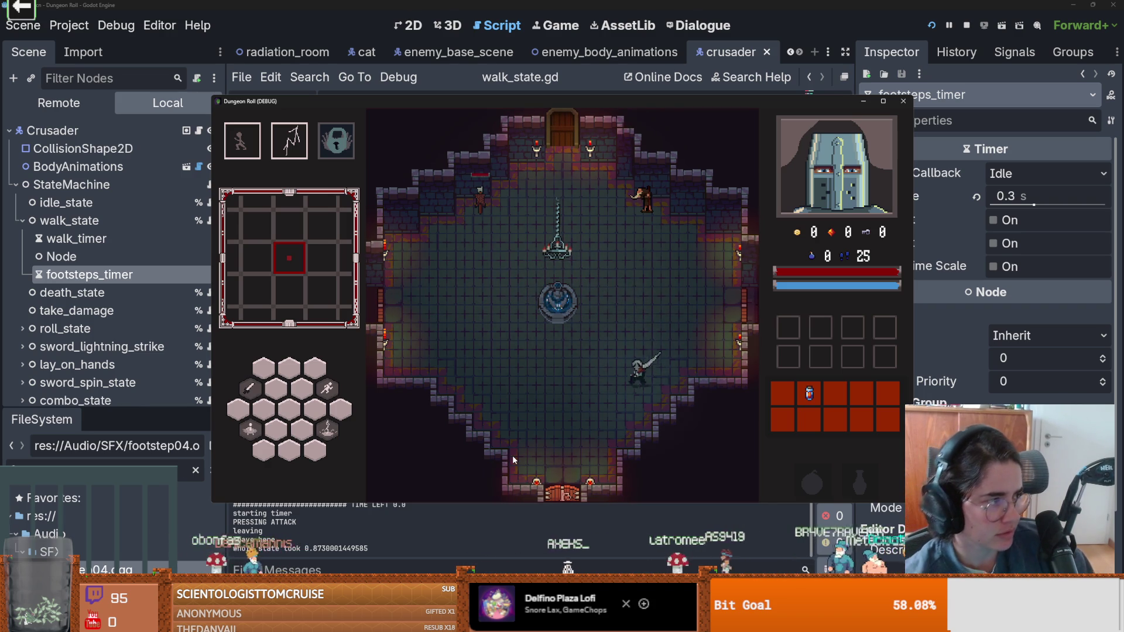
key(a)
key(w)
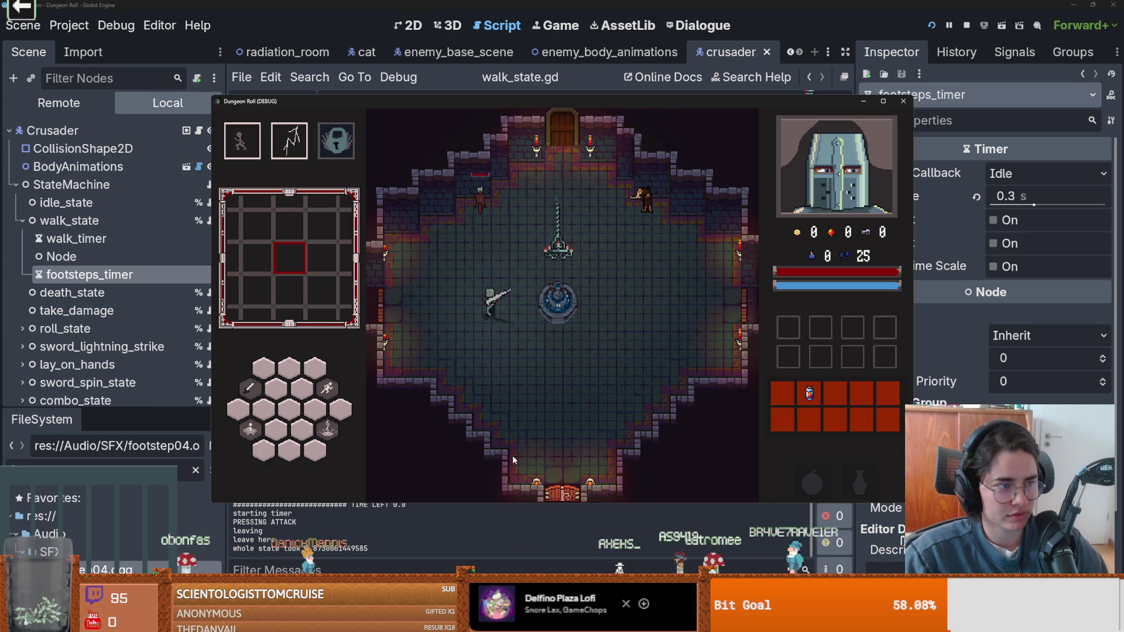
key(d)
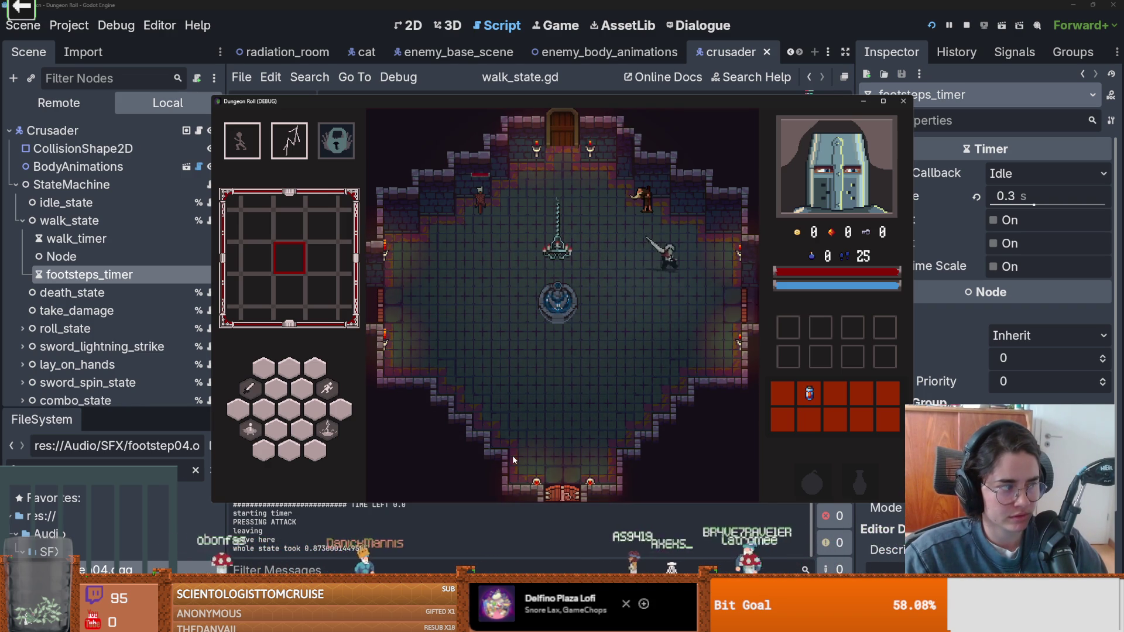
key(s)
key(a)
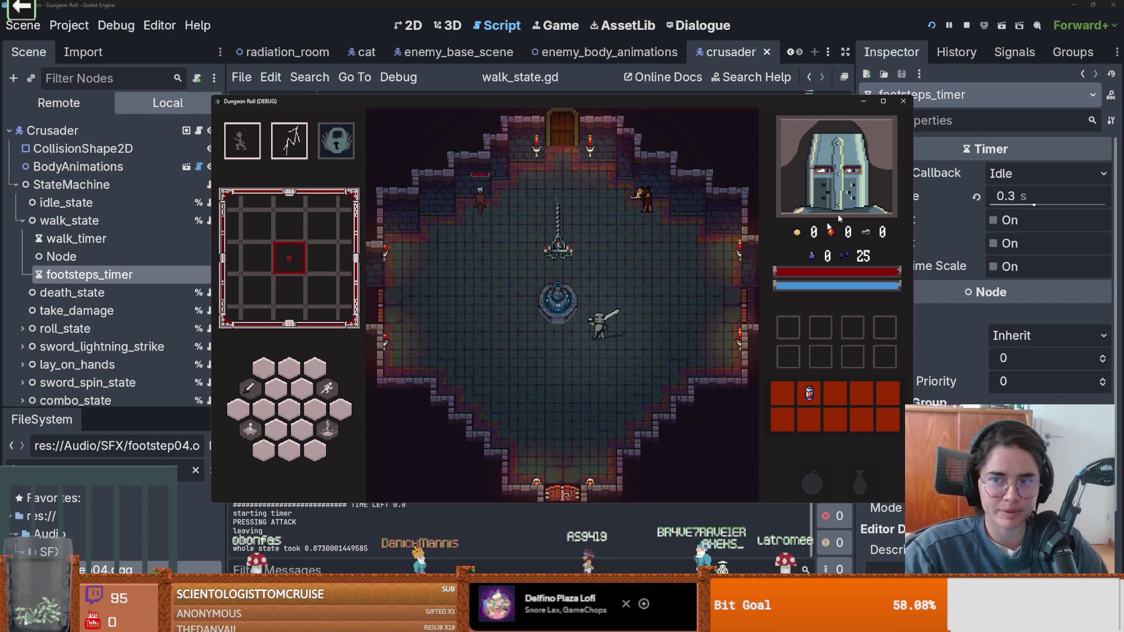
key(F8)
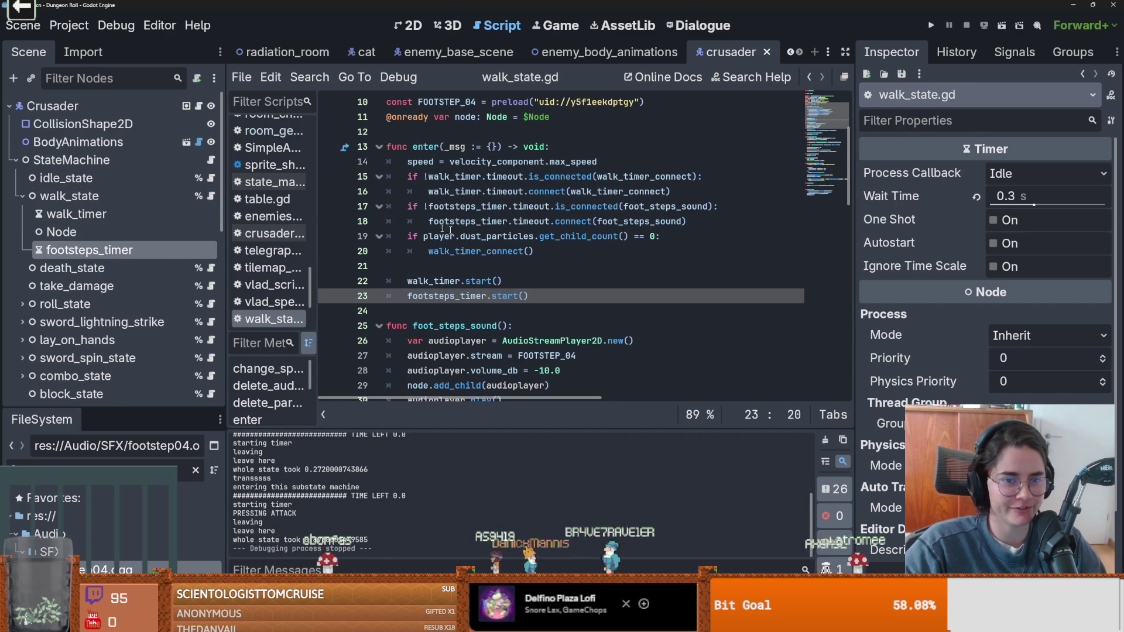
- Start an audioplayer.pitch_scale line below the volume setting in foot_steps_sound
scroll(484, 270, down, 3)
key(Return)
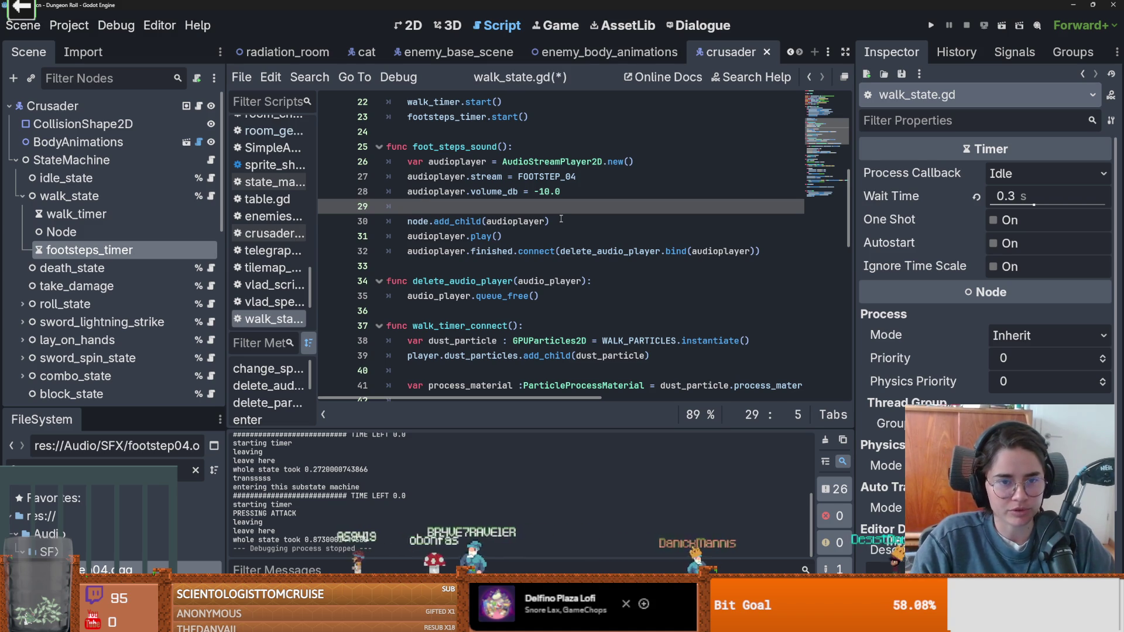
text(aud)
key(Return)
text(.)
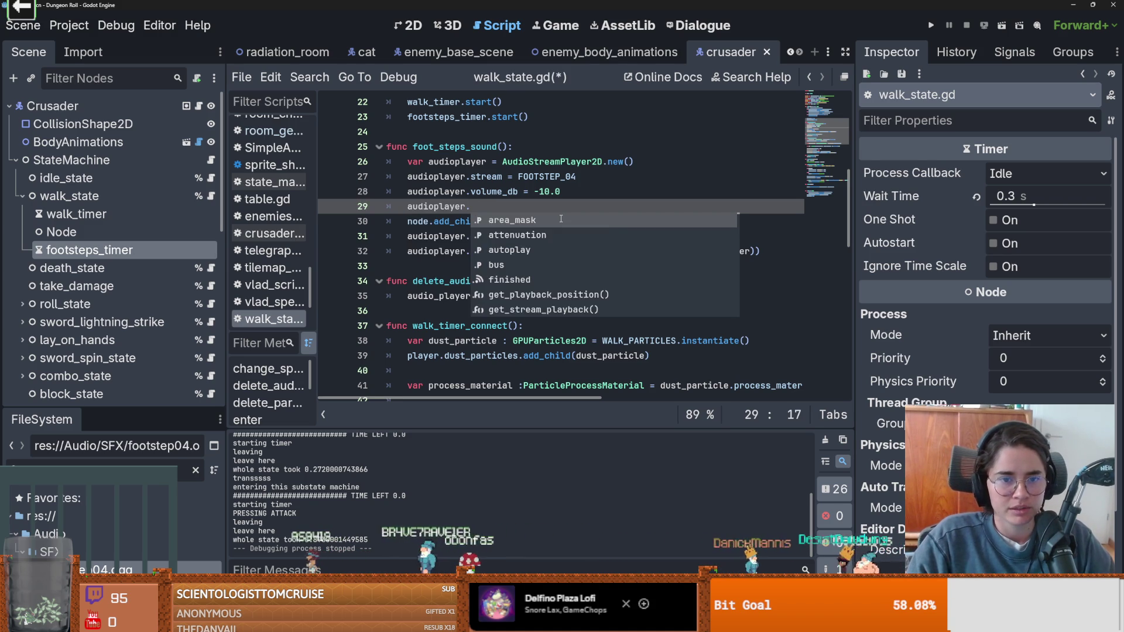
text(pit)
key(Return)
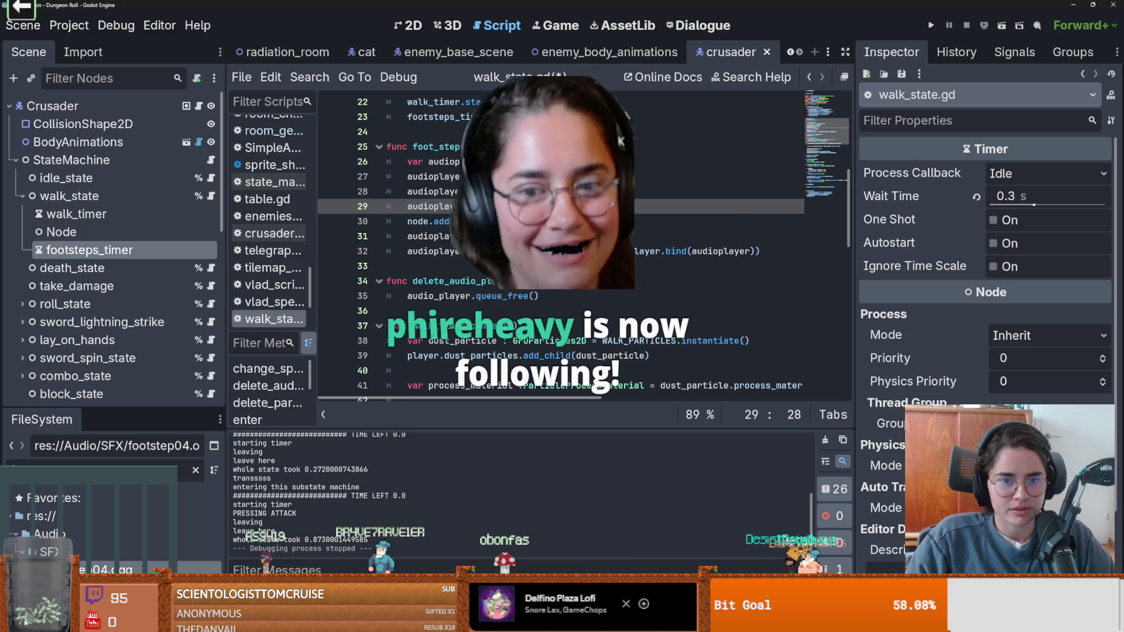
- Read the pitch_scale entry in the AudioStreamPlayer2D docs, then return to walk_state.gd
ctrl+click(521, 206)
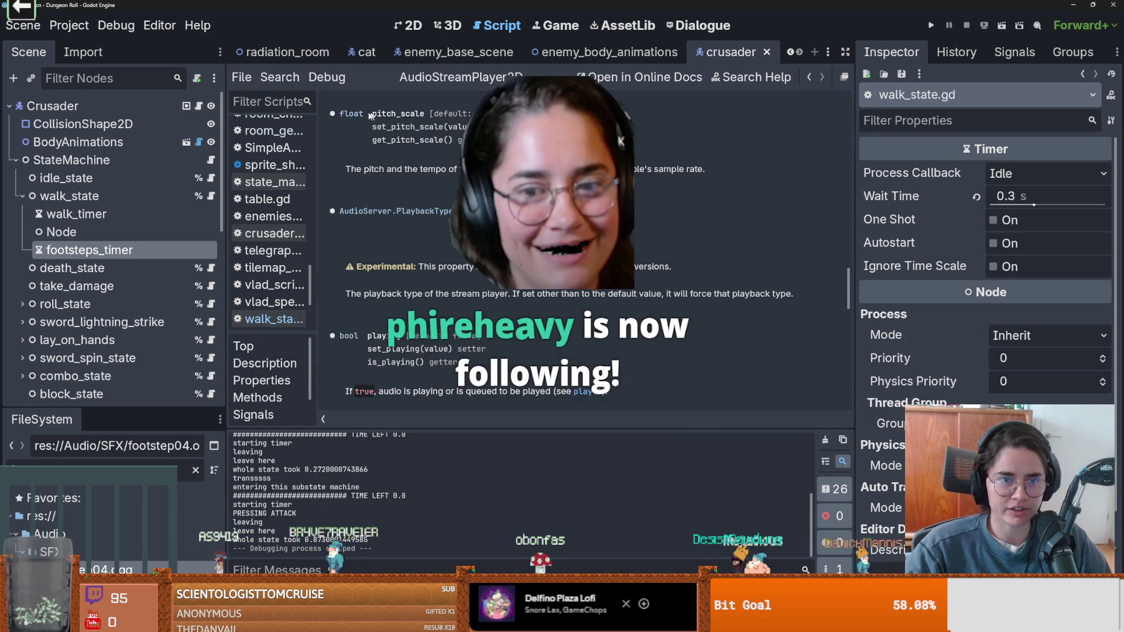
drag(370, 115, 339, 113)
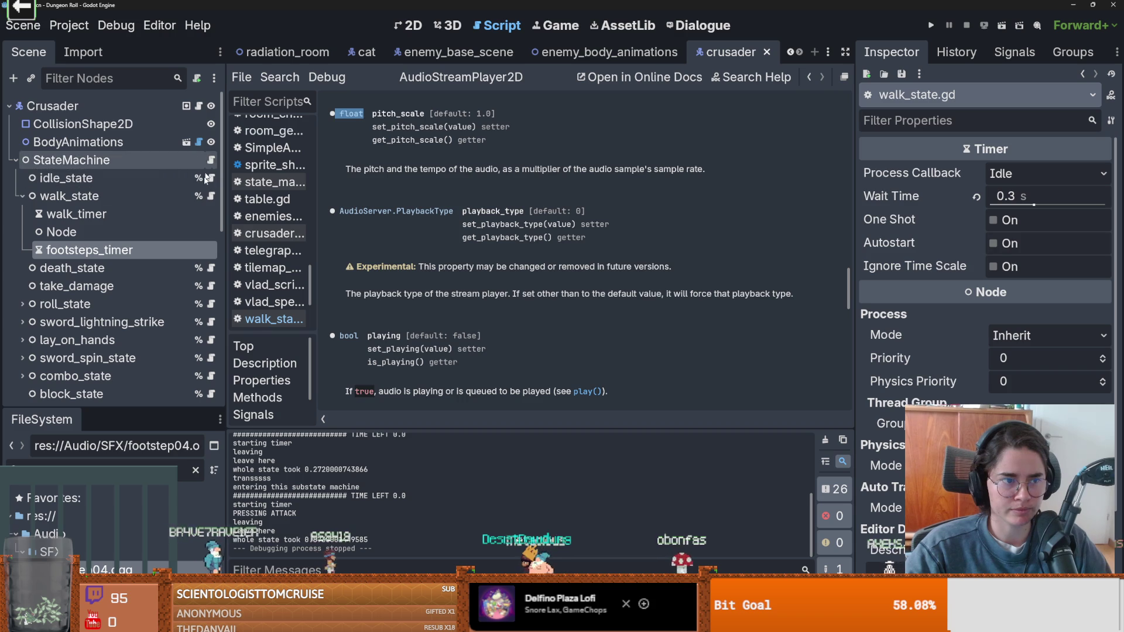
click(211, 196)
- Add var random_f = randf_range(0.9, 1.1) above the pitch_scale assignment
key(ctrl+shift+Return)
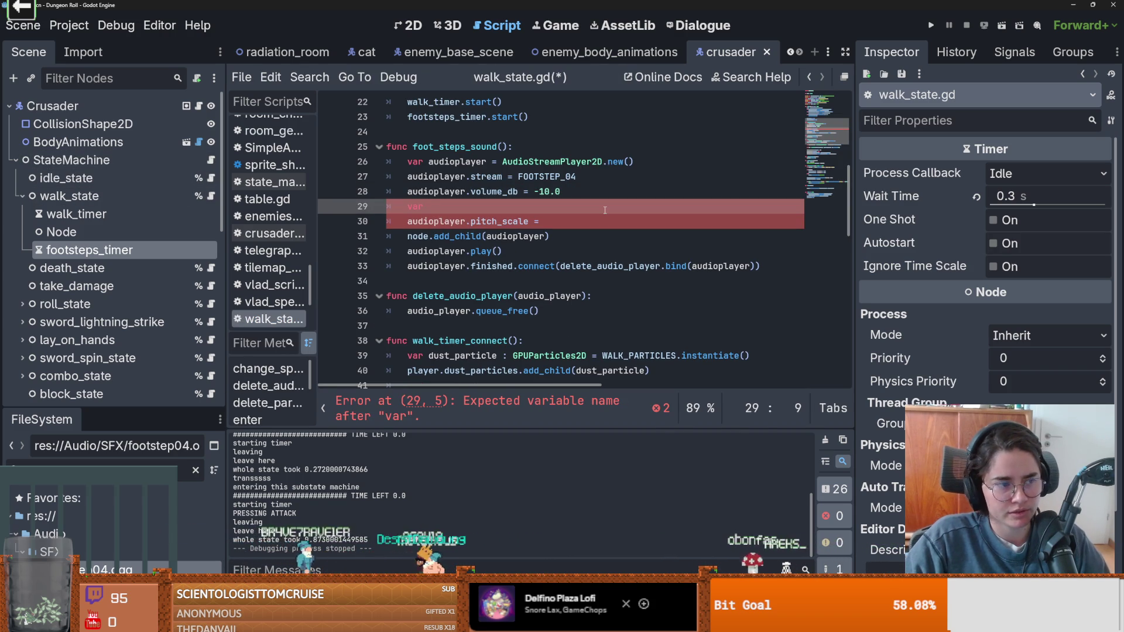
text(random_f =)
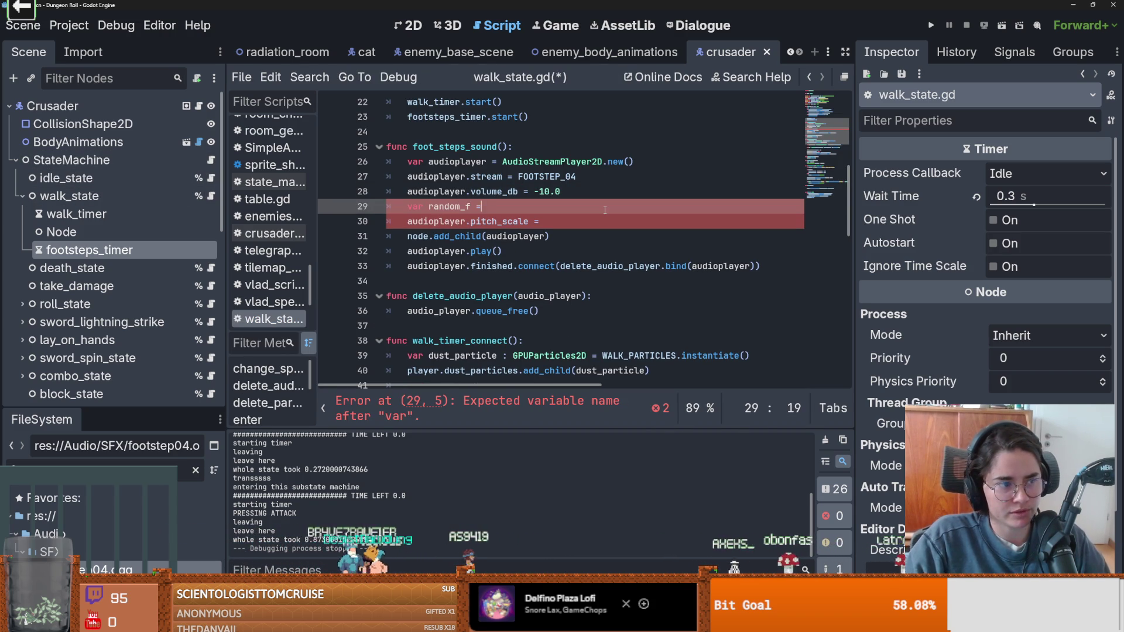
text( randi)
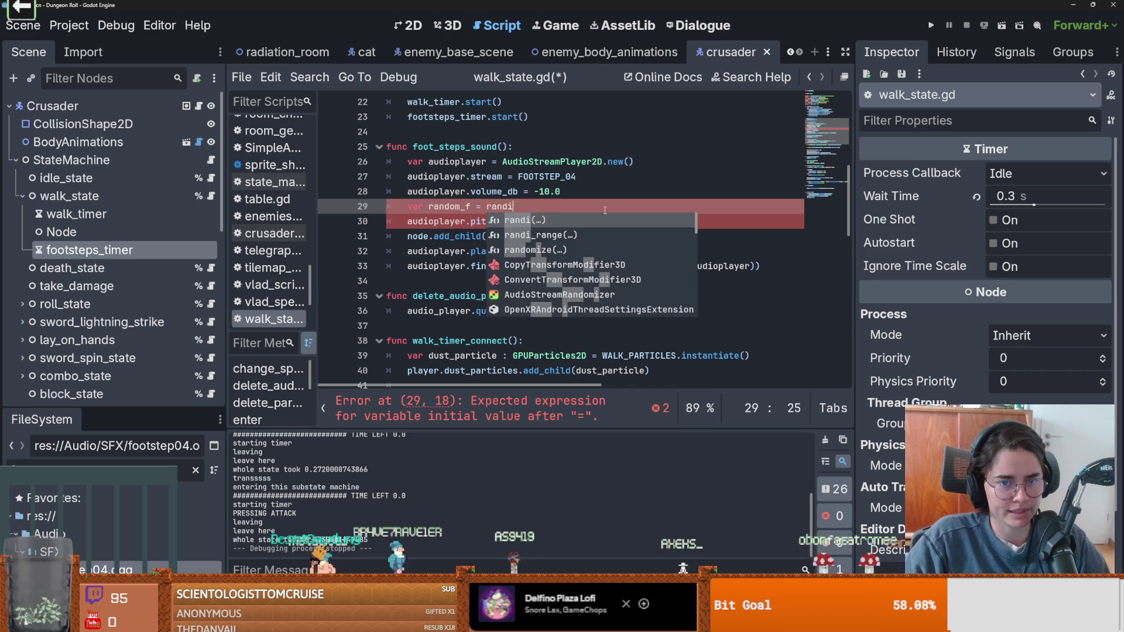
key(BackSpace)
text(f)
key(Down)
key(Down)
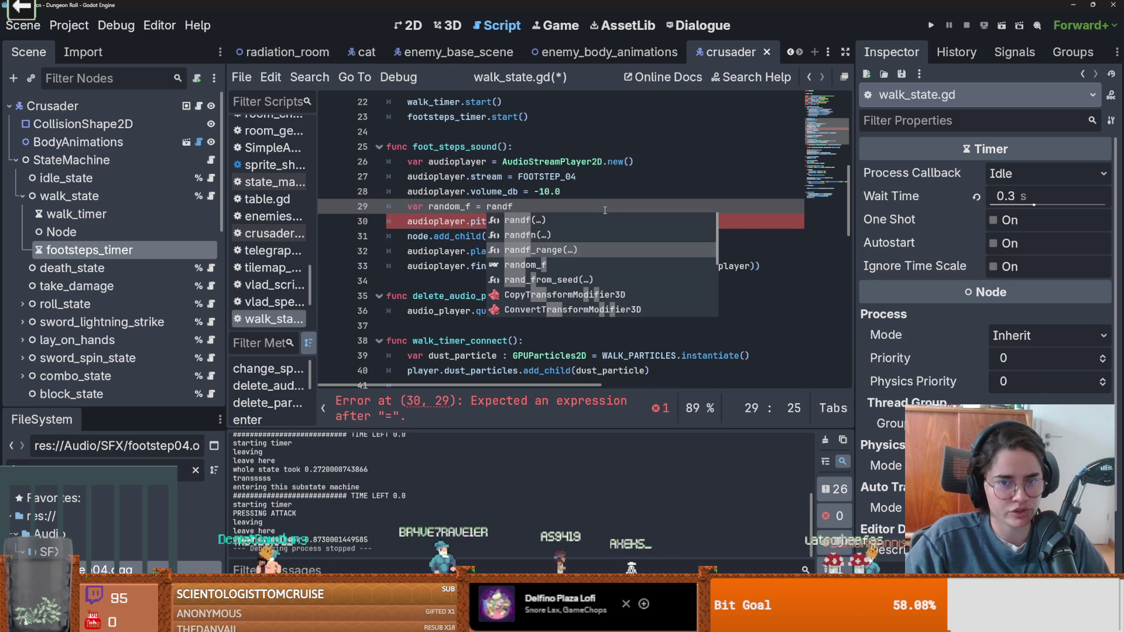
key(Return)
text(0.9, 1.1))
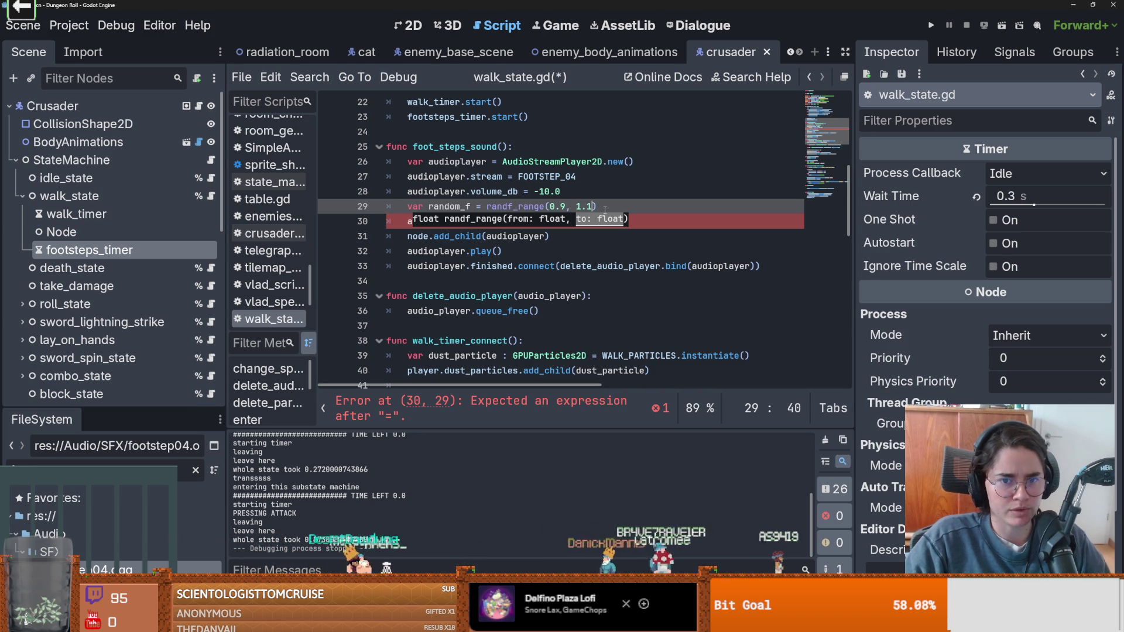
text(1)
- Save walk_state.gd with pitch_scale = random_f and run the project
key(ctrl+s)
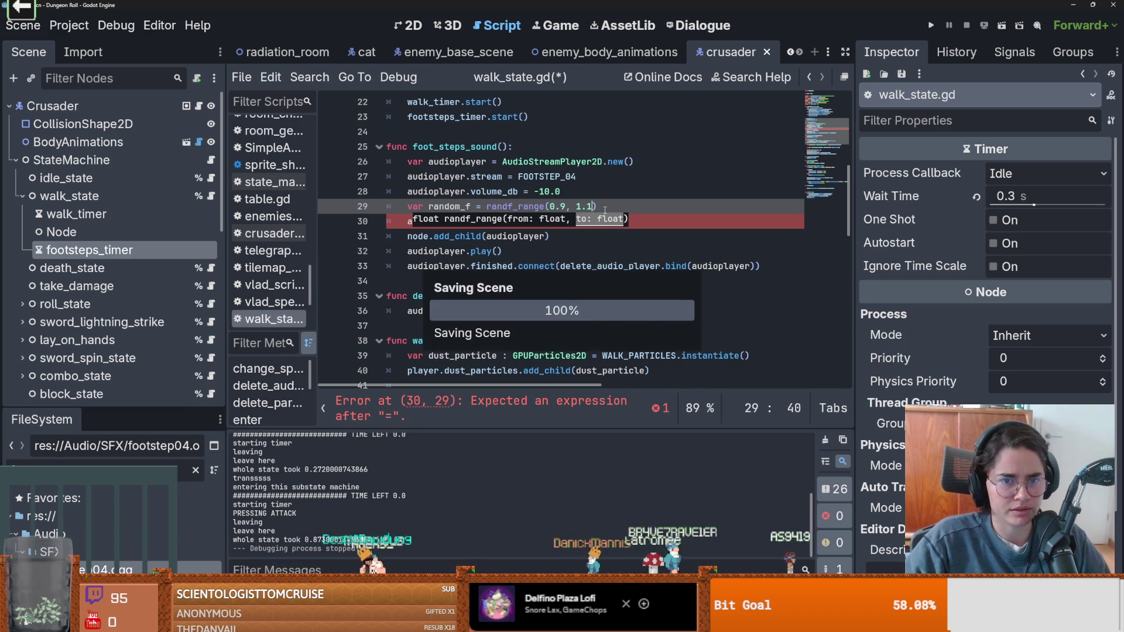
click(564, 226)
text(random_f)
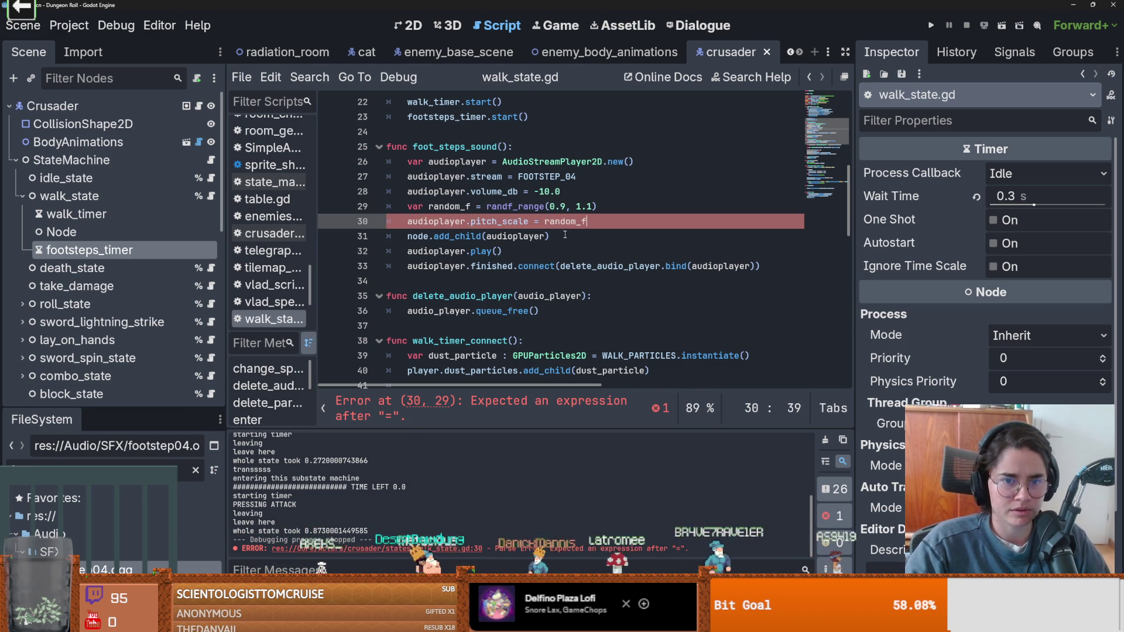
click(927, 25)
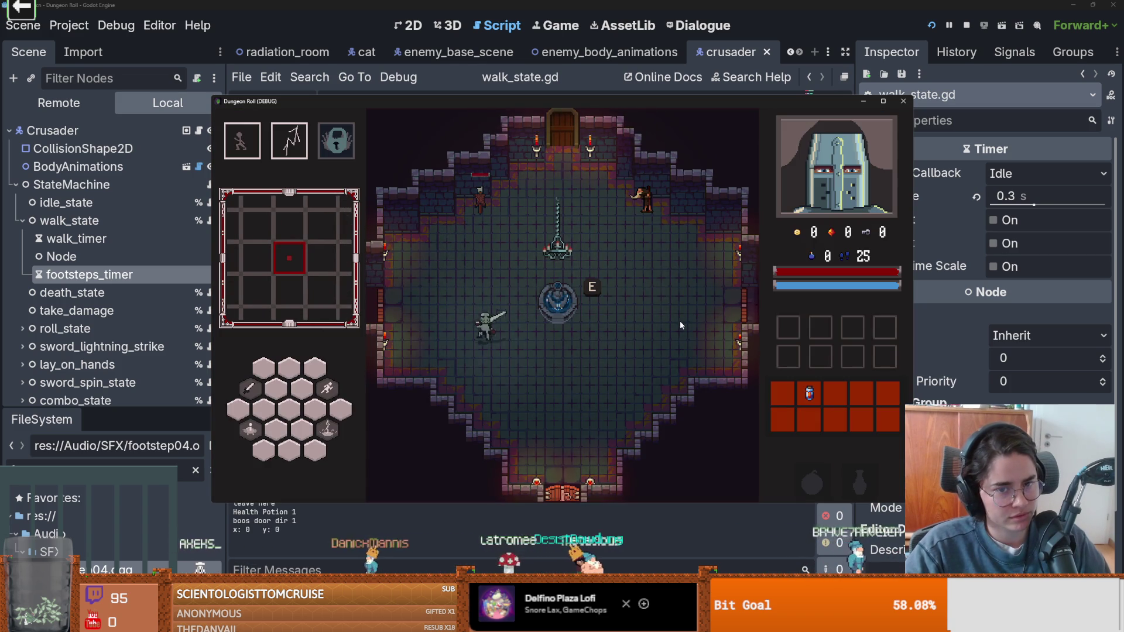
- Walk the knight past the fountain and down the left wall, then switch to the kennyAudio folder
key(d)
key(w)
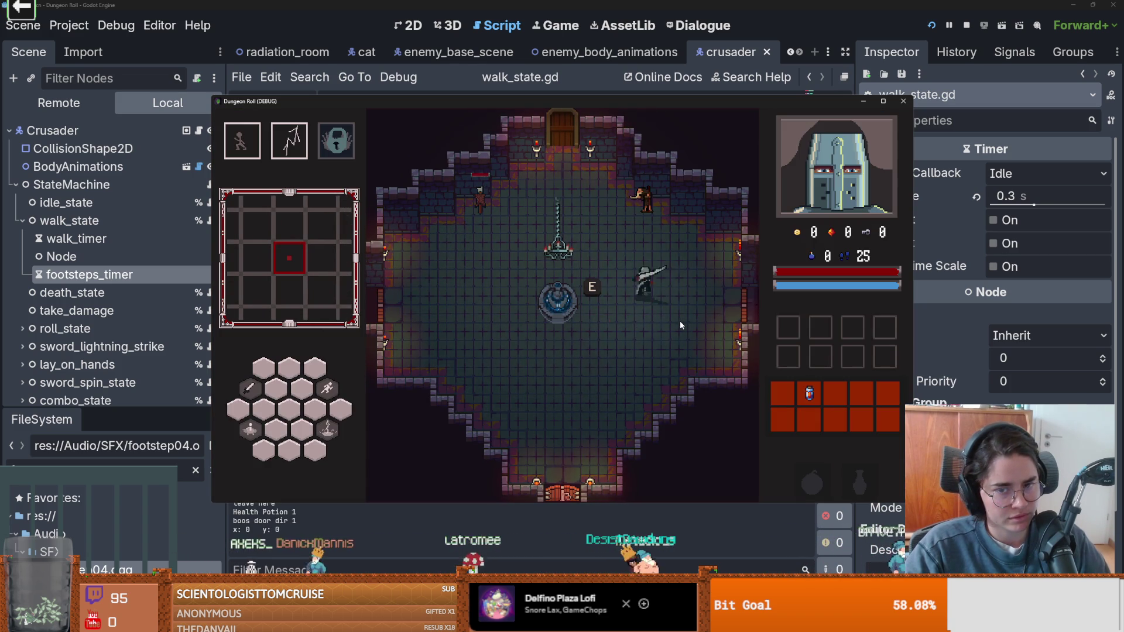
key(a)
key(w)
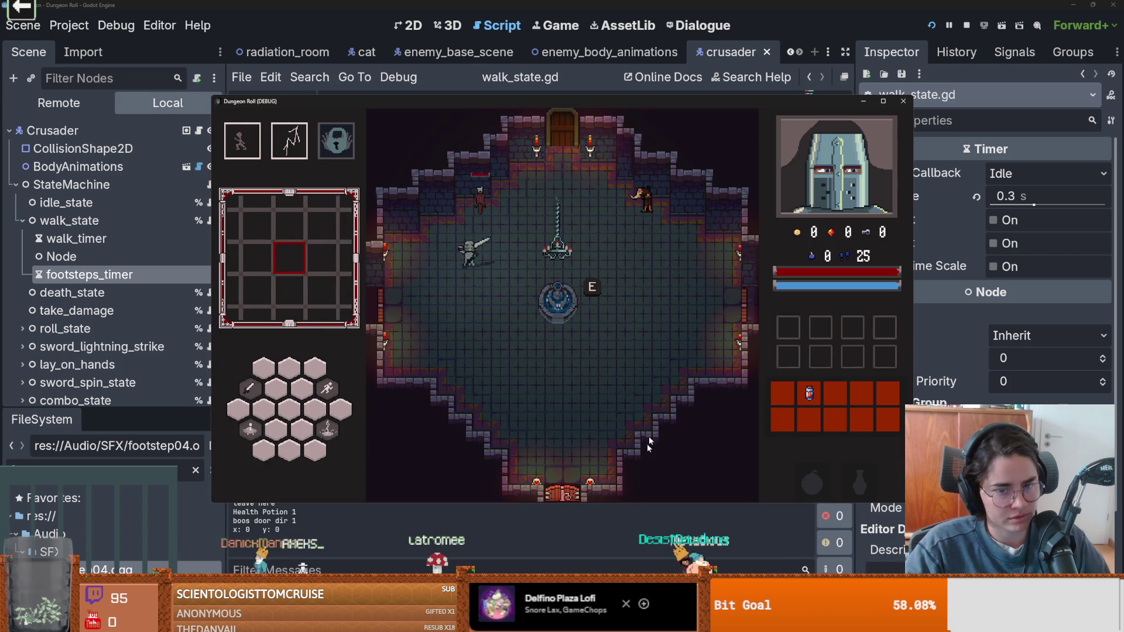
key(s)
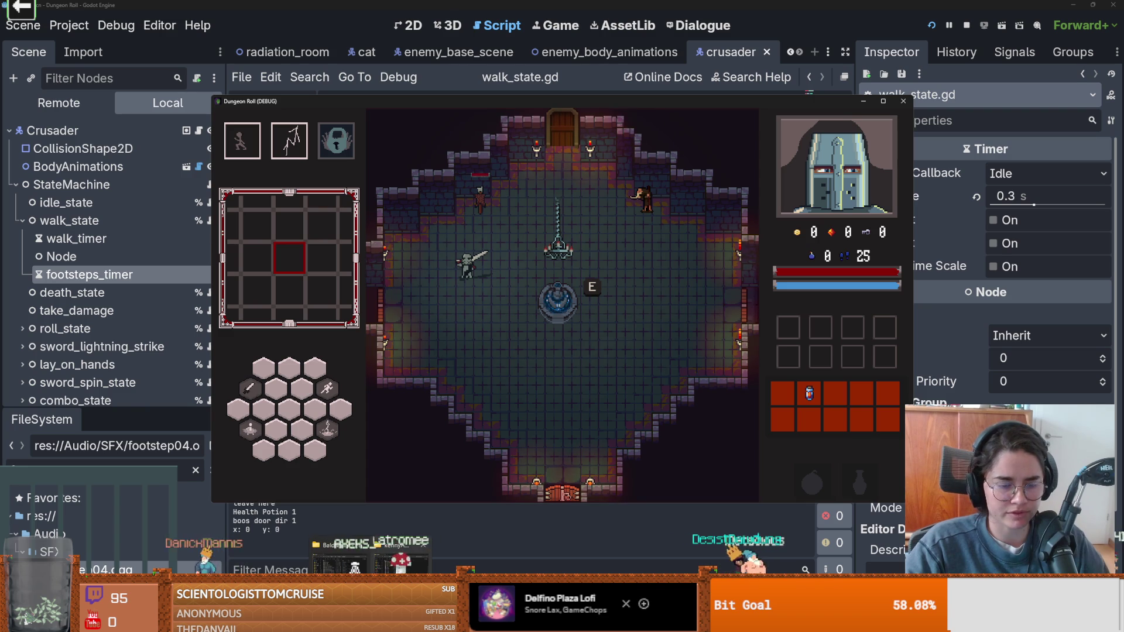
key(alt+Tab)
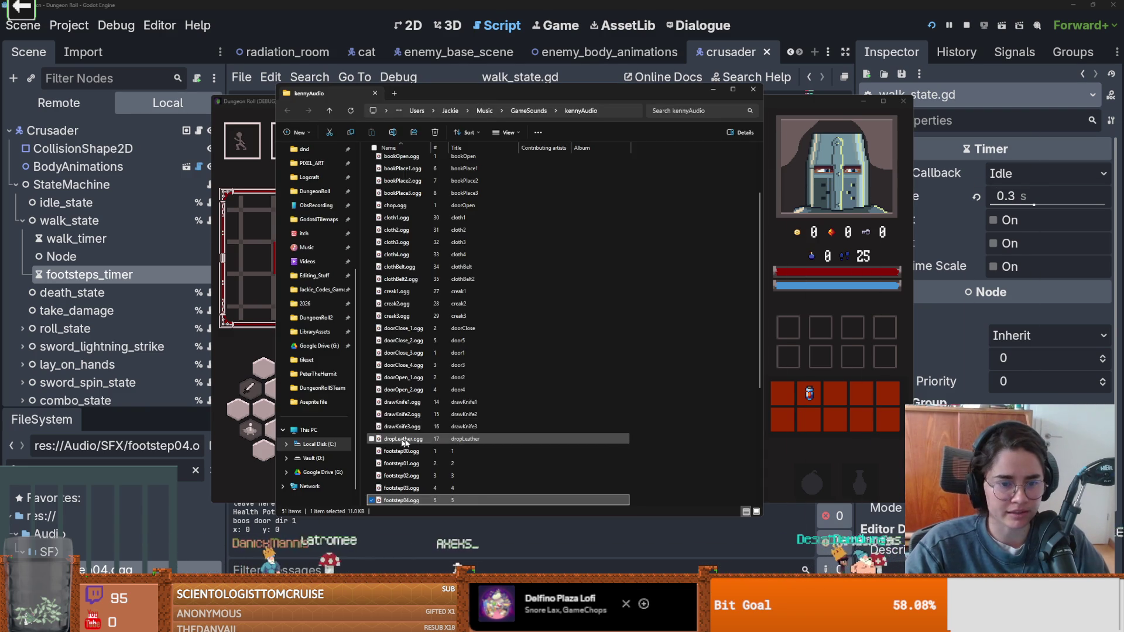
- Check footstep05, 03, 02, 01 and 00 in kennyAudio, then return to Godot
click(403, 438)
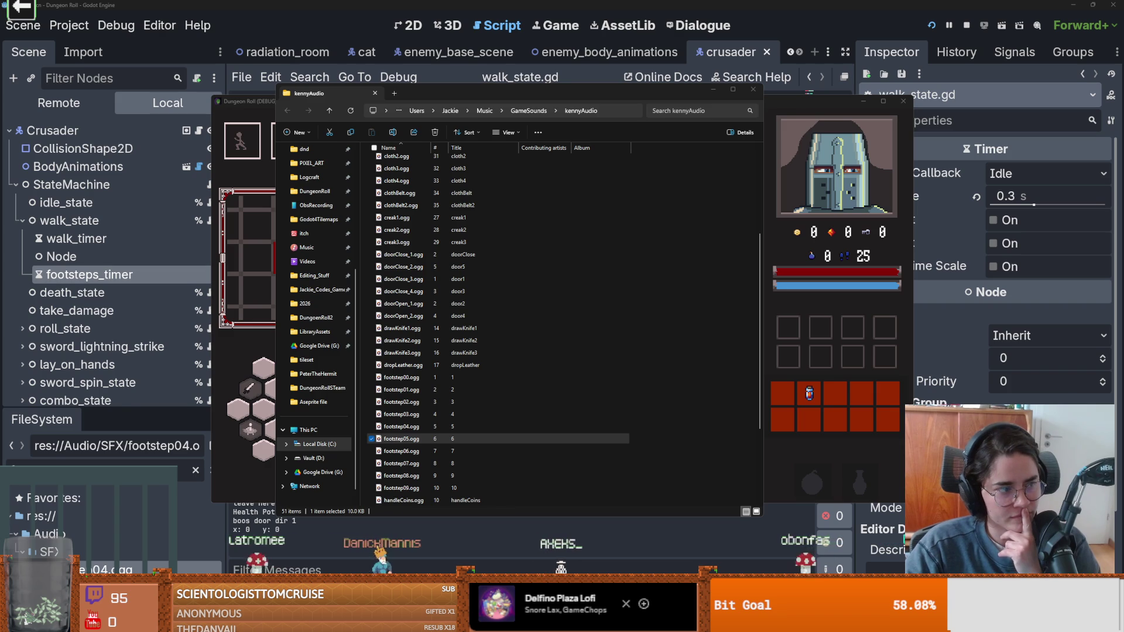
click(402, 414)
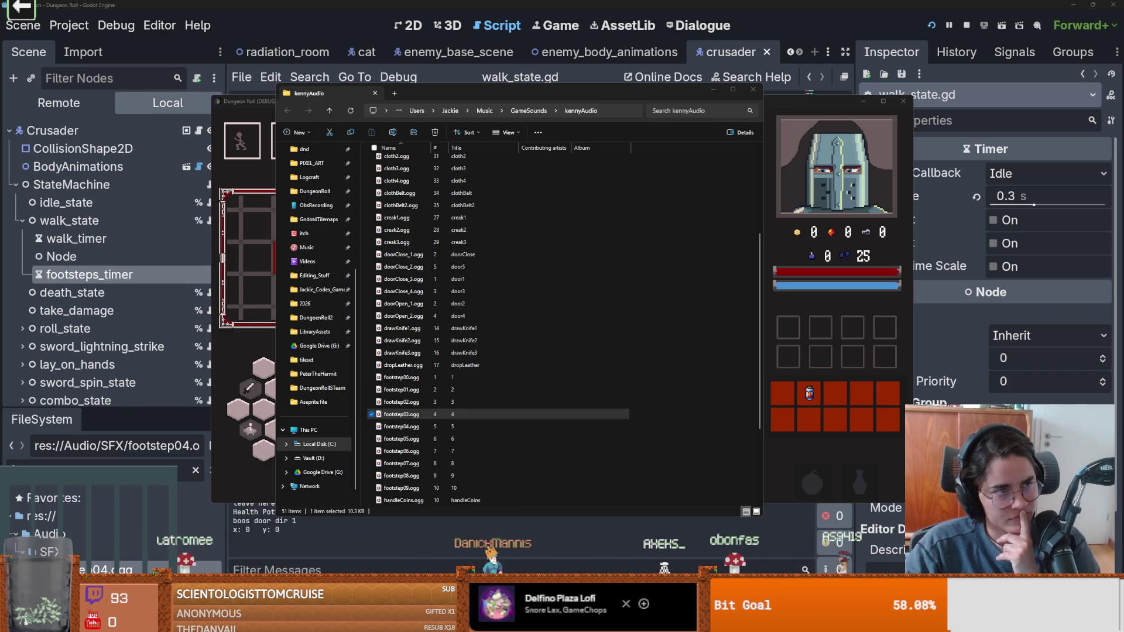
click(402, 401)
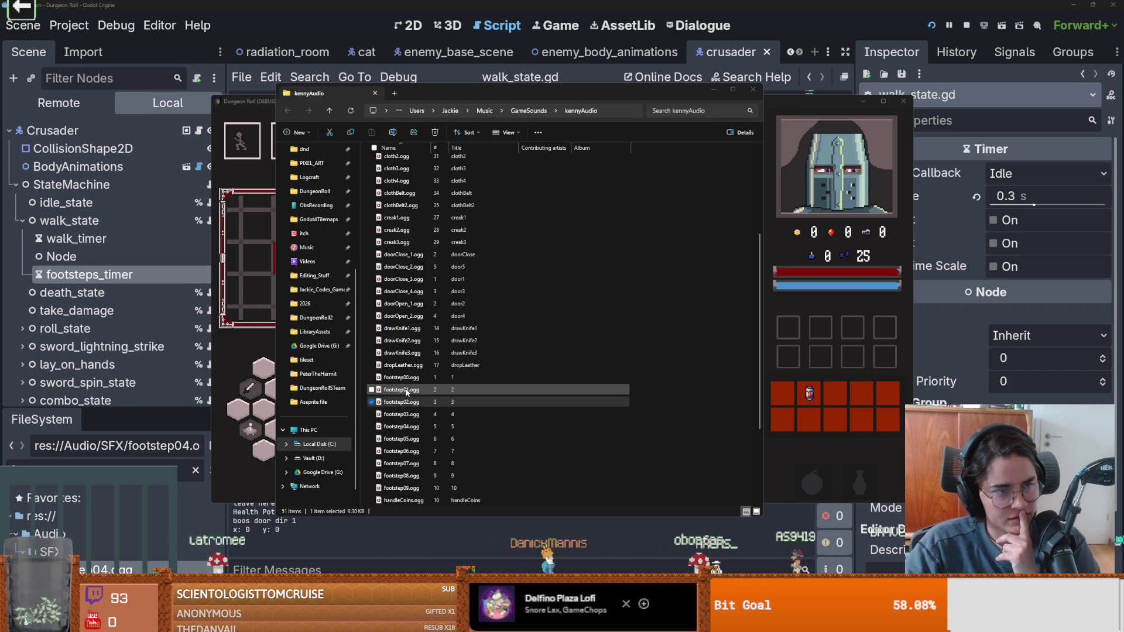
click(409, 390)
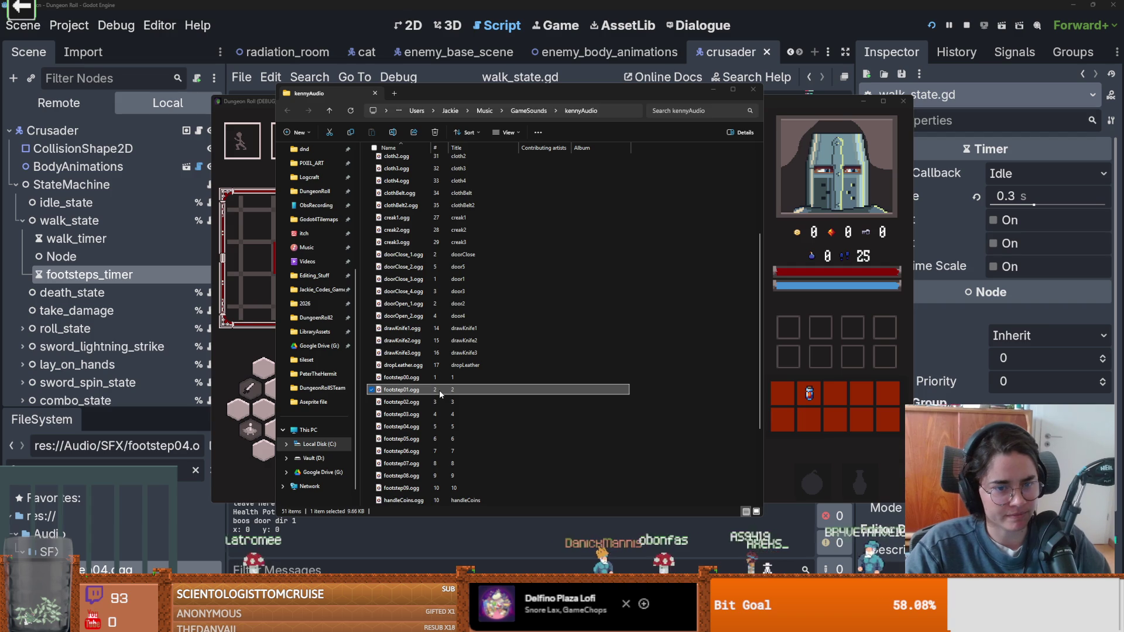
click(419, 379)
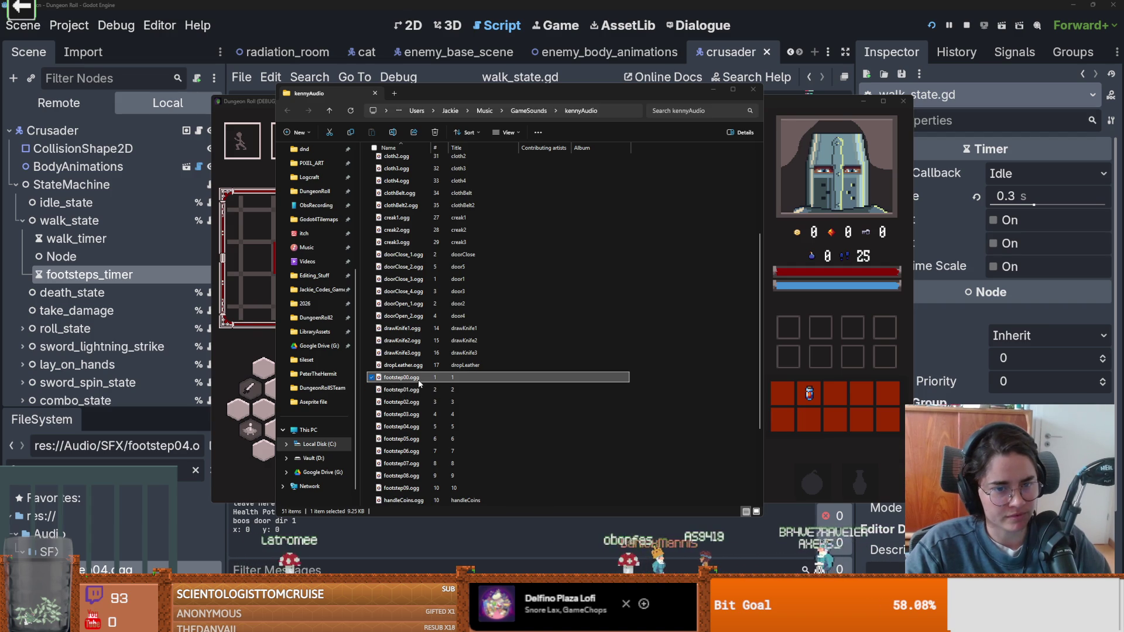
click(133, 279)
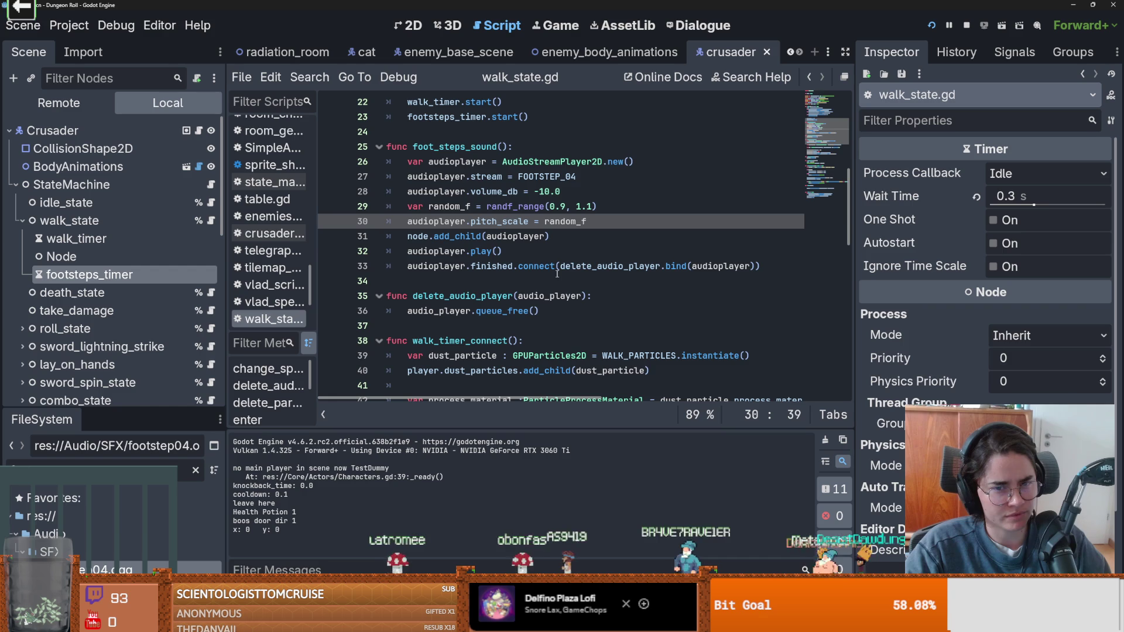
- Insert a blank line after the FOOTSTEP_04 constant at the top of walk_state.gd
scroll(541, 275, up, 7)
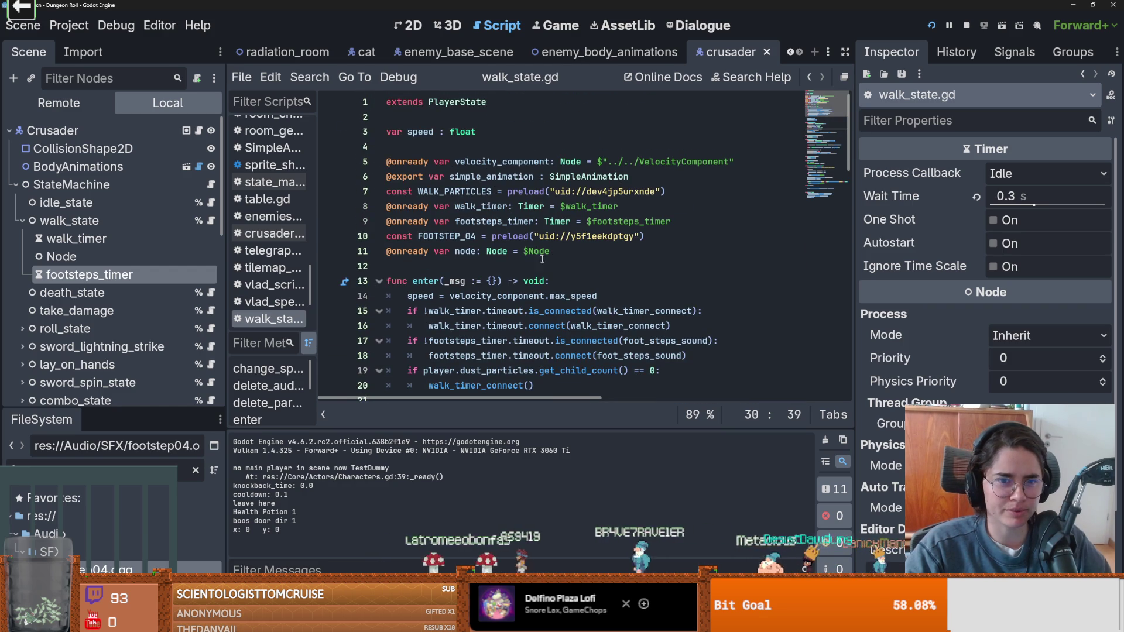
click(673, 236)
key(Return)
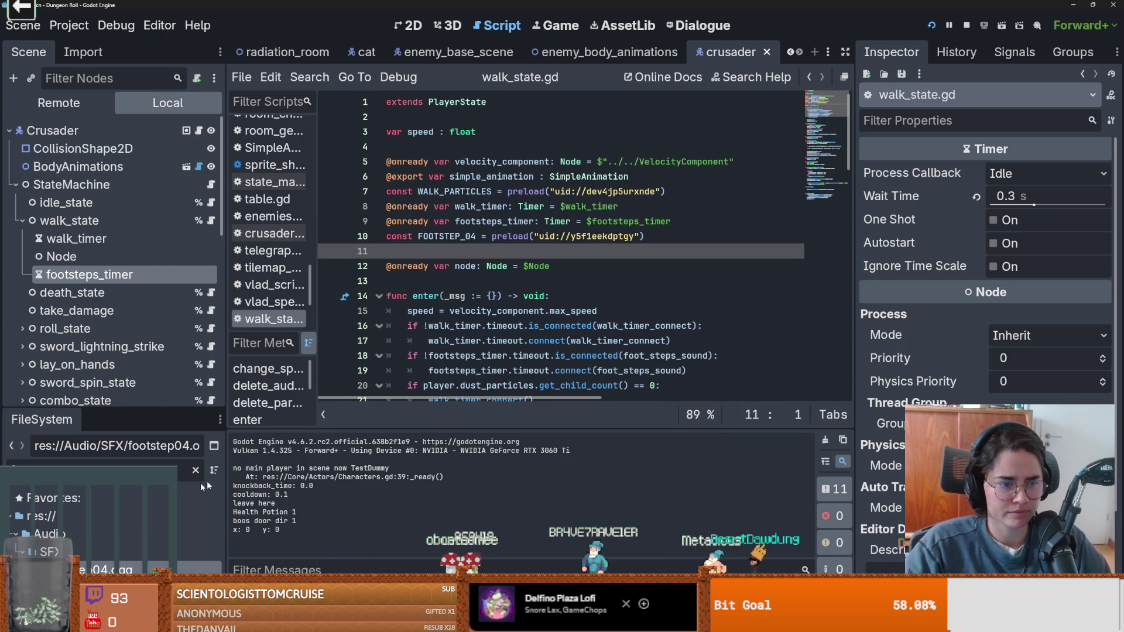
- Clear the FileSystem filter and open the SFX folder in the system file manager
click(195, 470)
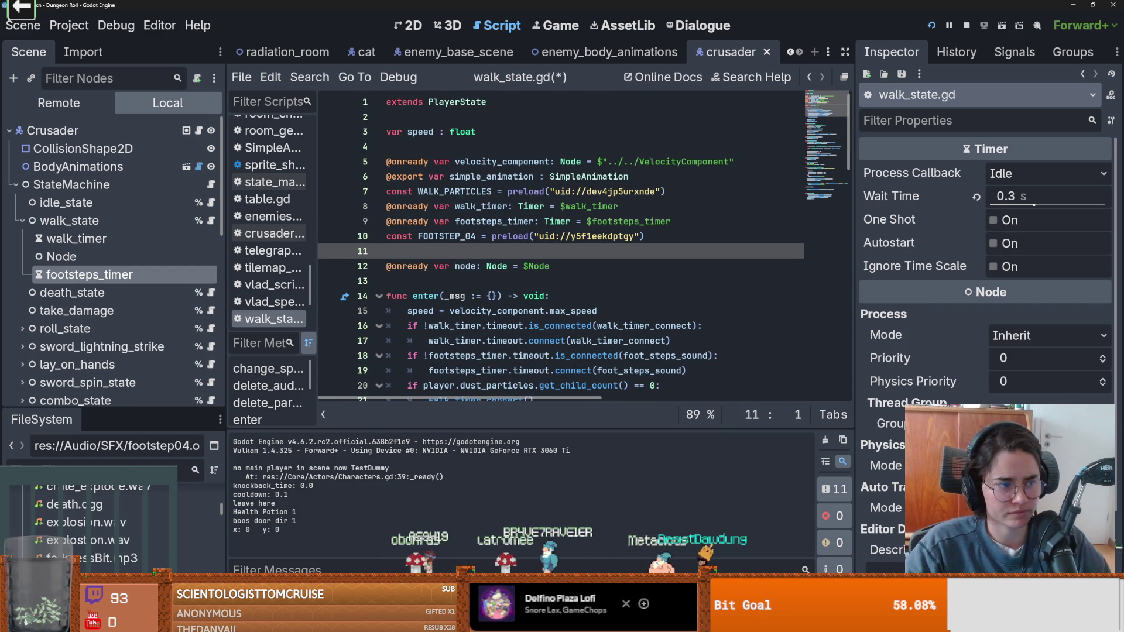
scroll(124, 500, down, 2)
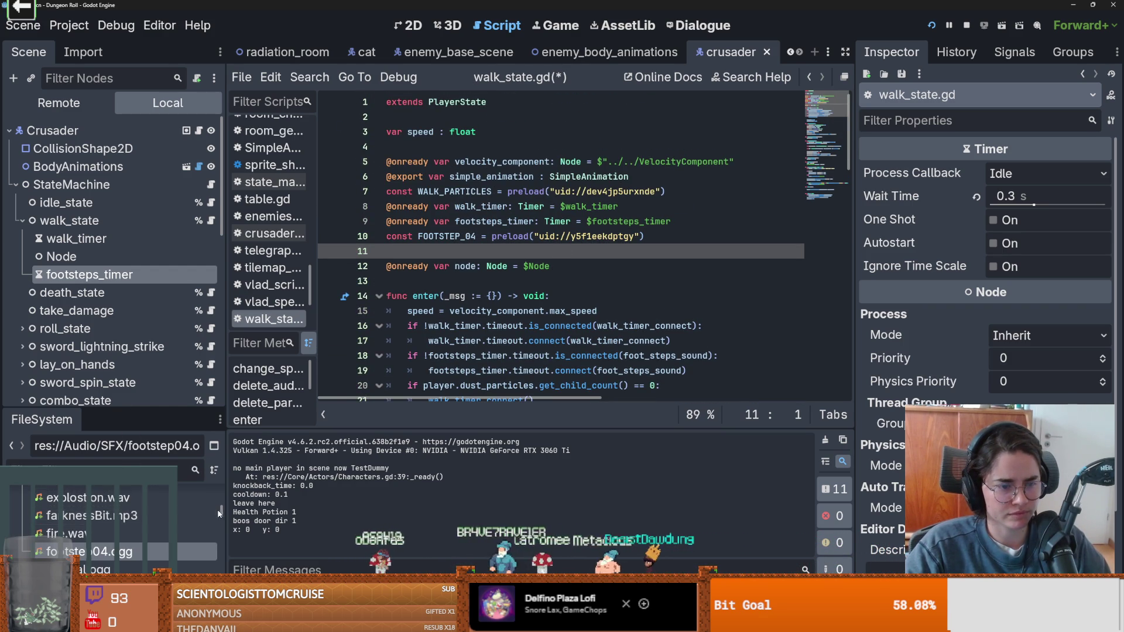
scroll(223, 491, up, 10)
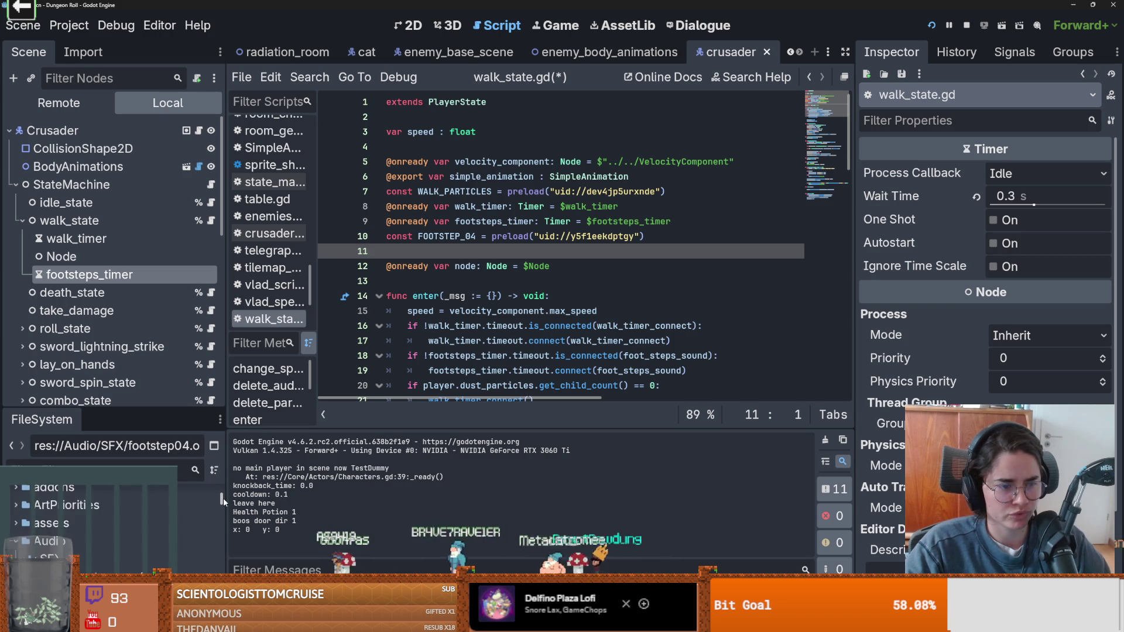
scroll(223, 497, down, 3)
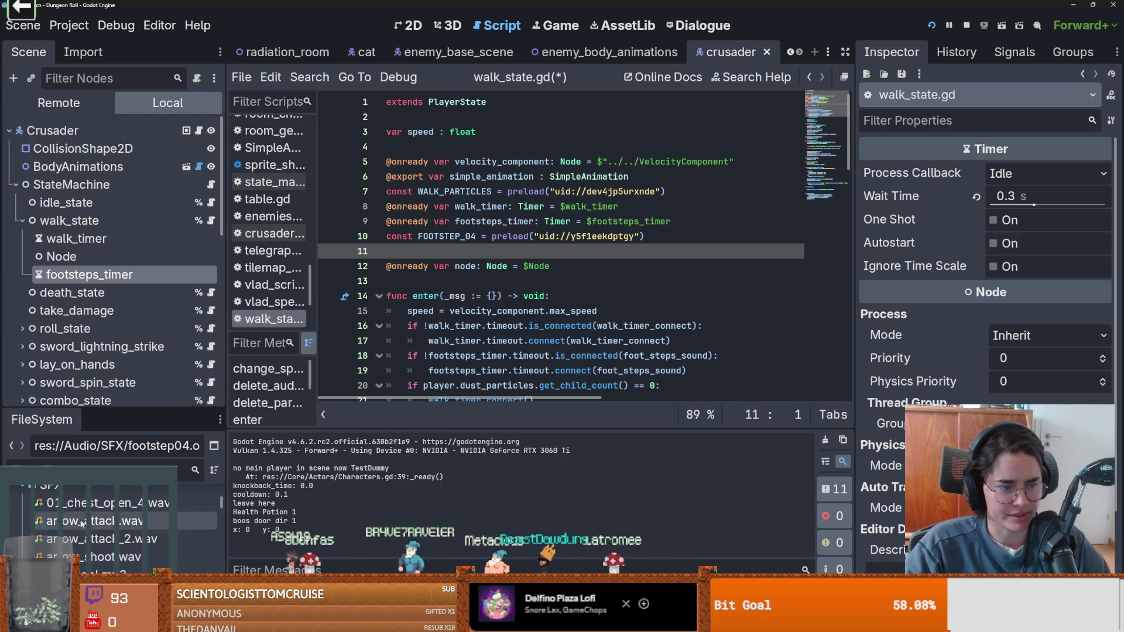
right_click(53, 484)
click(117, 585)
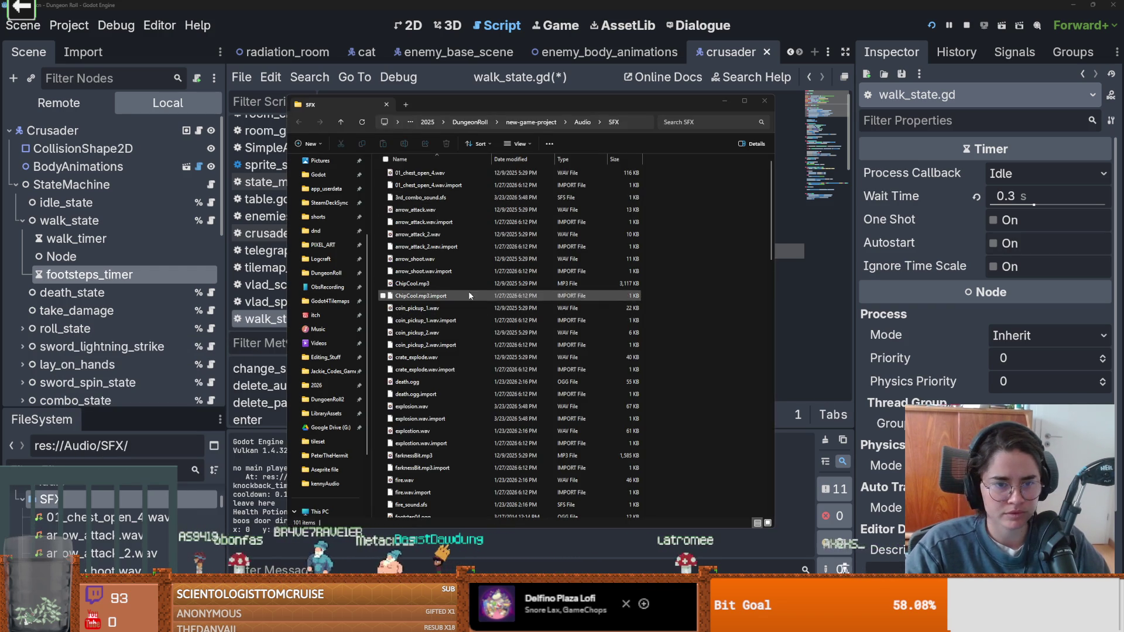
- Arrange the Audio/SFX window to the left, beside the kennyAudio folder window
scroll(492, 463, down, 9)
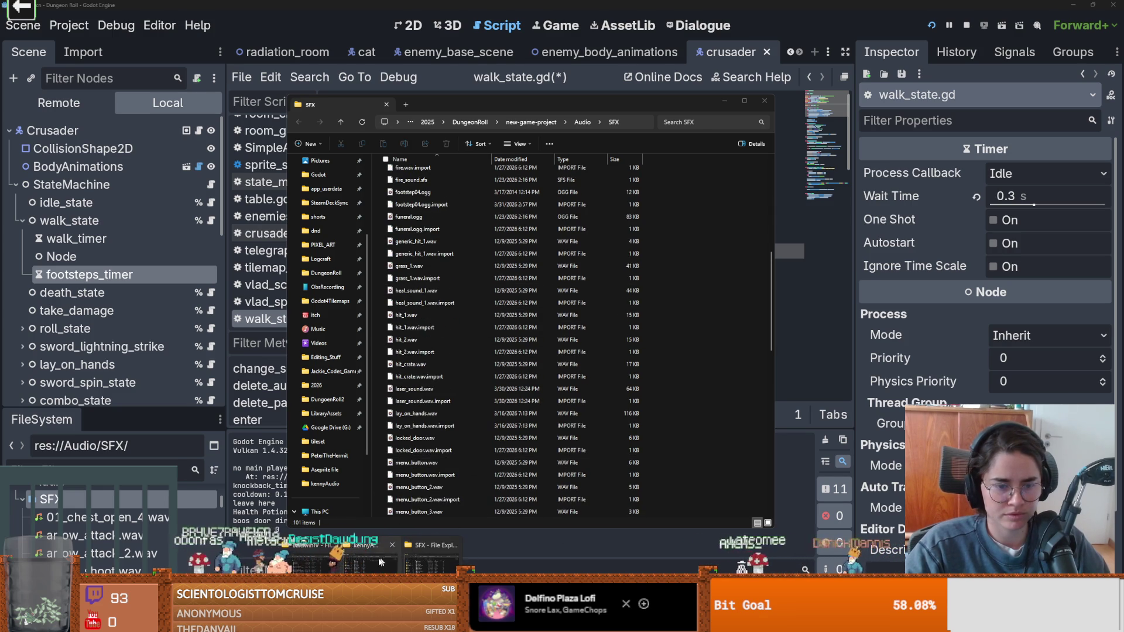
click(379, 562)
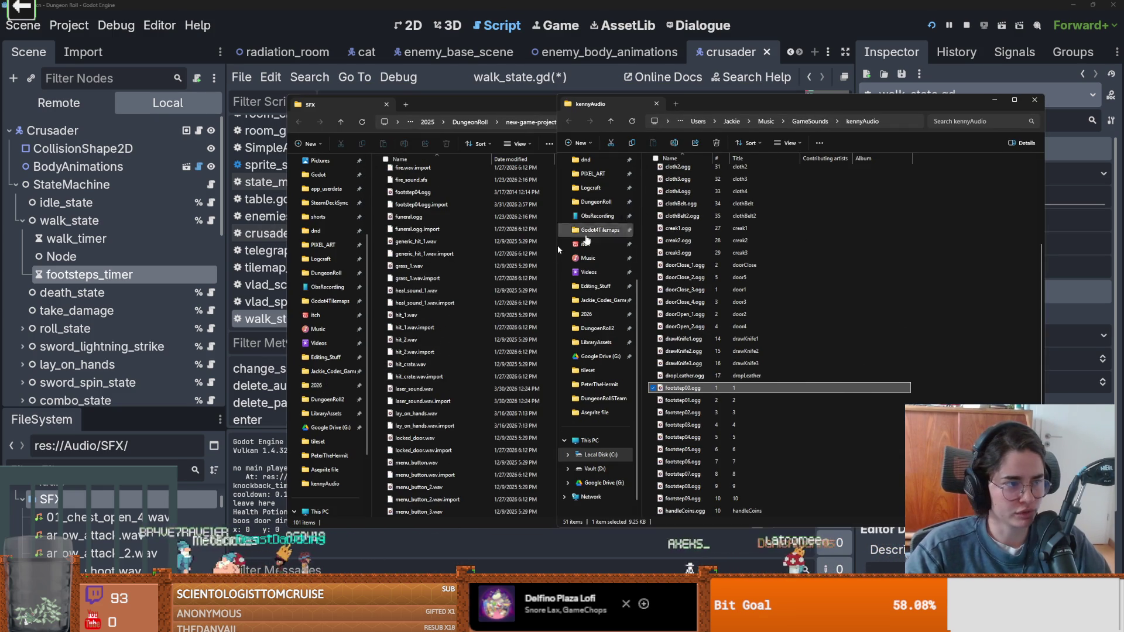
mouse_move(468, 104)
mouse_down()
mouse_move(333, 107)
mouse_move(348, 107)
mouse_up()
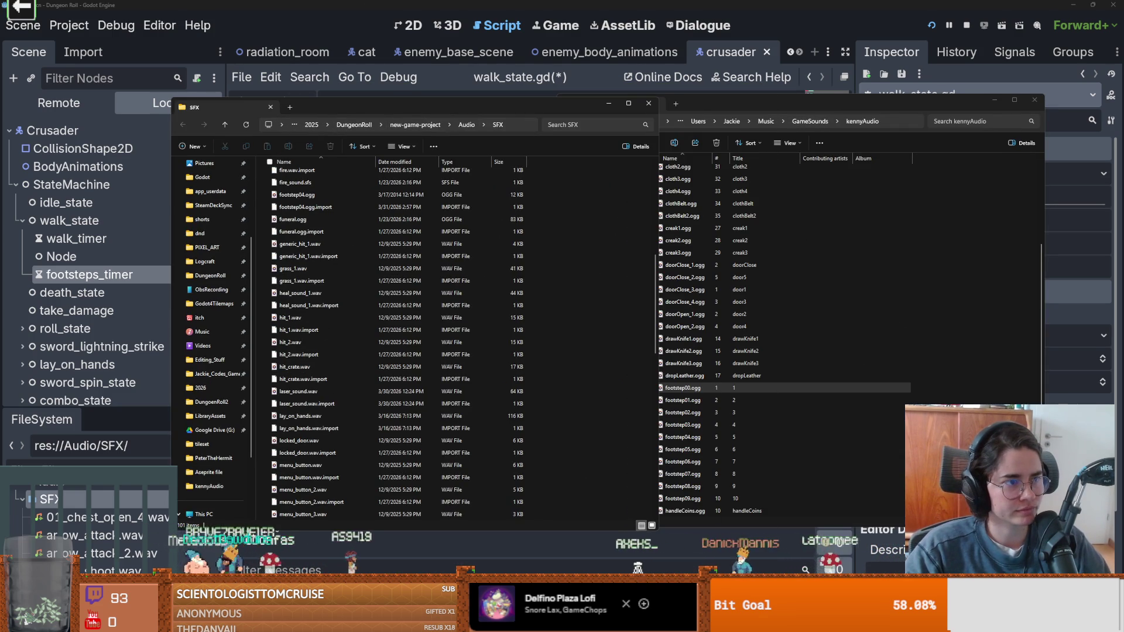
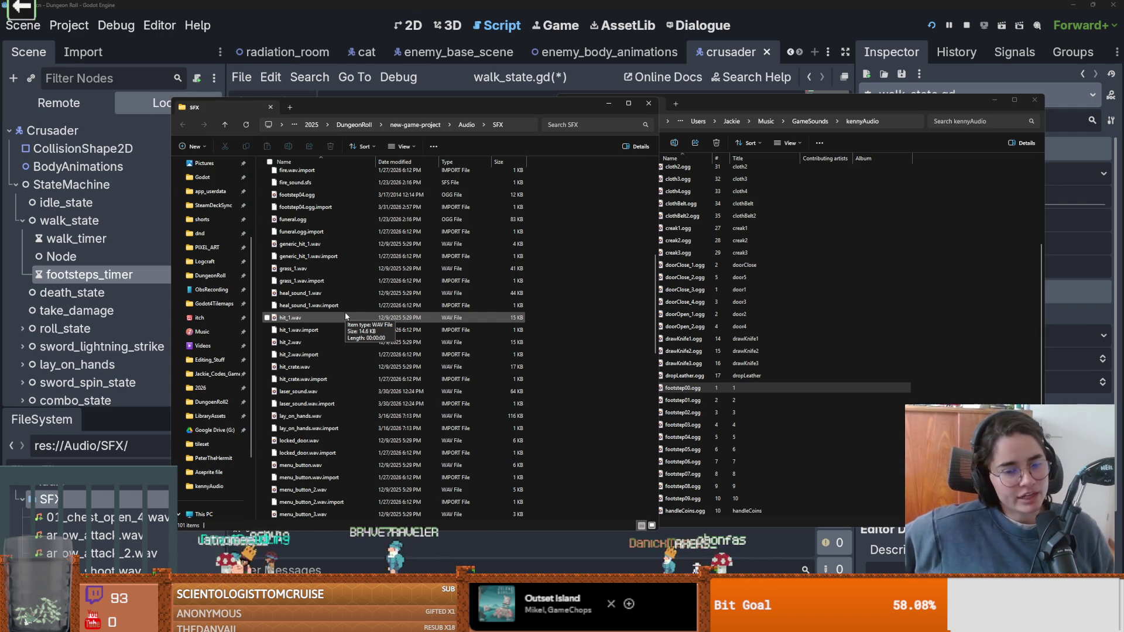
- Copy footstep00–footstep03.ogg from the kennyAudio pack into the project's SFX folder
click(679, 388)
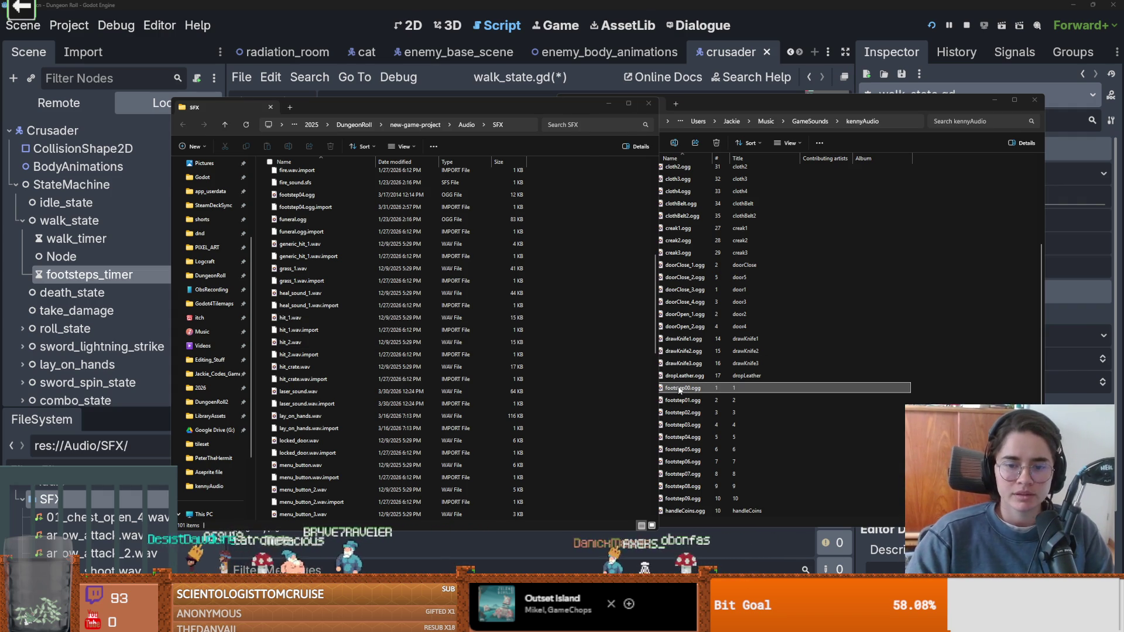
shift+click(703, 426)
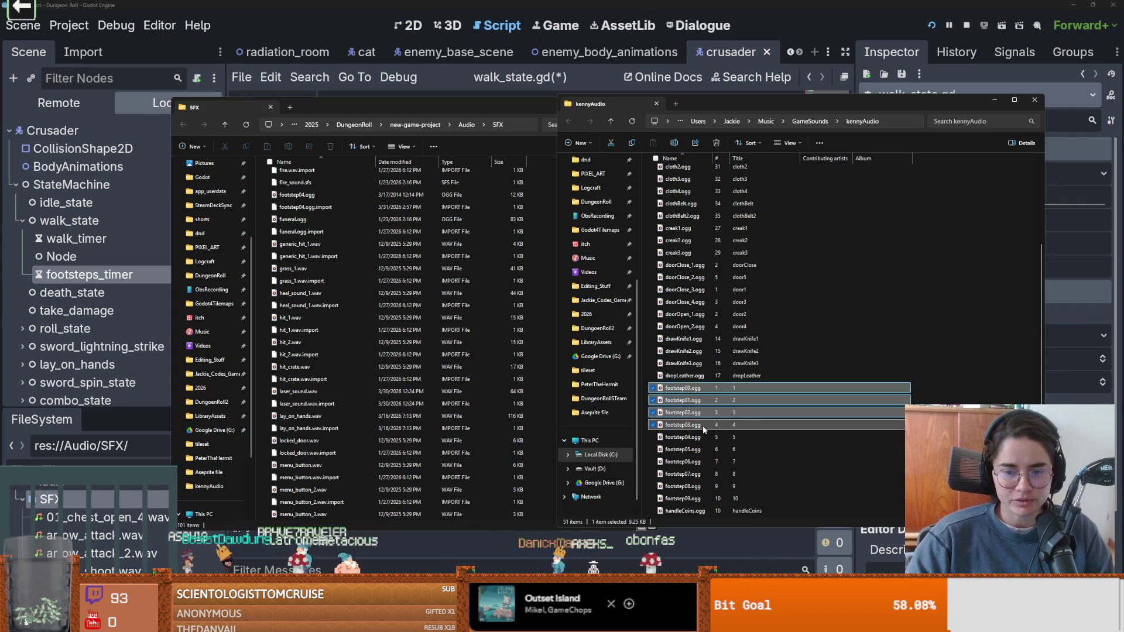
key(ctrl+c)
click(536, 352)
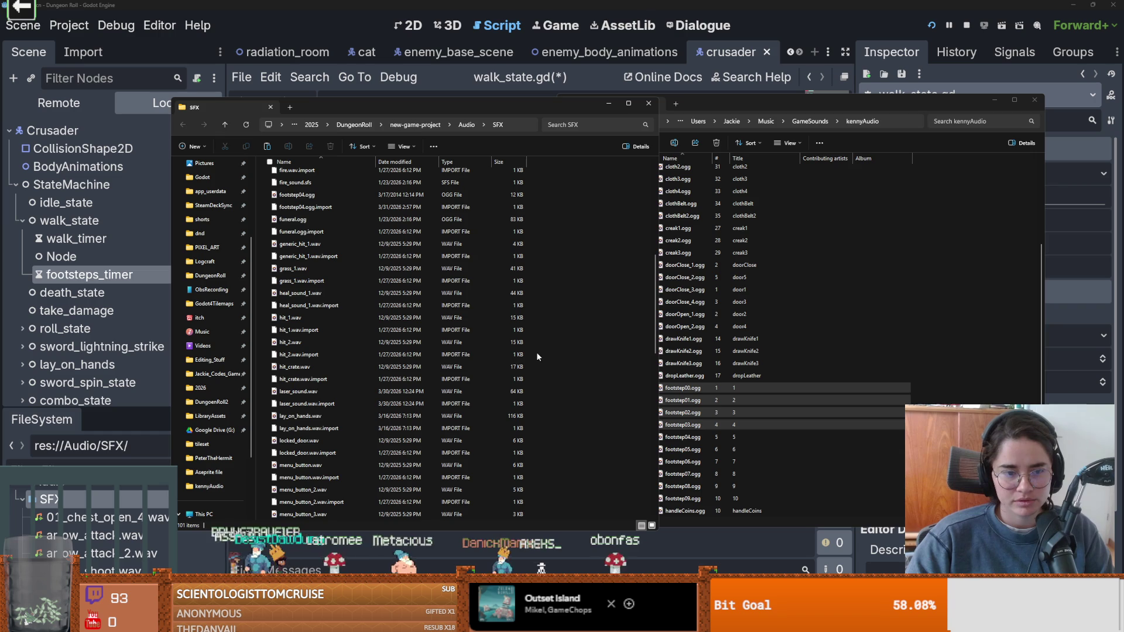
key(ctrl+v)
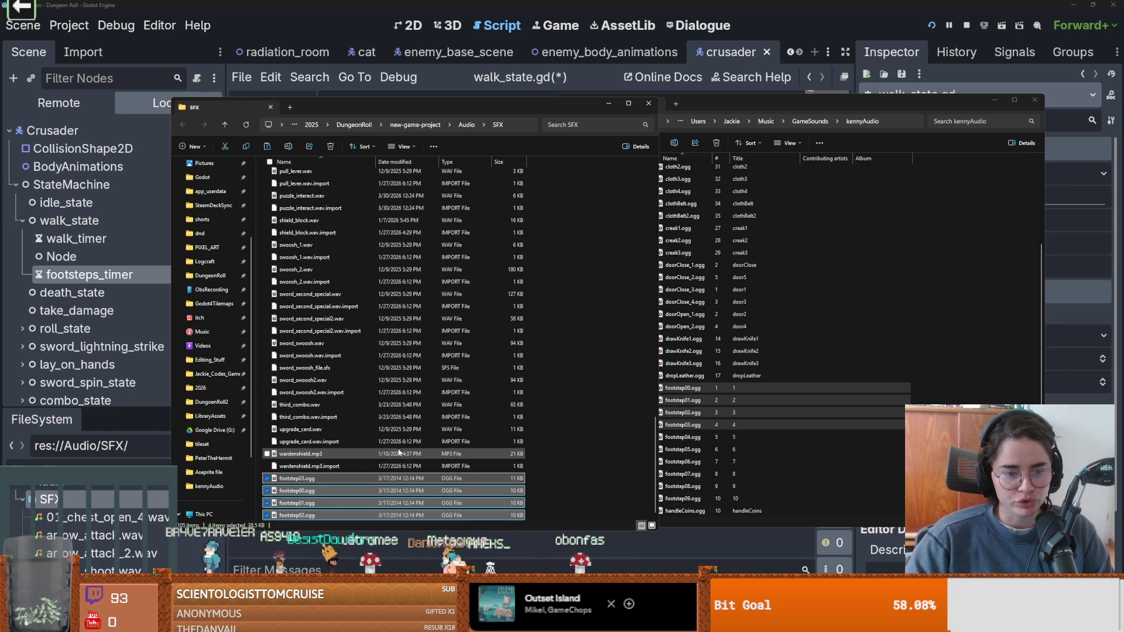
click(596, 420)
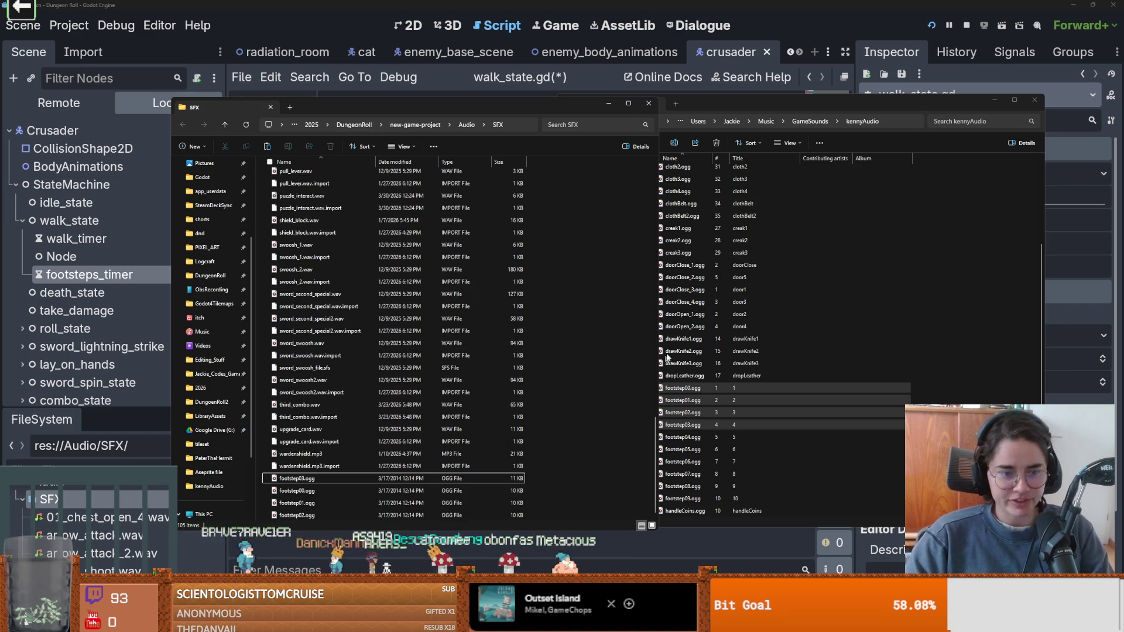
- Close the kennyAudio sound pack window and move the SFX folder window aside
click(719, 437)
click(691, 450)
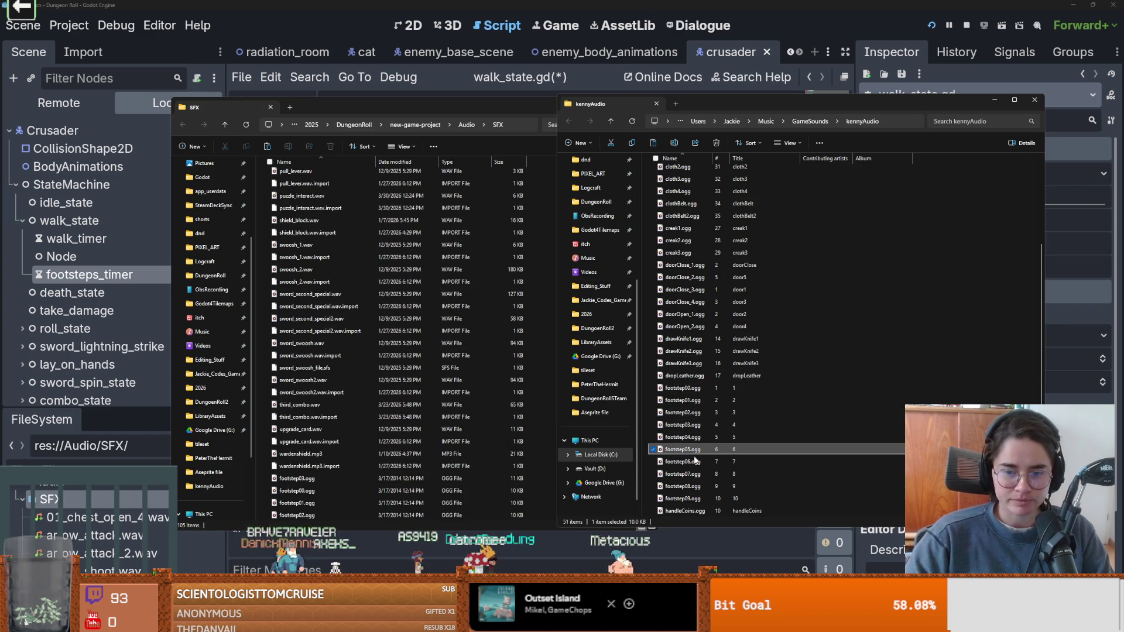
click(656, 103)
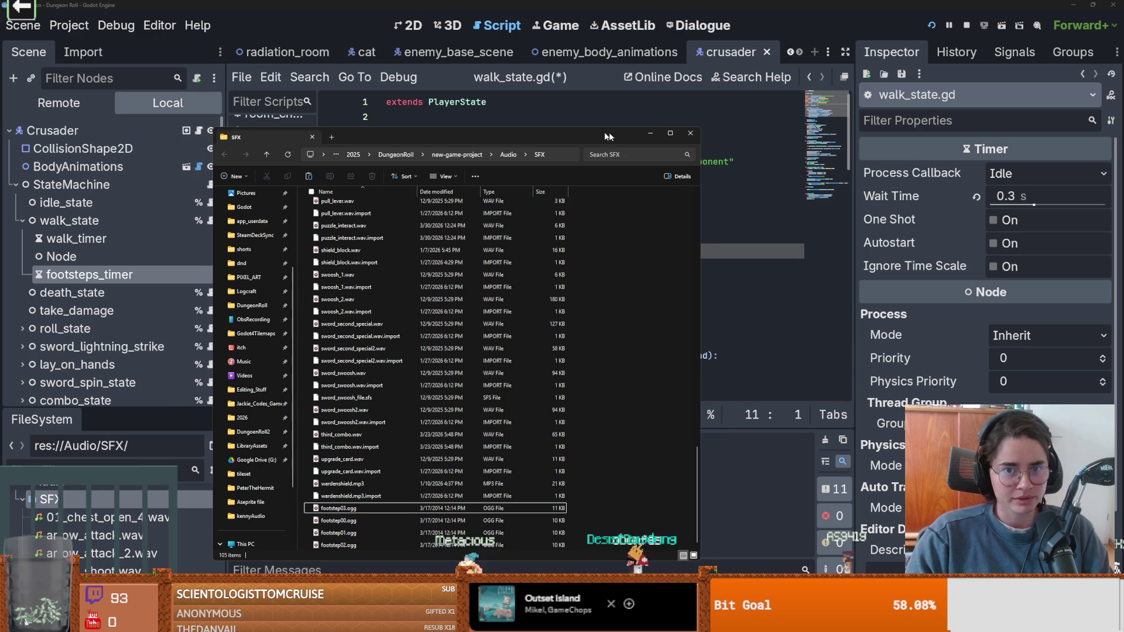
drag(569, 112, 610, 142)
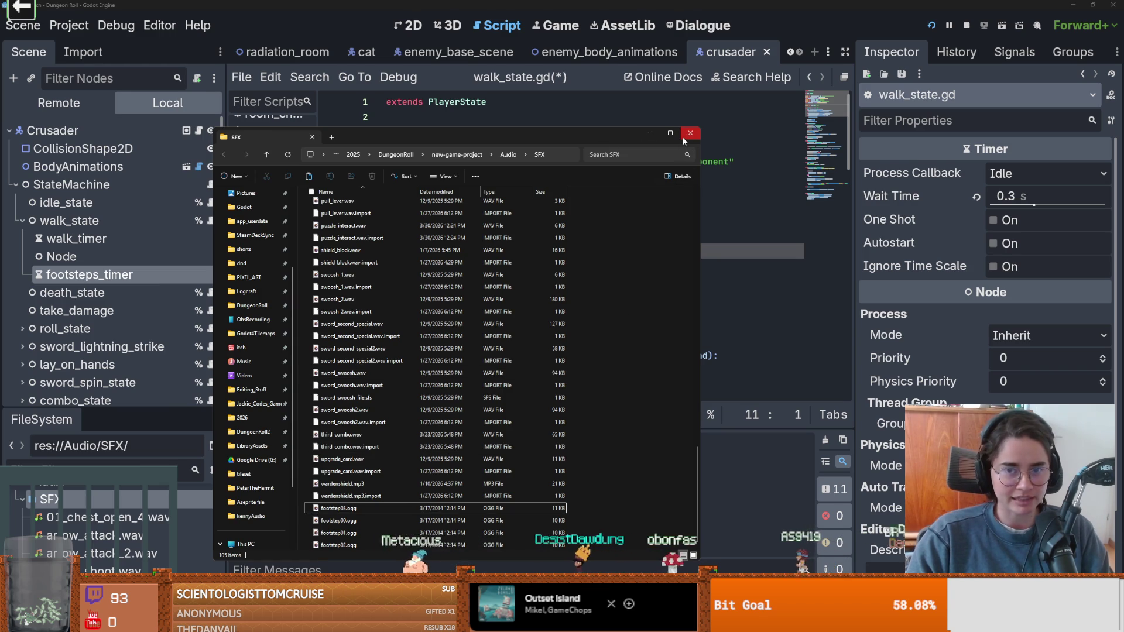
- Drag footstep00–03.ogg into walk_state.gd as preload constants above FOOTSTEP_04, then save
click(687, 134)
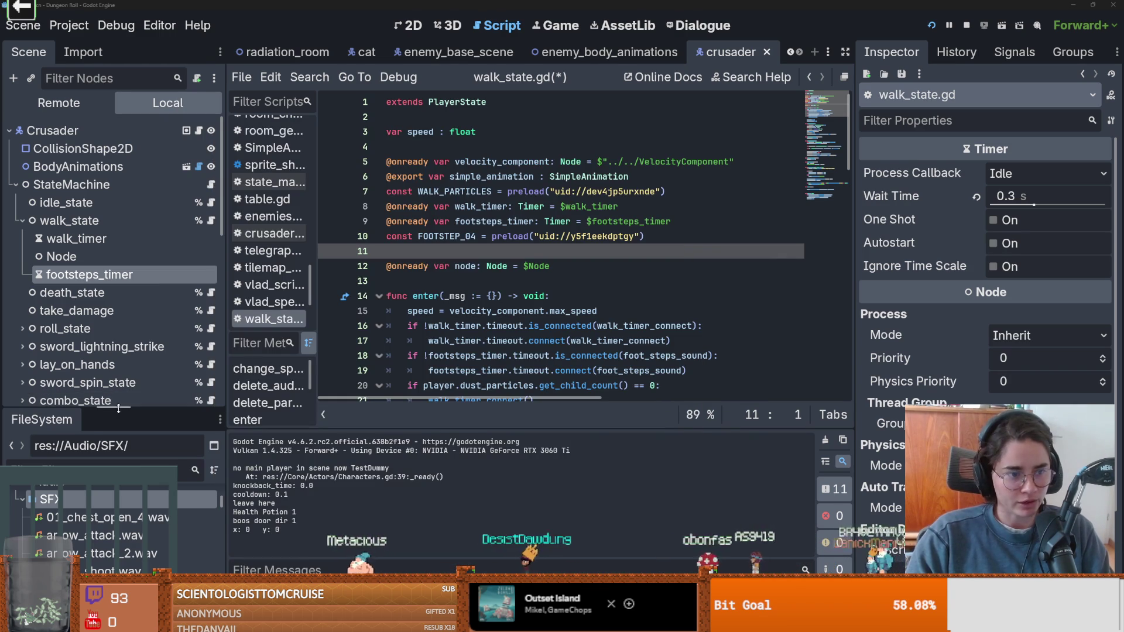
drag(119, 410, 110, 171)
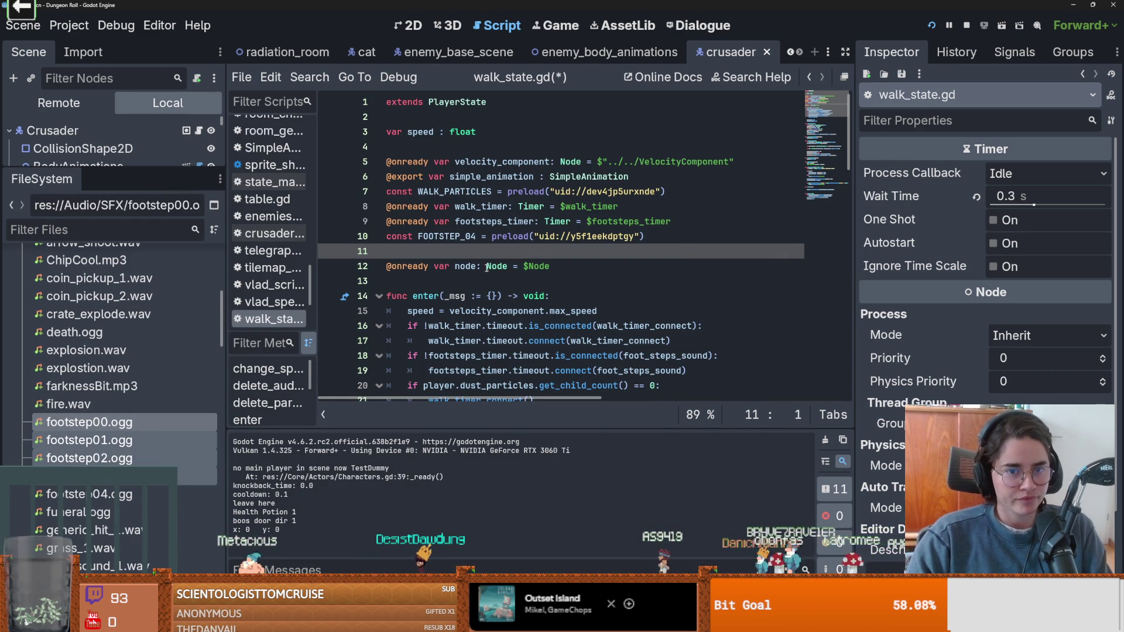
click(679, 221)
key(Return)
key(Return)
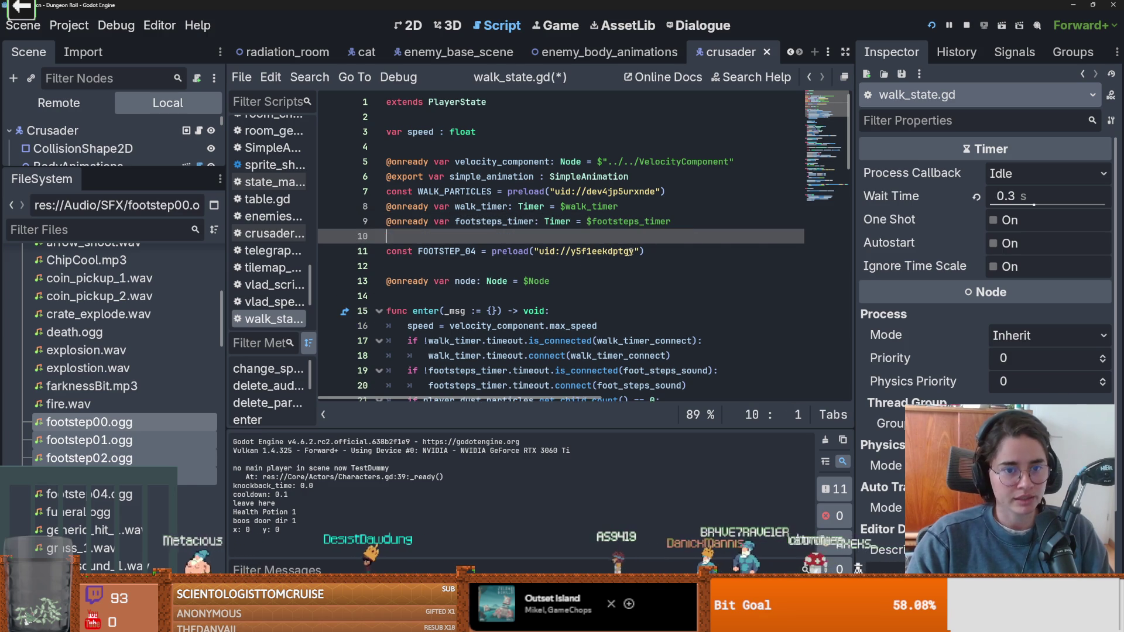
mouse_move(88, 440)
mouse_down()
mouse_move(398, 326)
mouse_move(378, 249)
mouse_move(398, 271)
mouse_move(404, 253)
mouse_up()
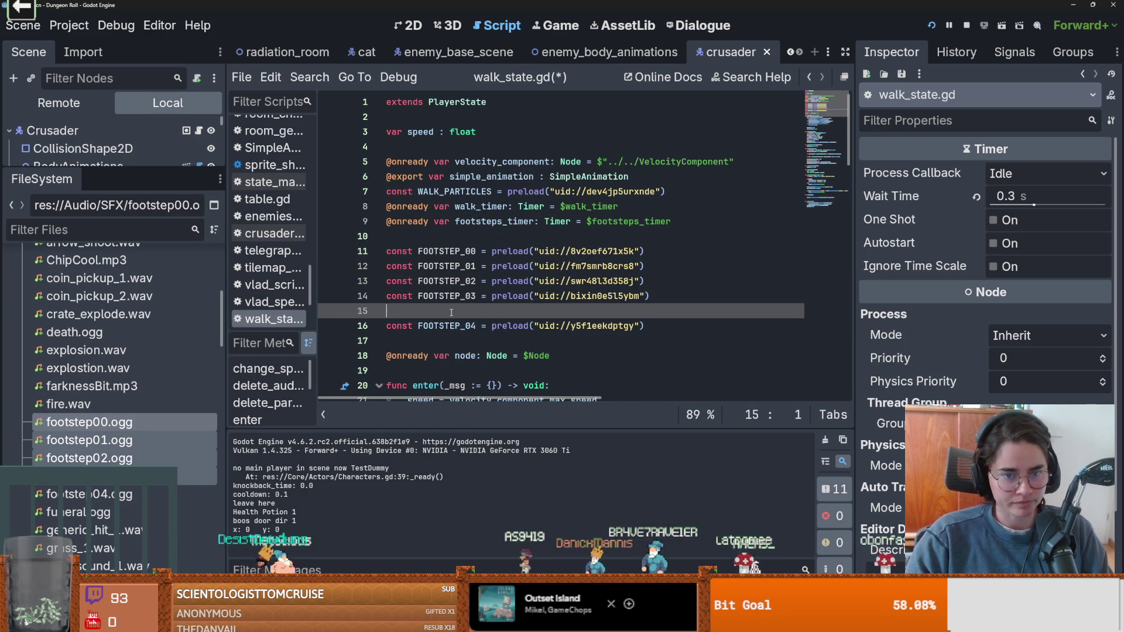
key(BackSpace)
key(ctrl+s)
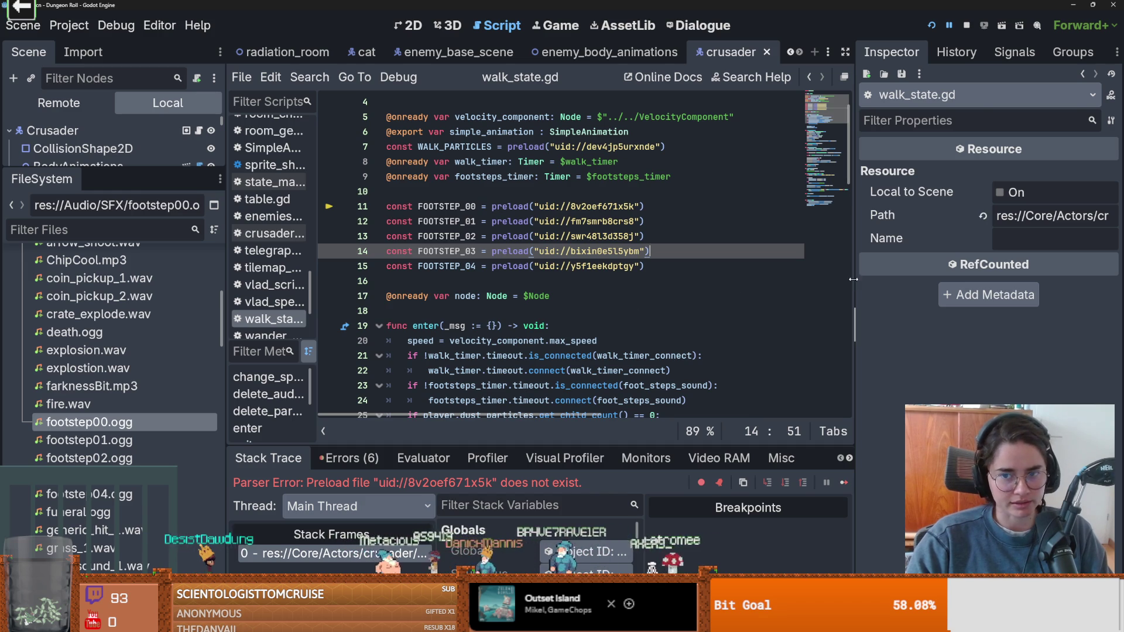
drag(851, 279, 955, 280)
click(505, 296)
click(503, 282)
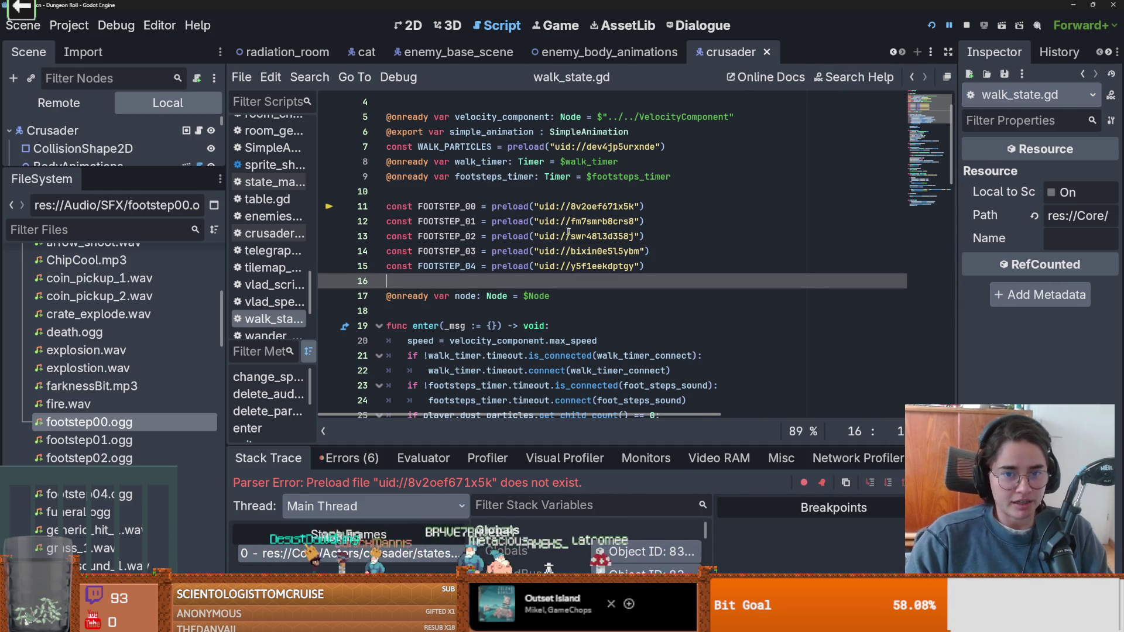
double_click(448, 206)
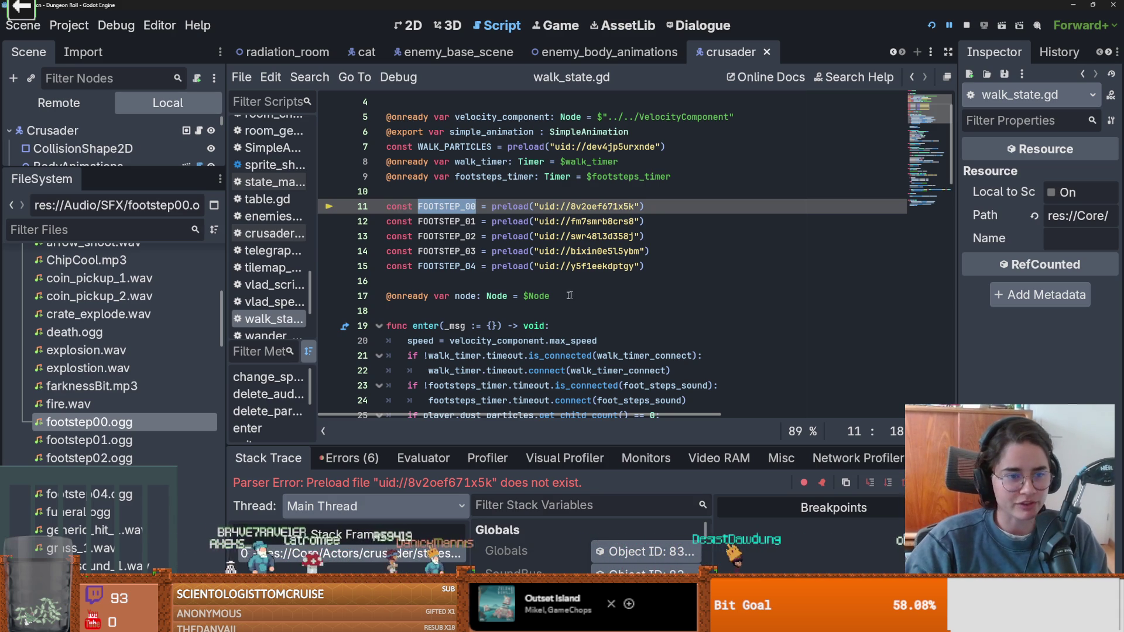
scroll(473, 307, up, 1)
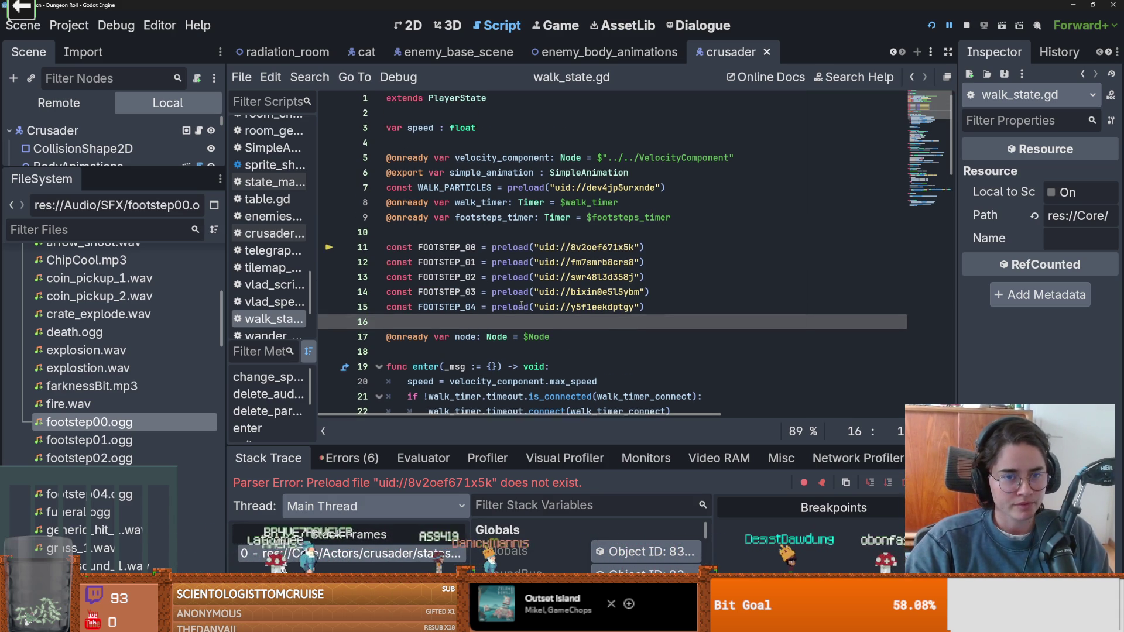
scroll(565, 336, down, 8)
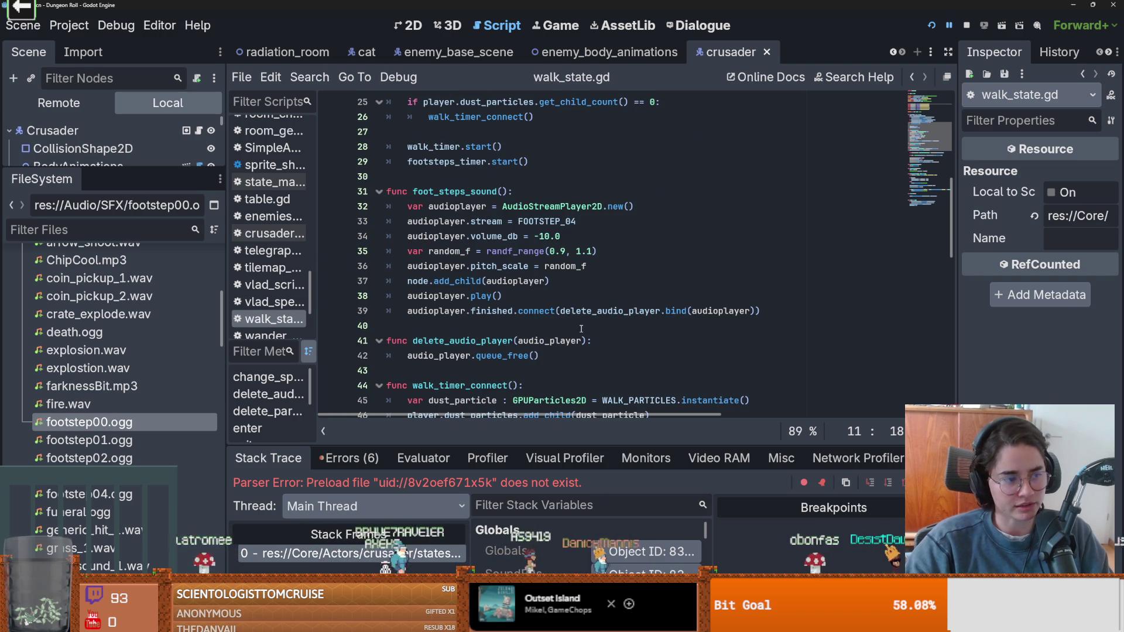
scroll(578, 333, down, 1)
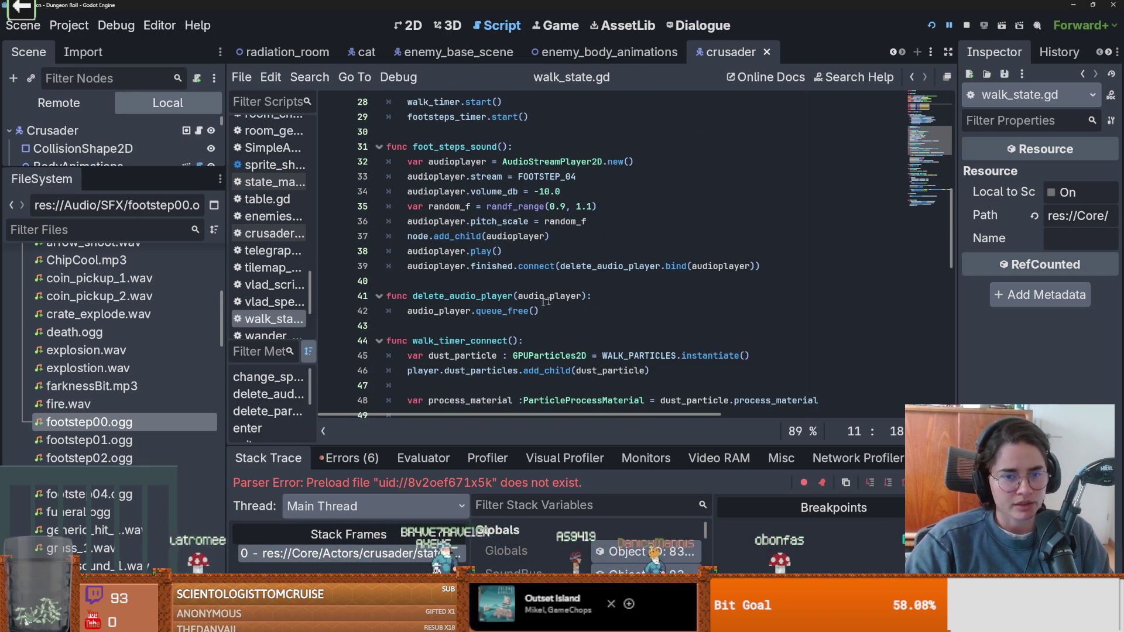
scroll(586, 311, up, 1)
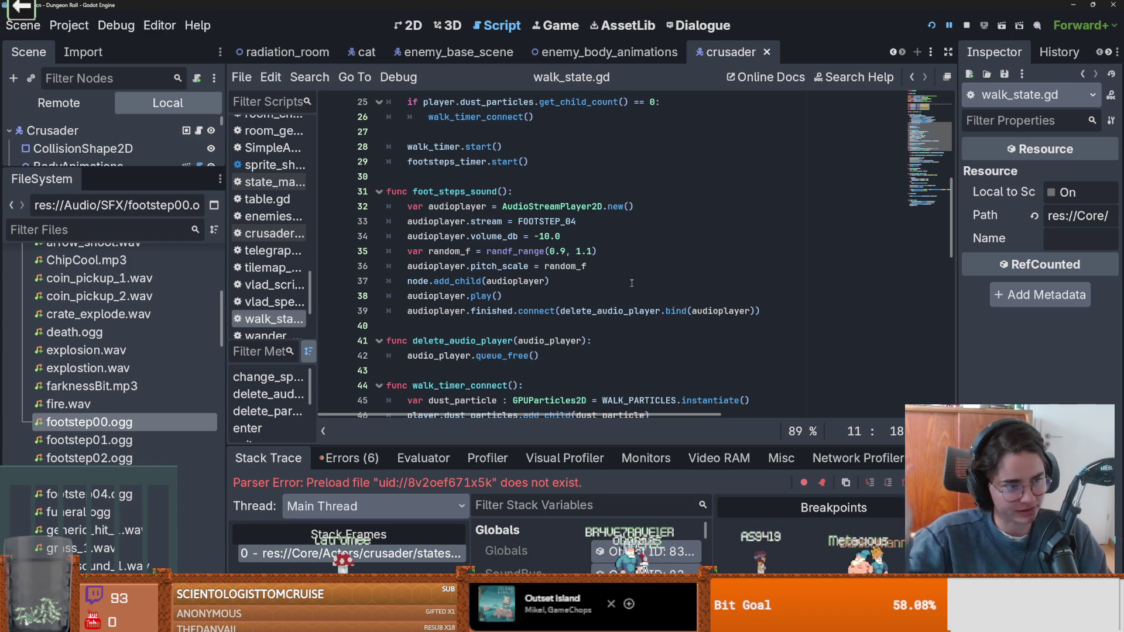
scroll(546, 306, up, 2)
click(550, 280)
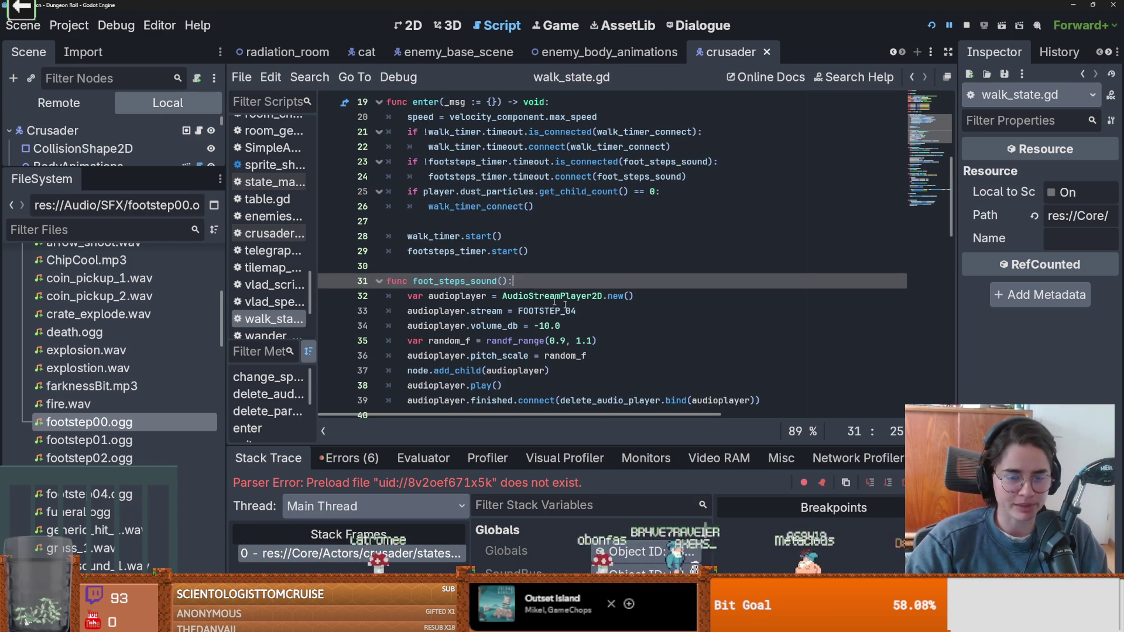
scroll(562, 293, down, 1)
scroll(579, 310, up, 1)
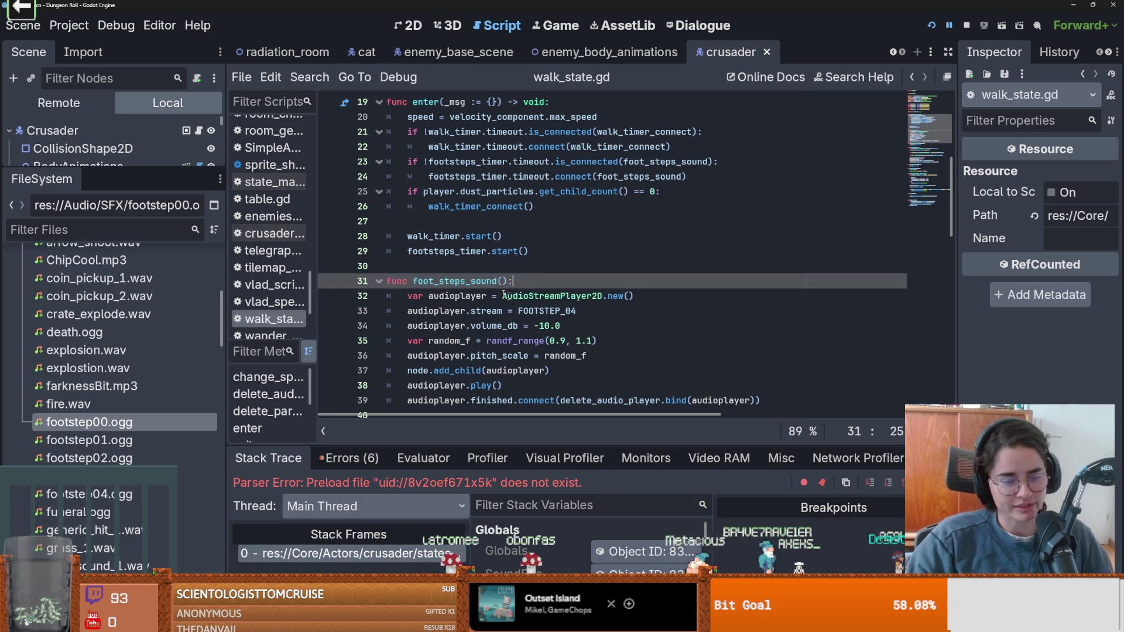
scroll(505, 295, down, 1)
key(ctrl+s)
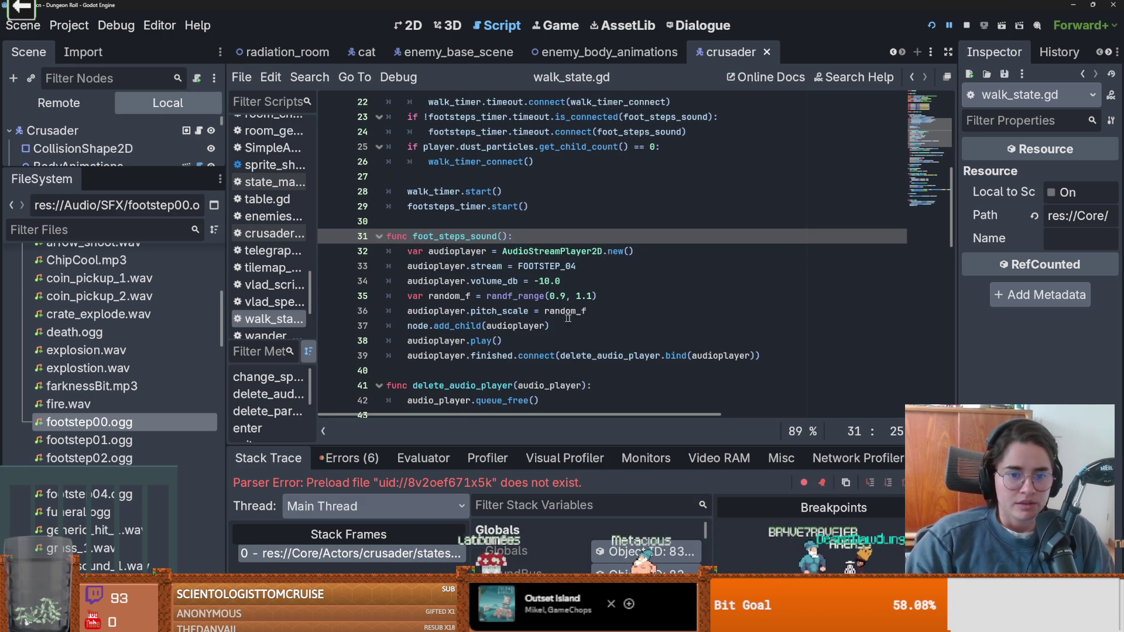
click(613, 314)
scroll(562, 293, up, 7)
- Begin an onready footsteps_sound array declaration below the preload constants
click(465, 326)
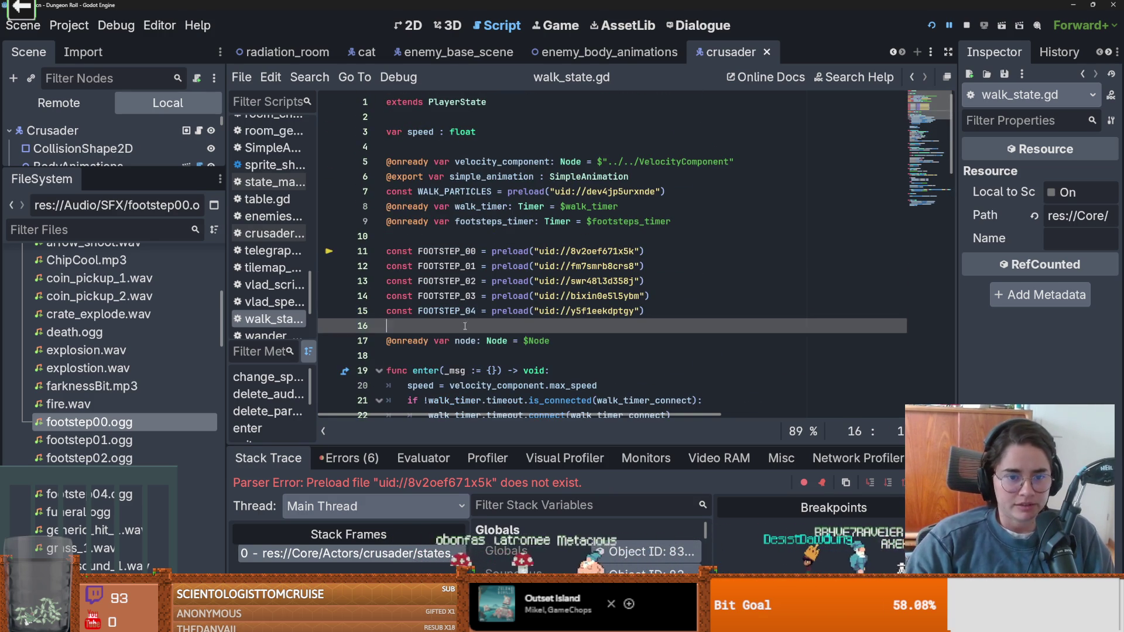
key(Return)
key(BackSpace)
text(va)
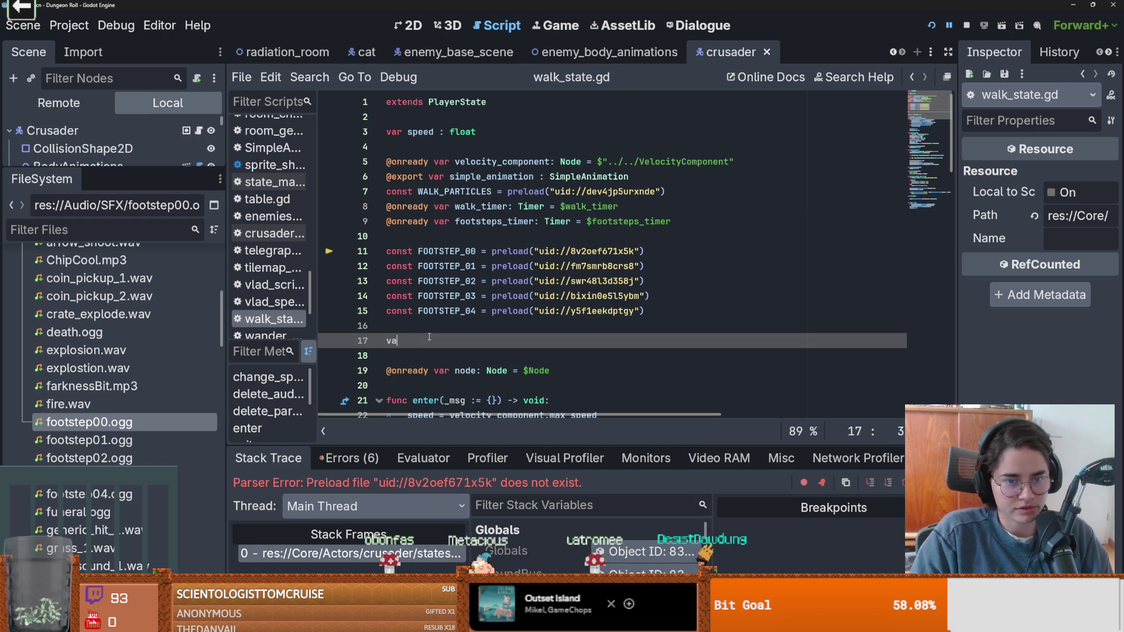
text(onready var)
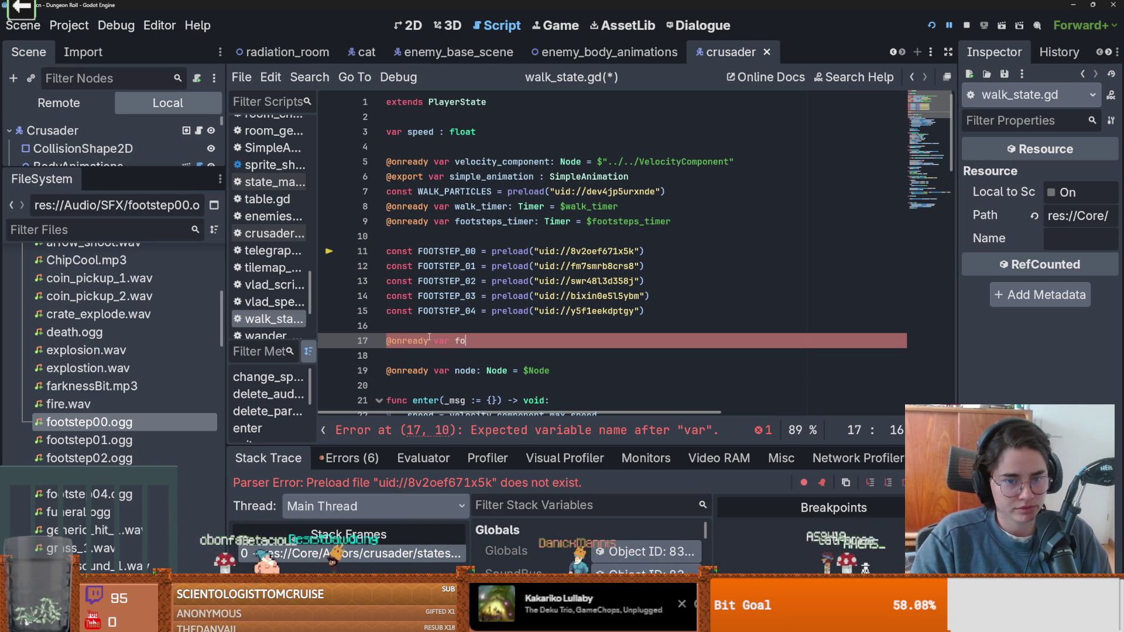
text(footsteps_sound = )
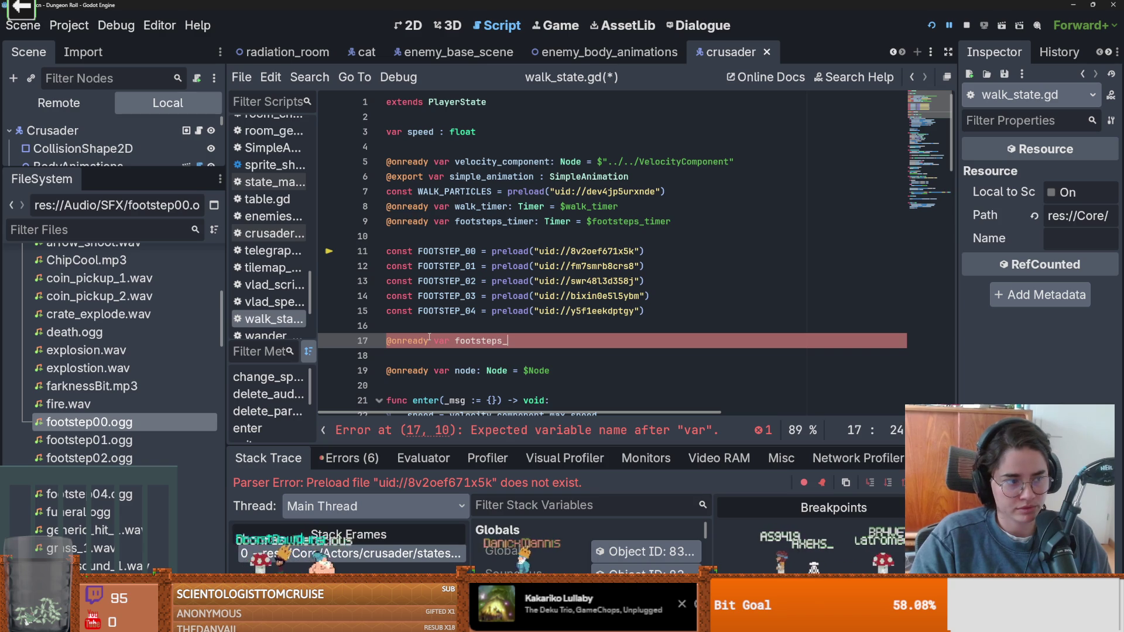
text([)
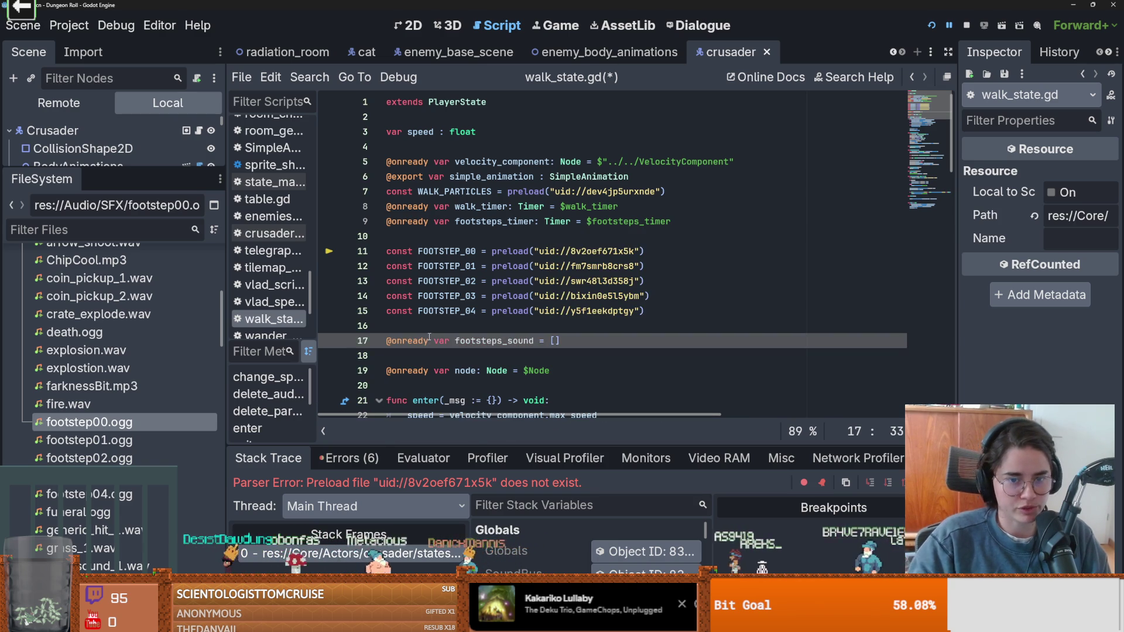
- Add FOOTSTEP_00 through FOOTSTEP_02 to the footsteps_sound array, comma-separated
double_click(452, 256)
click(553, 340)
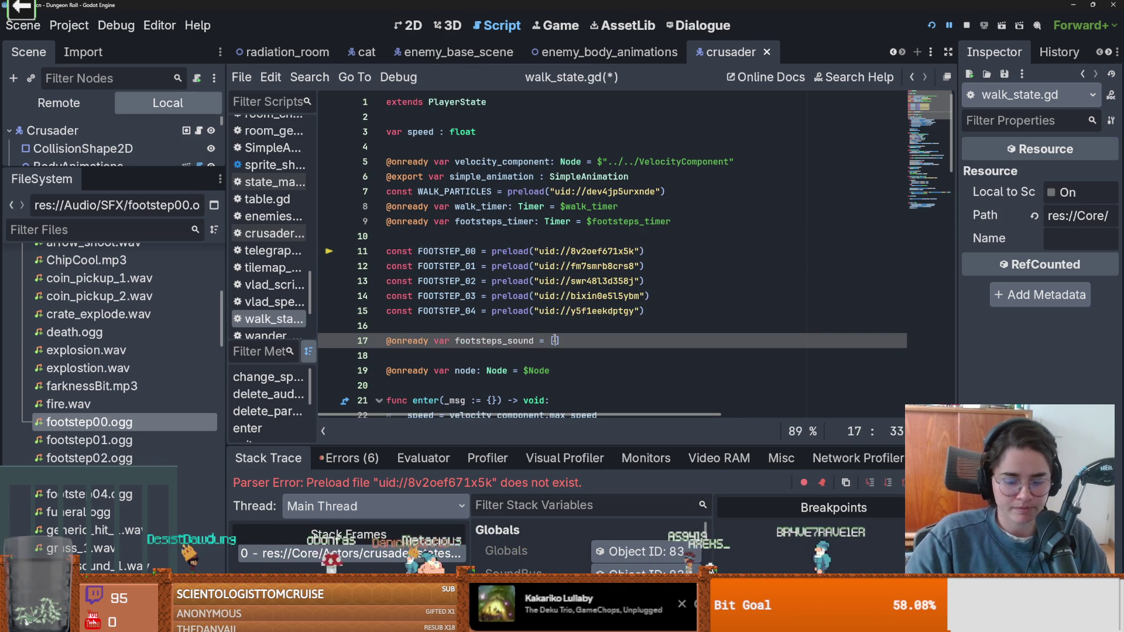
text(FOOTSTEP_00,)
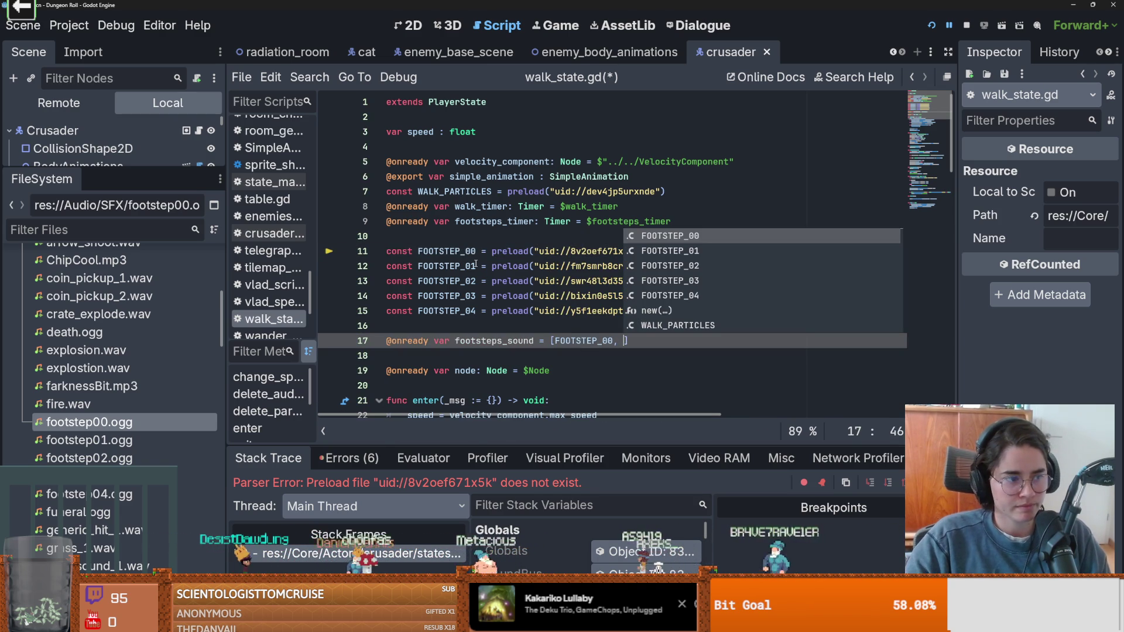
key(Escape)
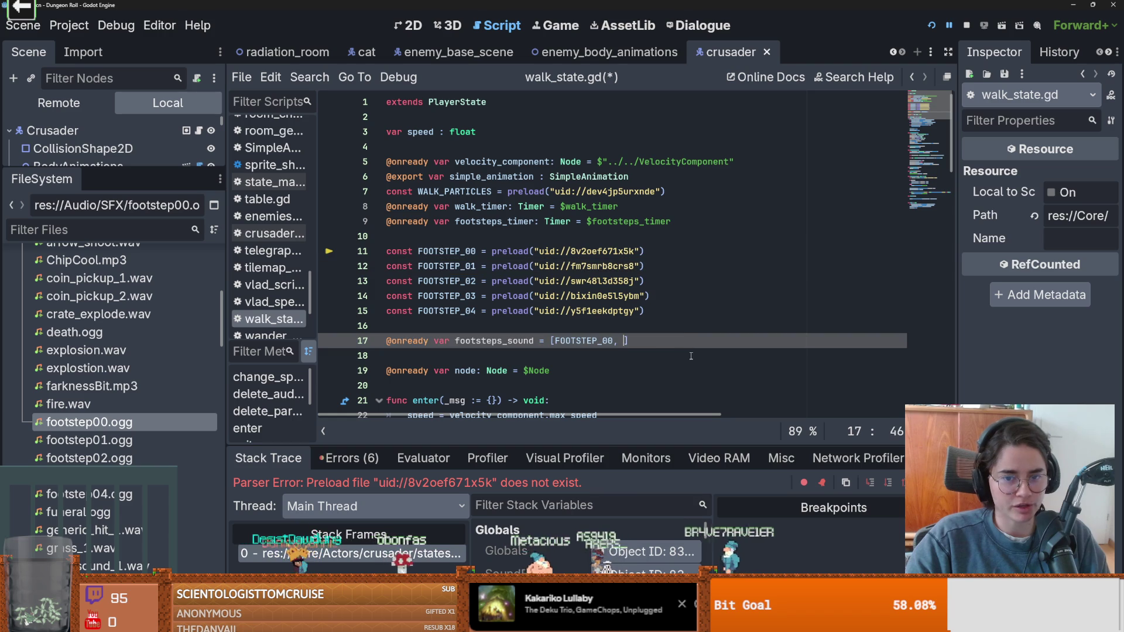
text(FOOTSTEP_01,)
double_click(474, 281)
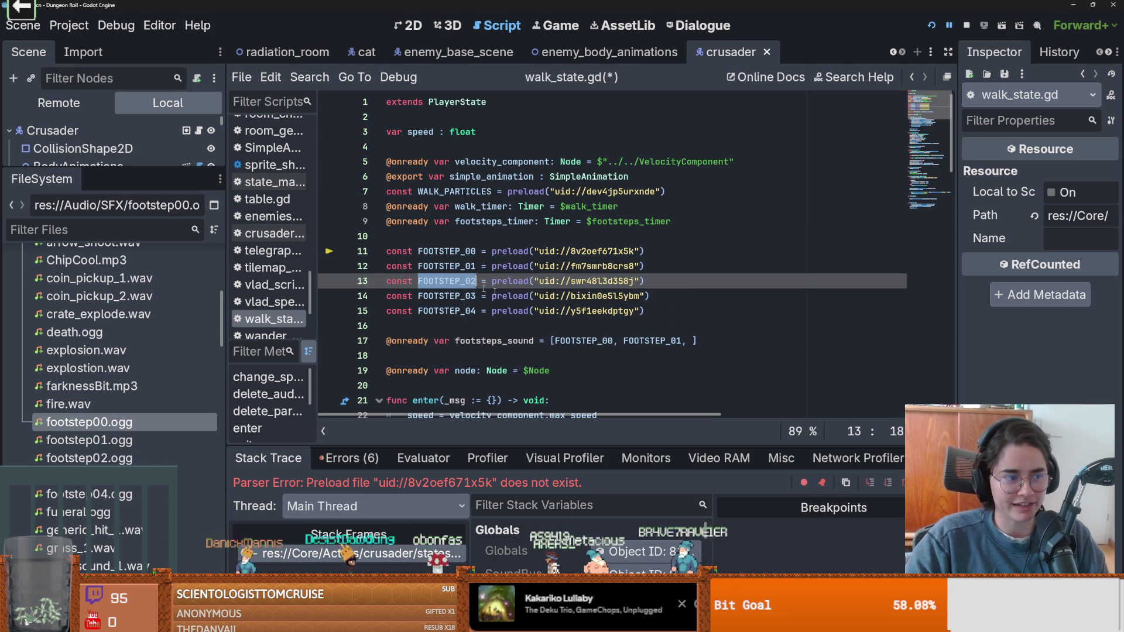
click(696, 343)
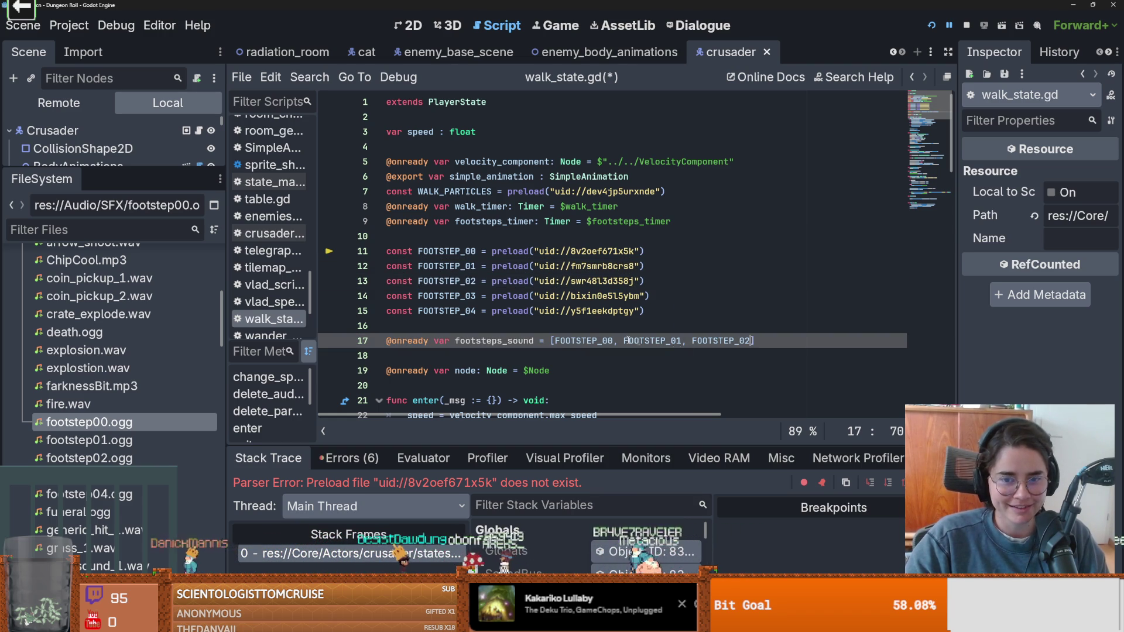
- Append FOOTSTEP_03 and FOOTSTEP_04 to the array and save the script
click(454, 284)
double_click(447, 296)
key(ctrl+c)
click(777, 341)
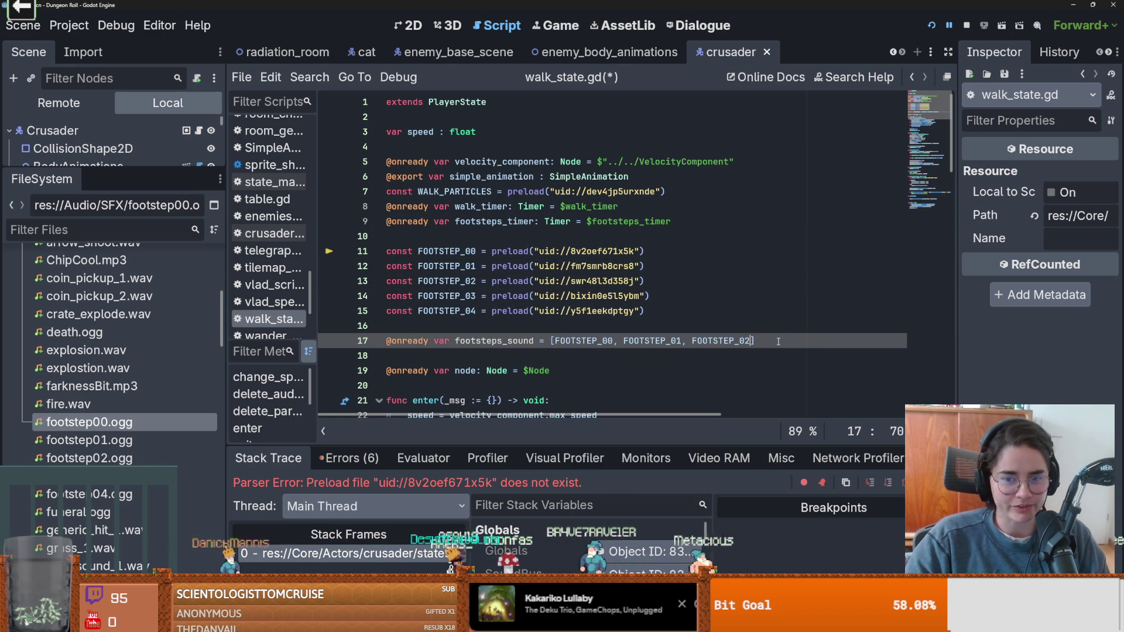
text(,)
key(ctrl+v)
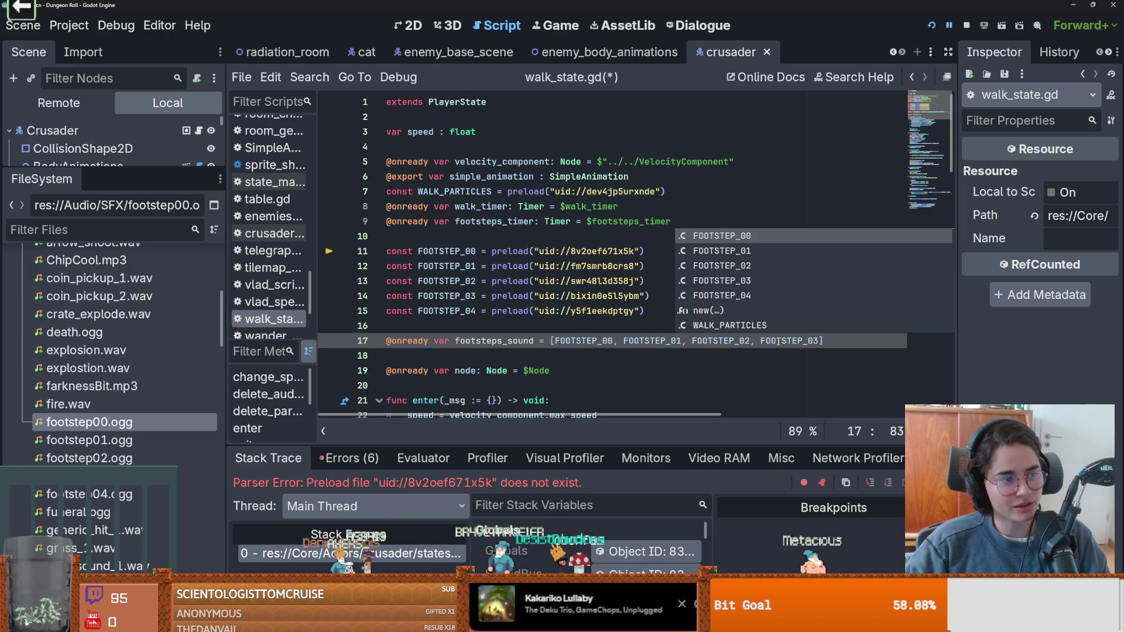
text(,)
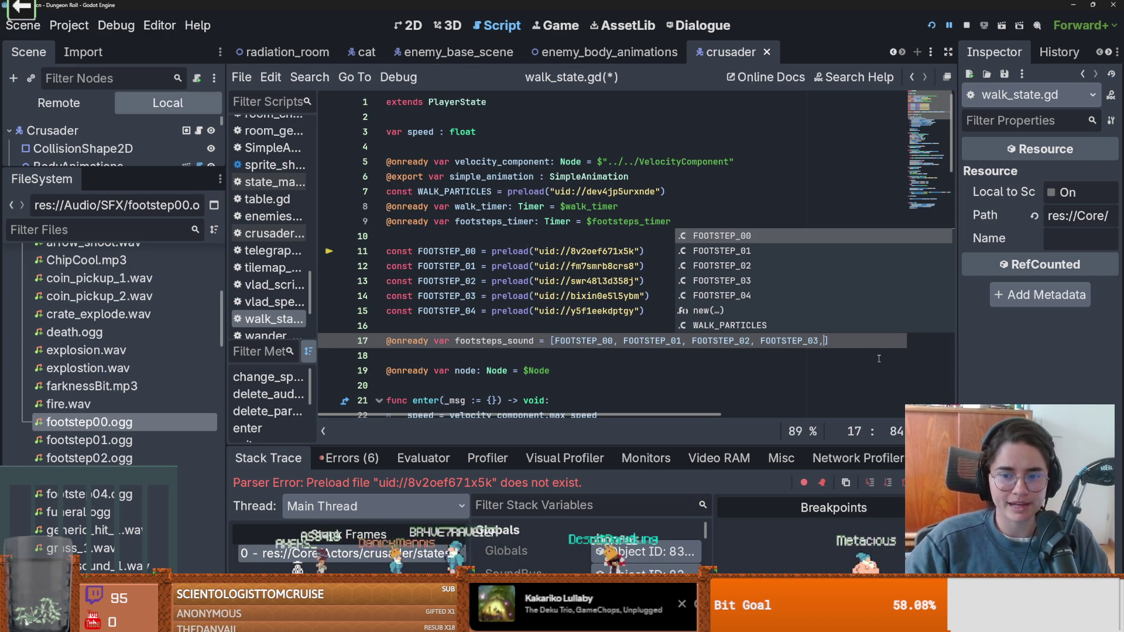
double_click(462, 310)
key(ctrl+c)
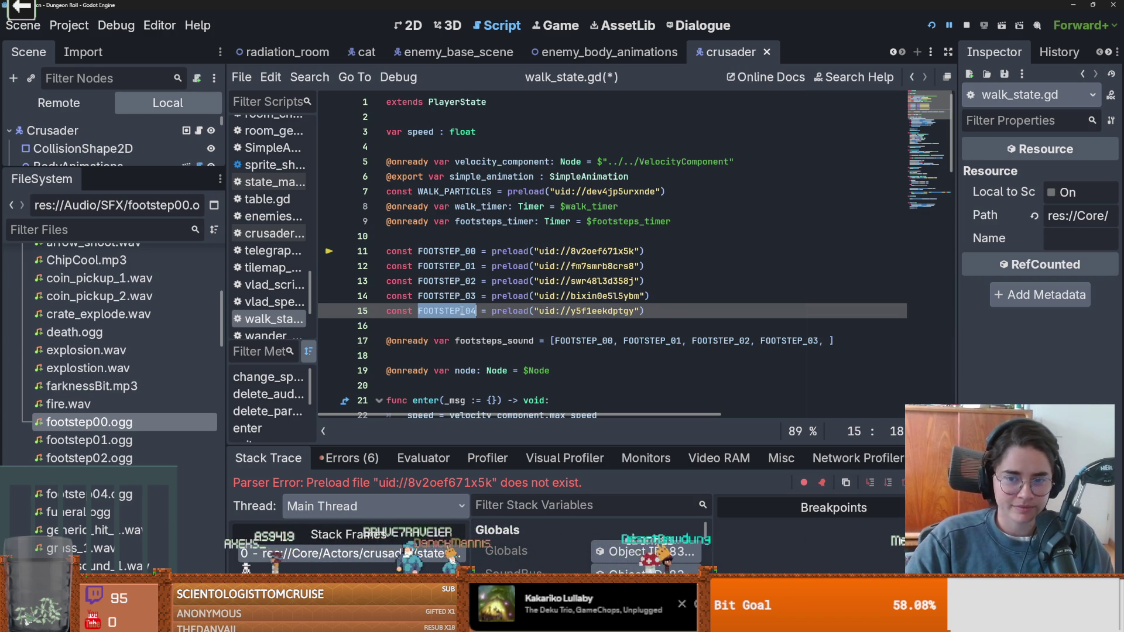
click(828, 342)
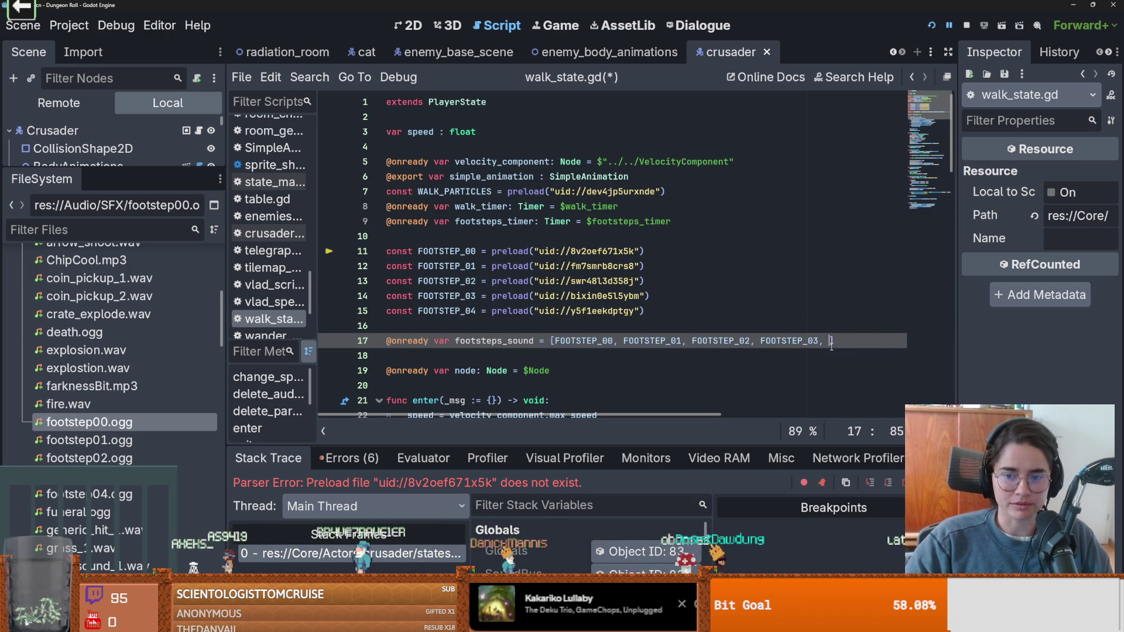
key(ctrl+v)
key(ctrl+s)
double_click(496, 340)
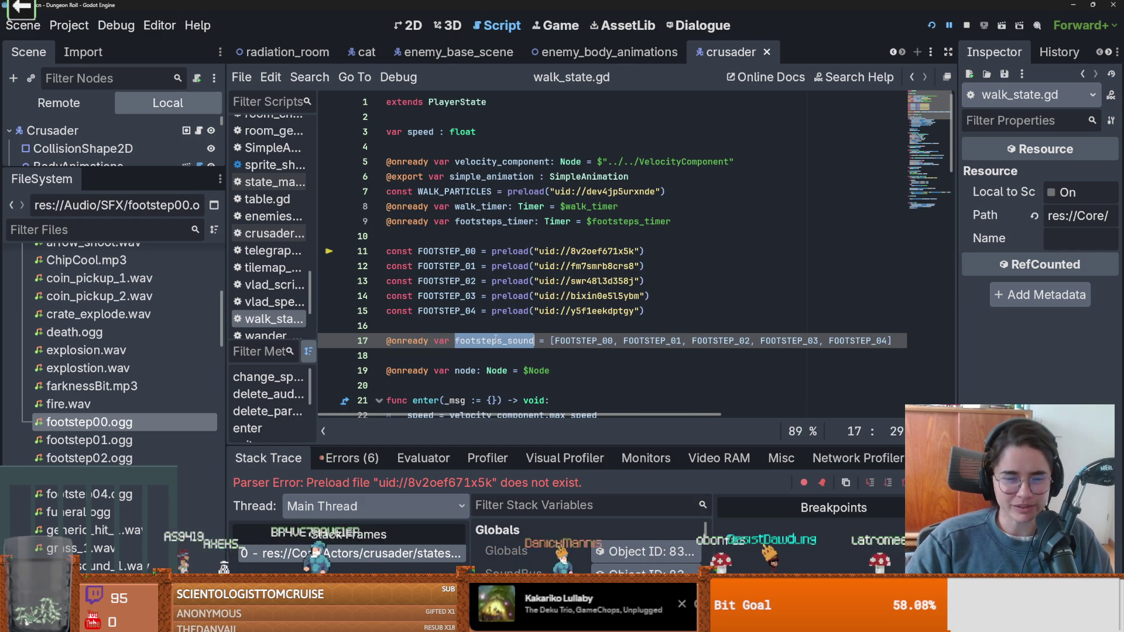
- Add a blank line after pitch_scale in foot_steps_sound and check where audioplayer is used
key(Up)
scroll(673, 357, down, 3)
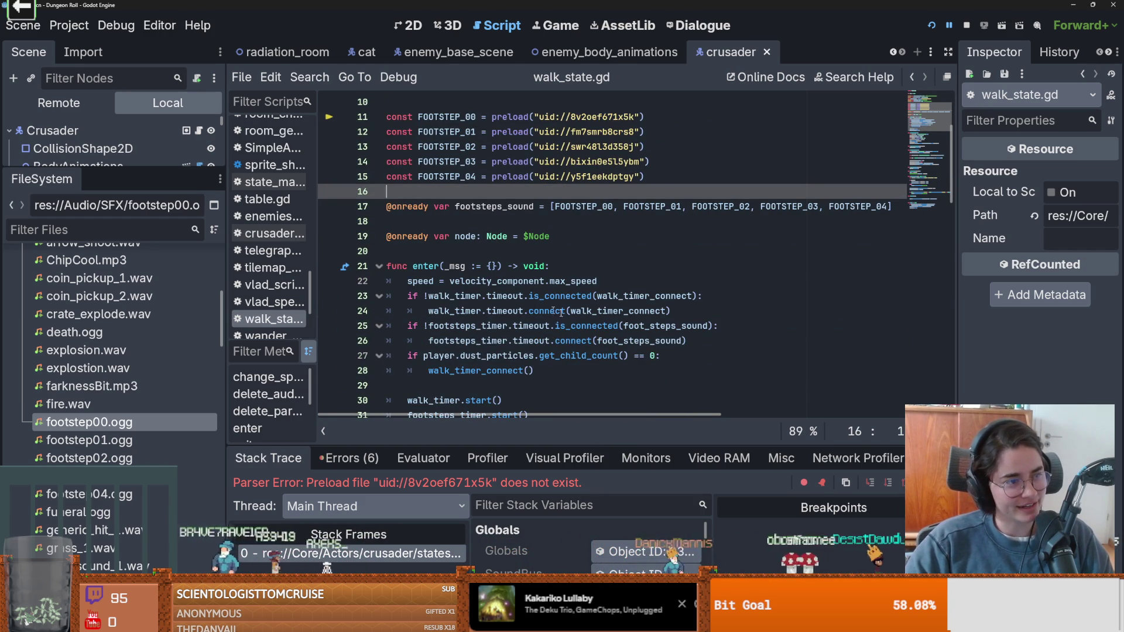
scroll(561, 313, down, 7)
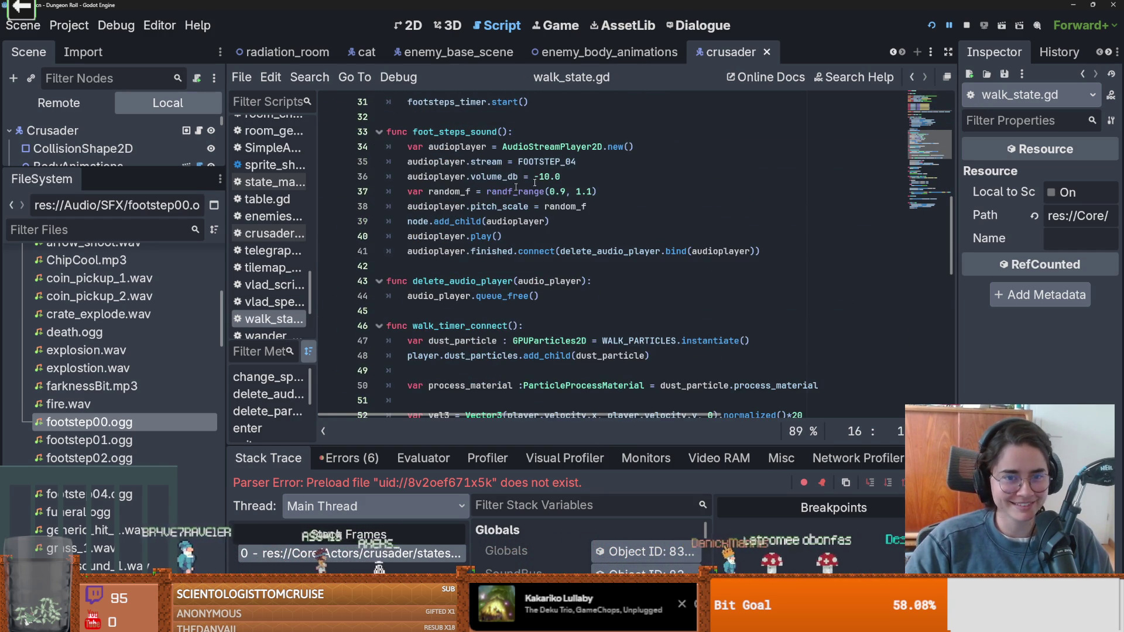
scroll(535, 182, up, 1)
click(600, 255)
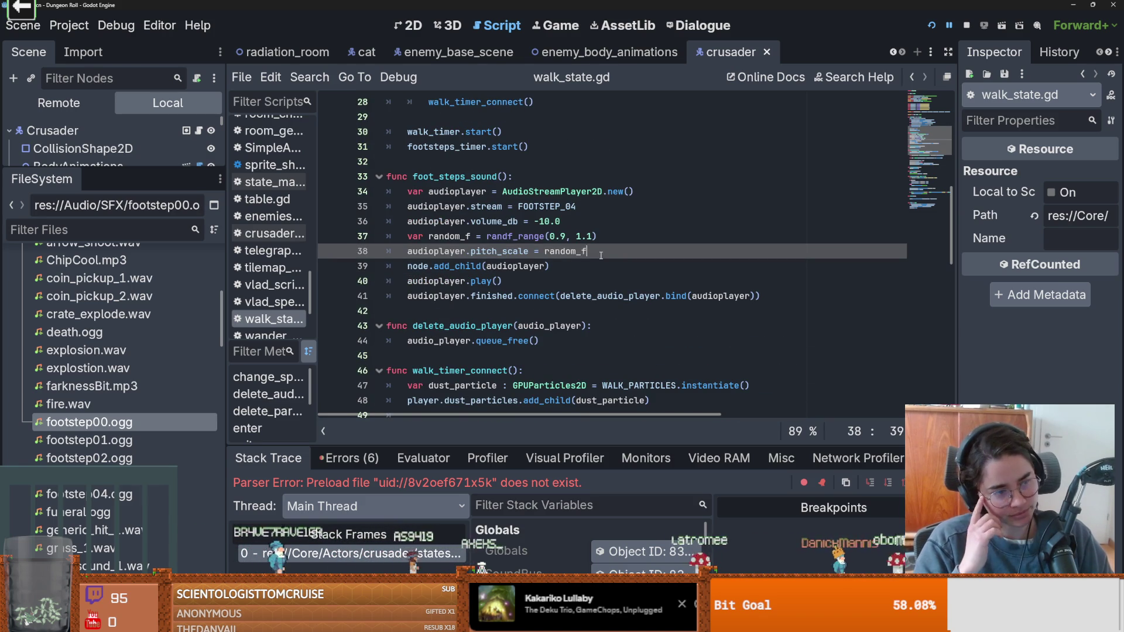
key(Return)
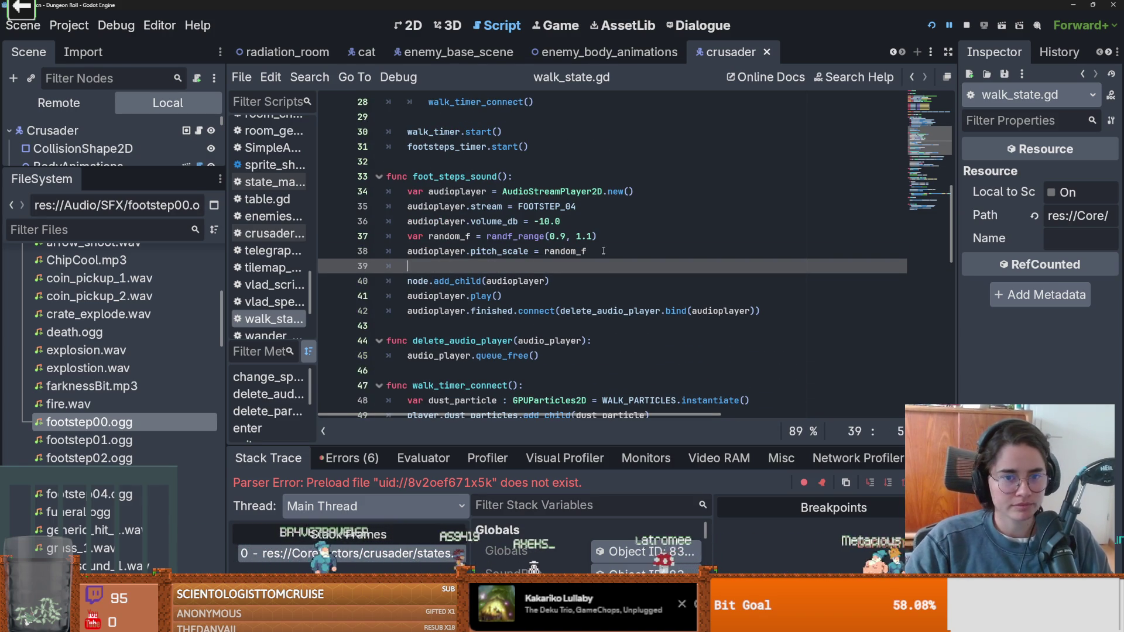
text(footsteps_sound)
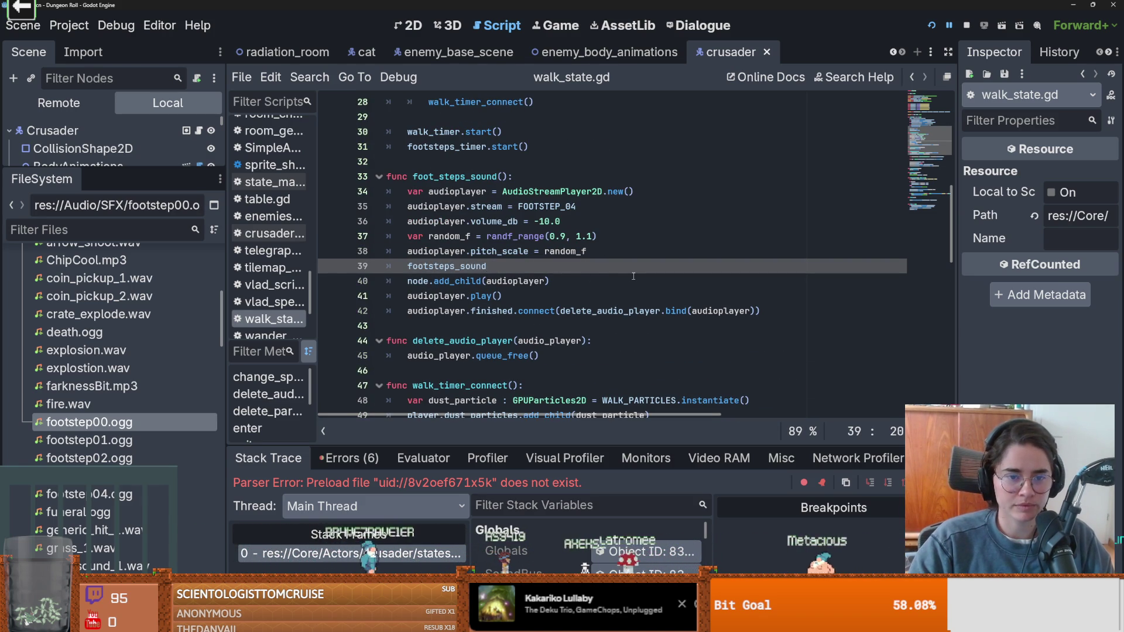
key(ctrl+BackSpace)
double_click(436, 206)
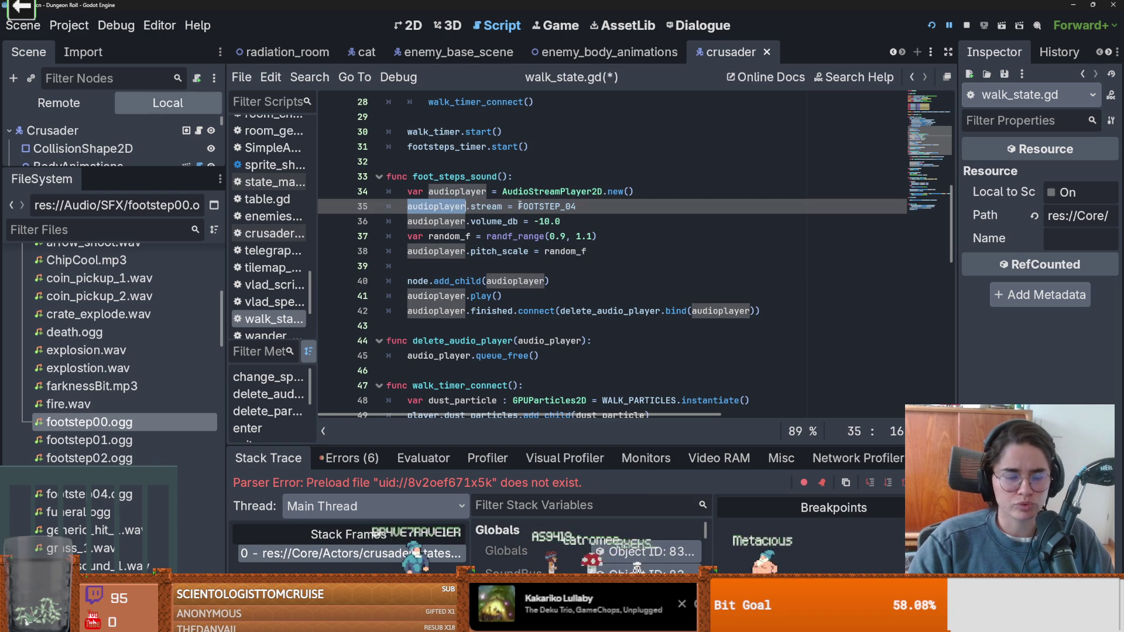
click(480, 264)
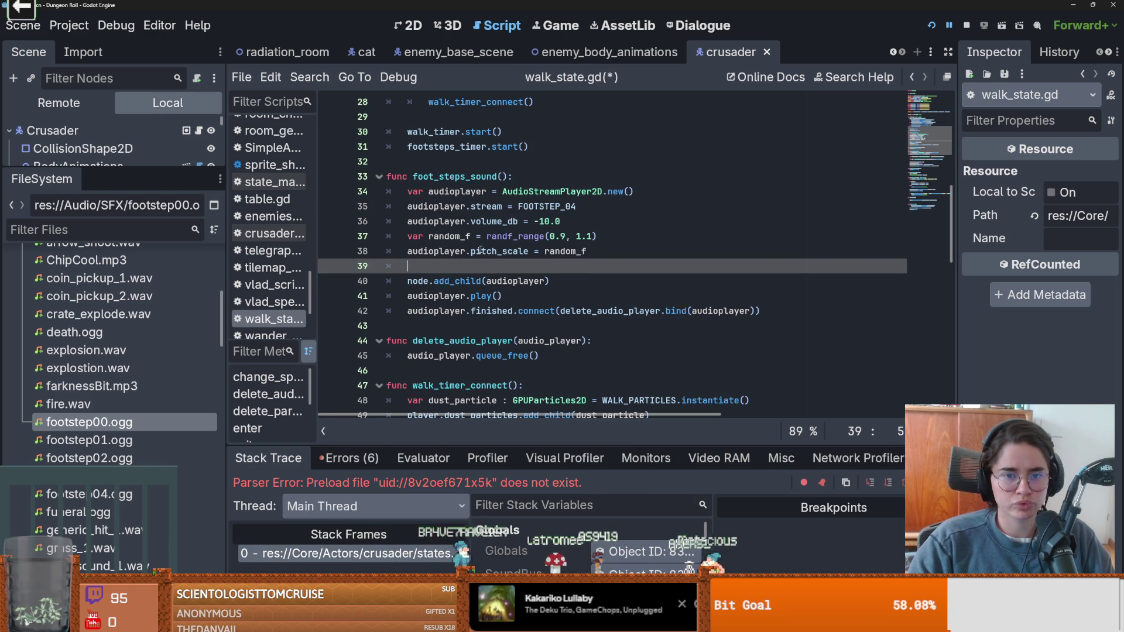
- Replace AudioStreamPlayer2D.new() with AudioStreamRandomizer.new() via autocomplete
double_click(583, 195)
text(Au)
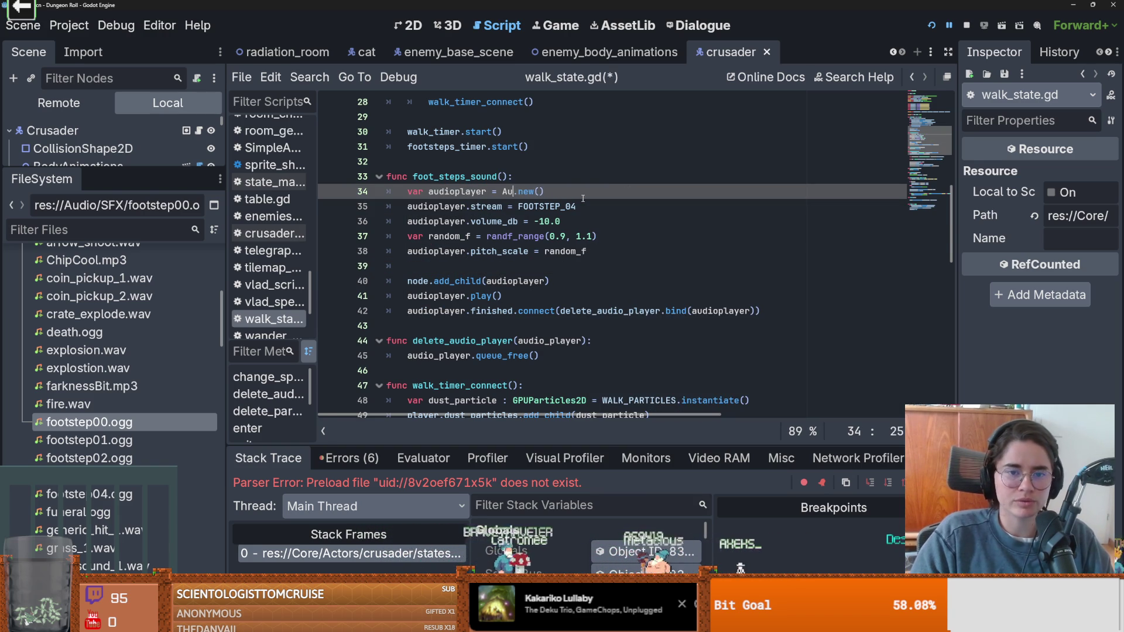
key(Down)
key(Down)
key(Down)
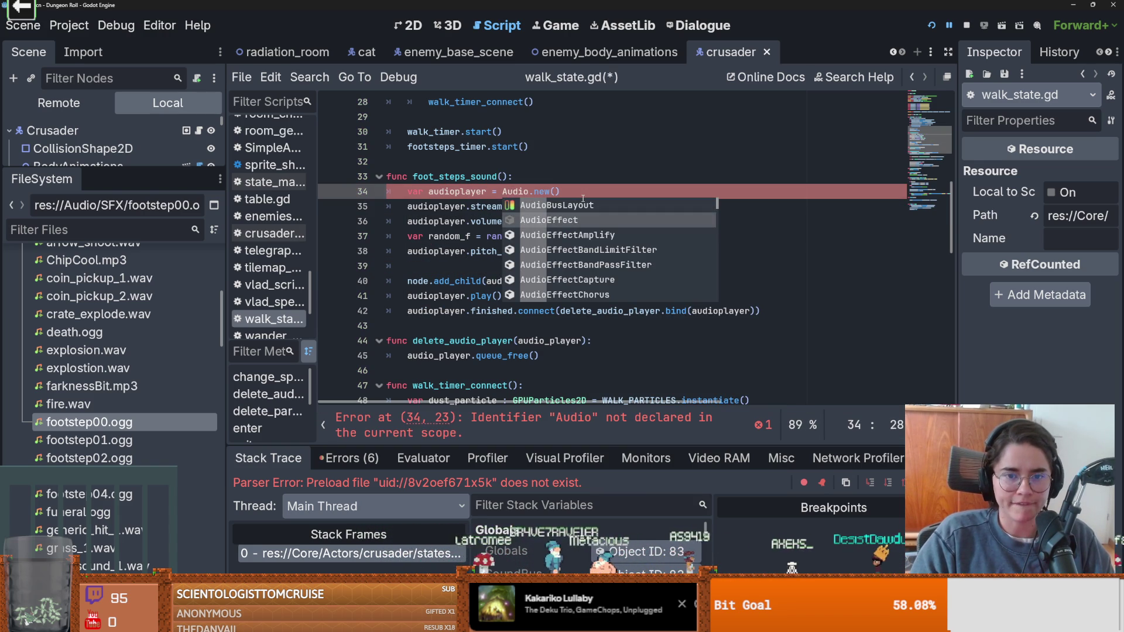
key(Down)
key(Down)
key(Down)
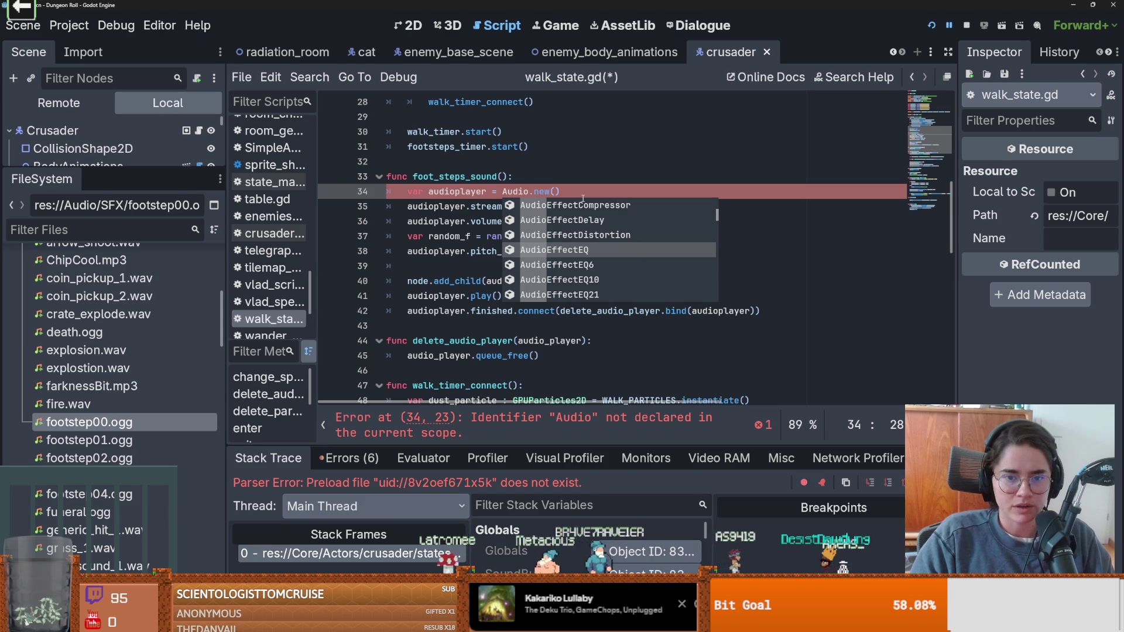
key(Down)
key(Down)
key(Down)
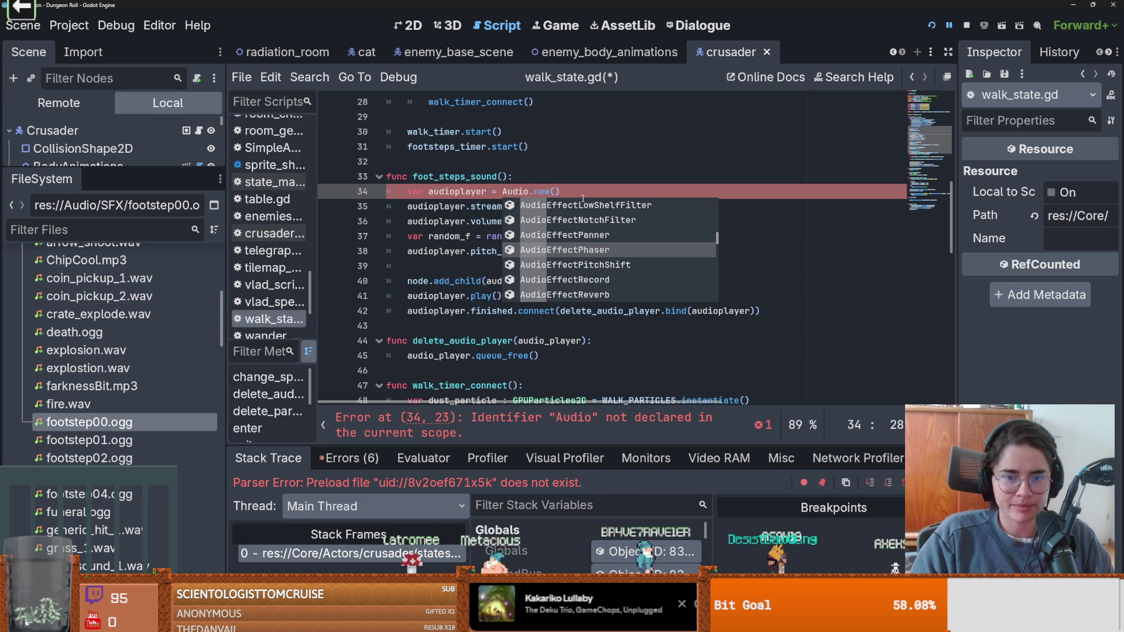
key(Down)
key(Down)
key(Down)
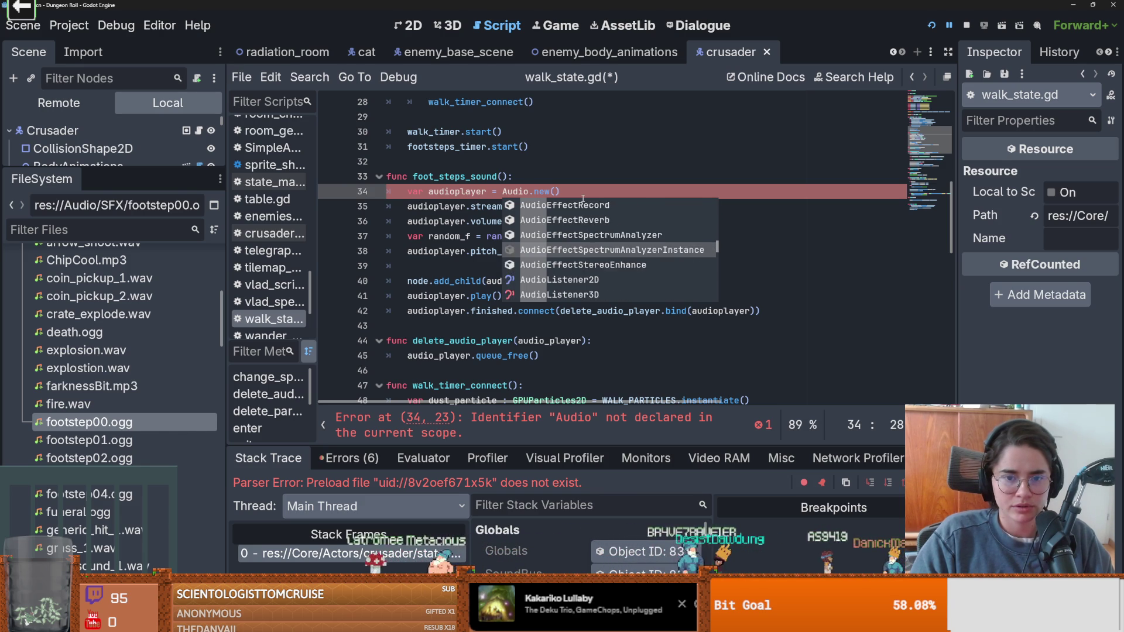
text(Randomizer)
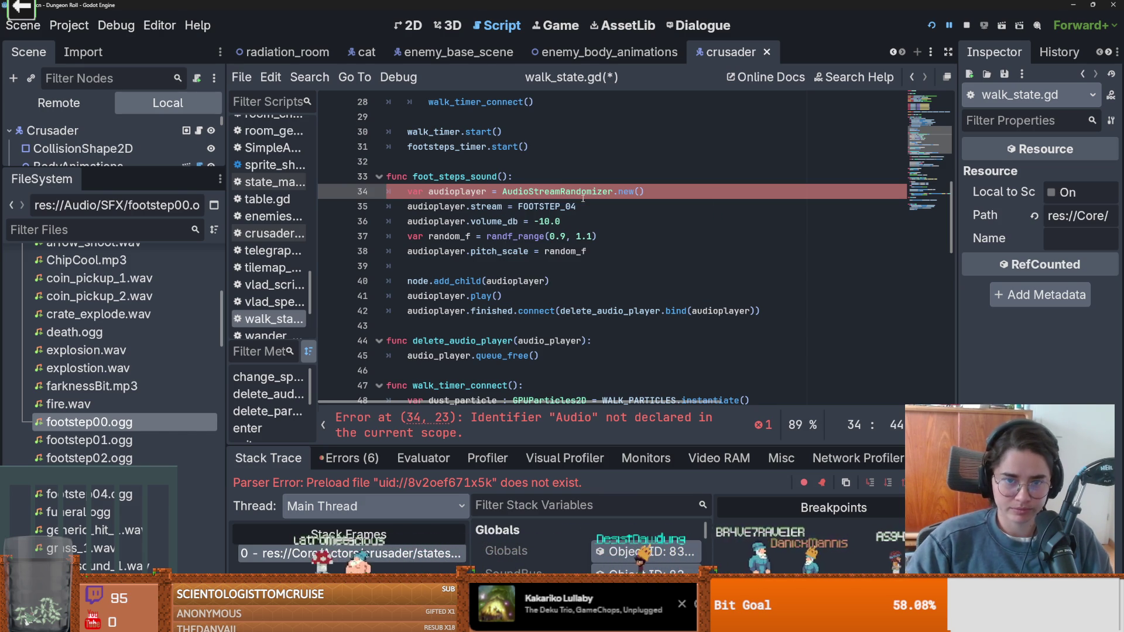
key(Return)
double_click(541, 193)
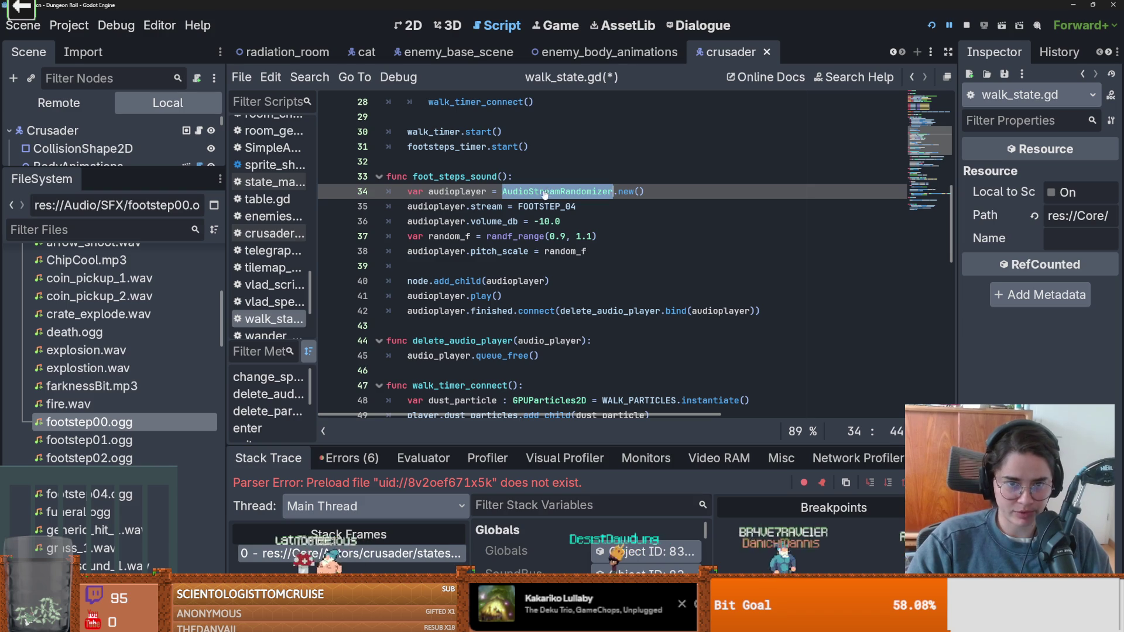
- Read the AudioStreamRandomizer docs, expand walk_state's scene-tree children, and return to walk_state.gd
ctrl+click(542, 193)
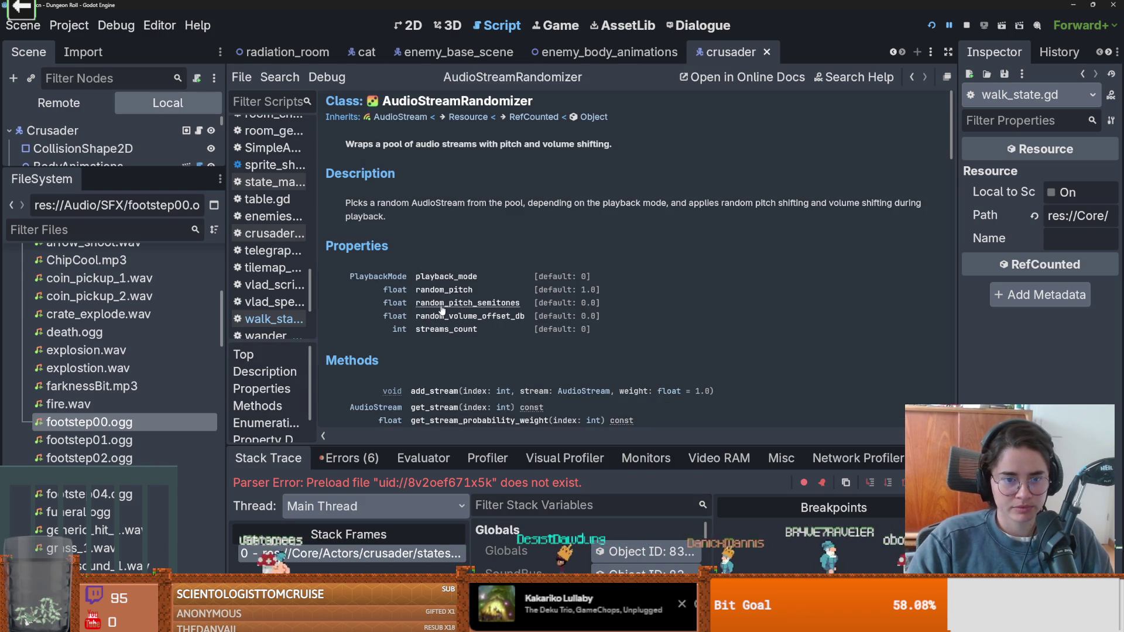
scroll(422, 316, down, 3)
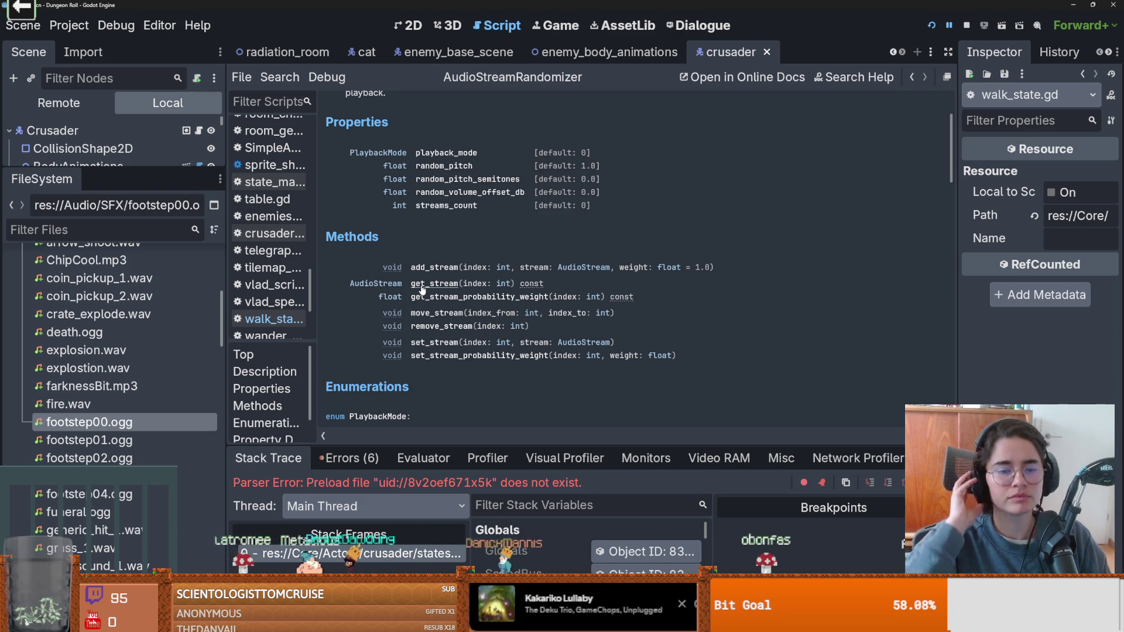
drag(412, 269, 717, 268)
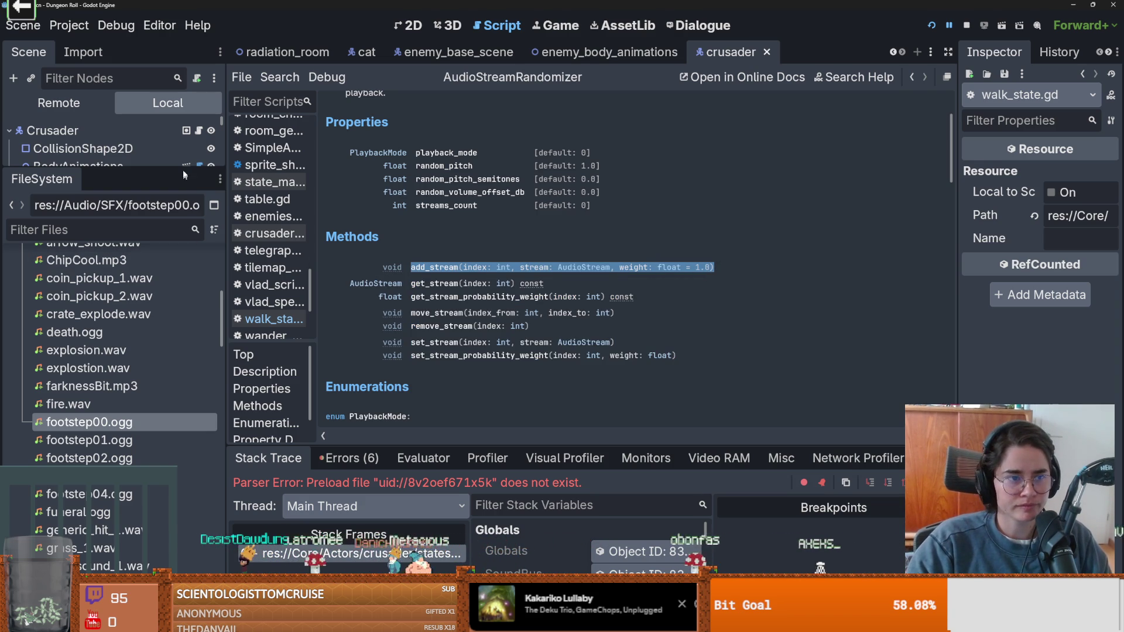
mouse_move(186, 173)
mouse_down()
mouse_move(186, 398)
mouse_move(186, 369)
mouse_up()
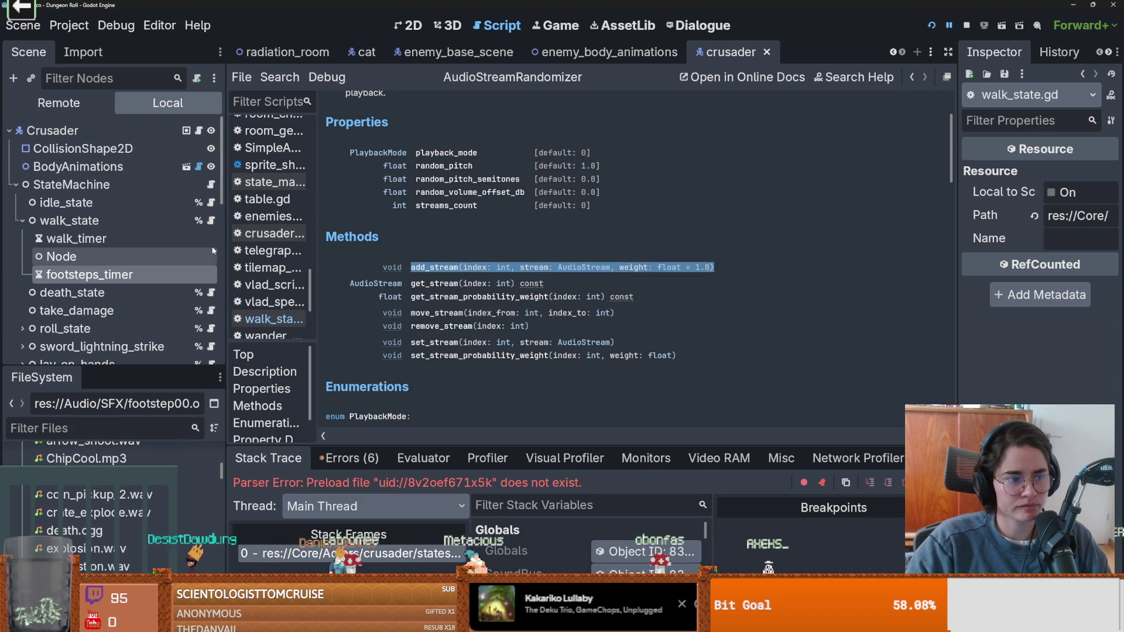
click(210, 221)
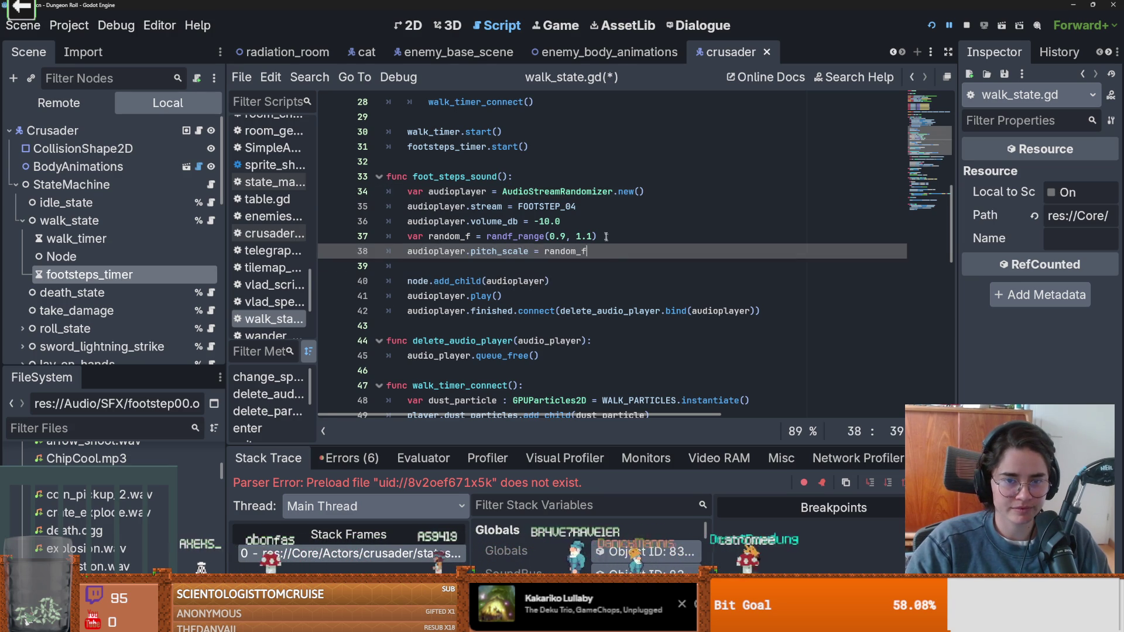
- Rename the array to footsteps_sound_arr and begin a for loop over it after volume_db
click(593, 220)
key(Return)
key(Return)
key(Return)
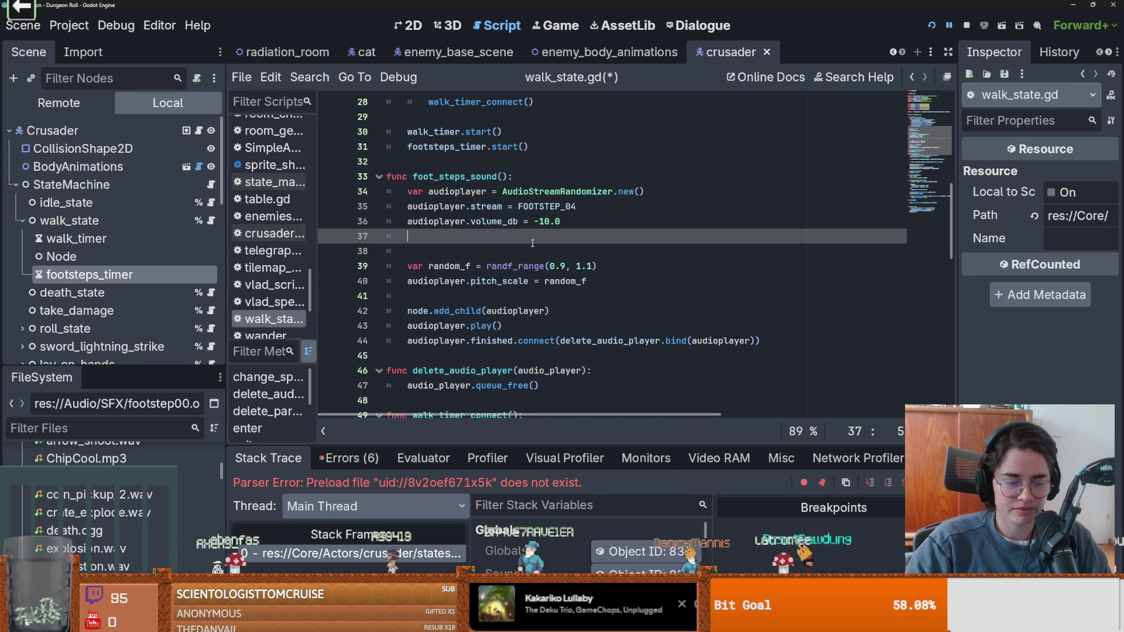
key(Up)
text(for )
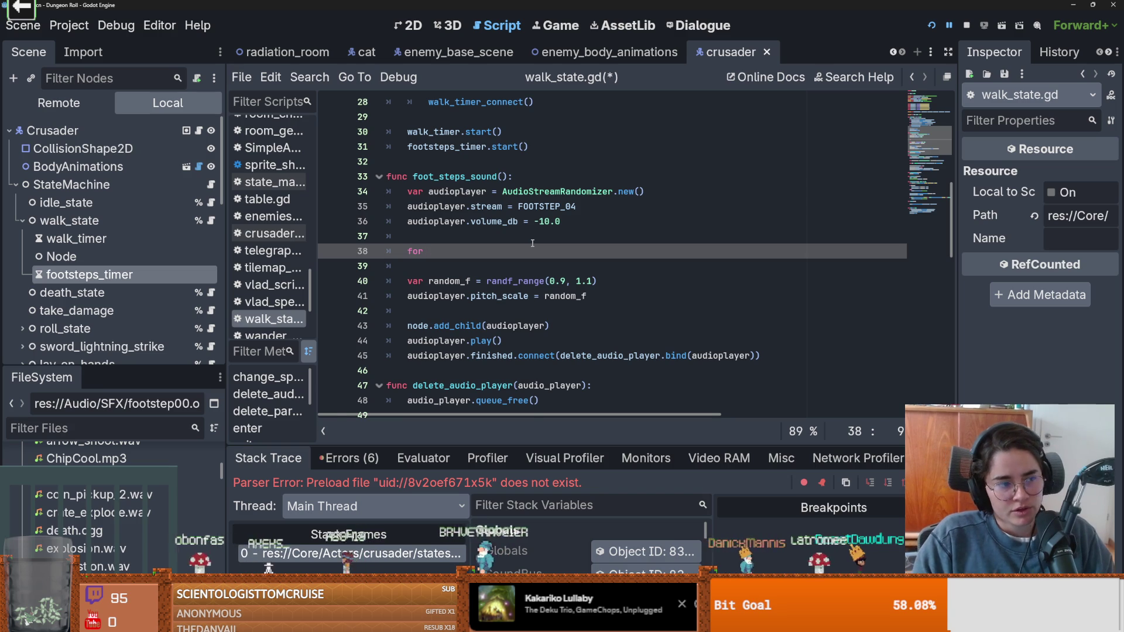
text(steam in )
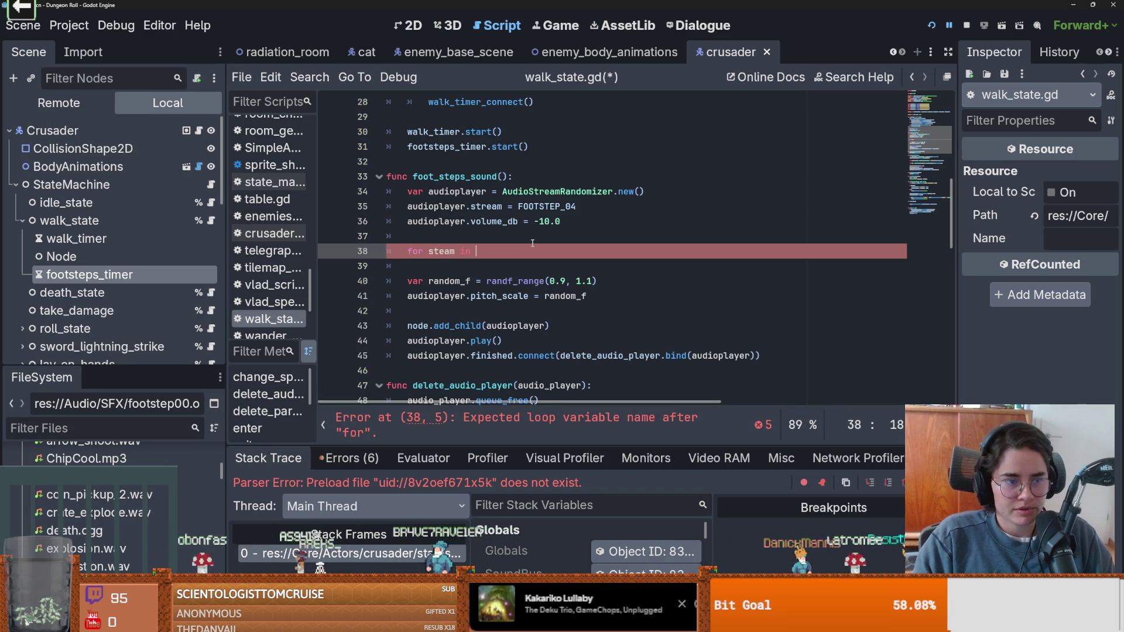
text(foo)
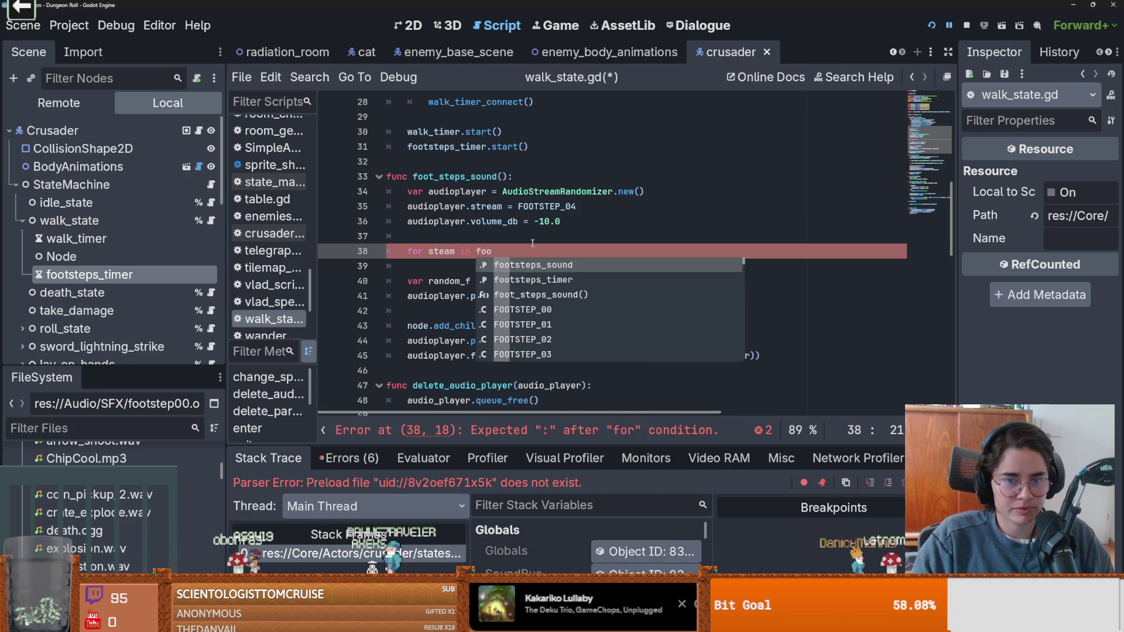
scroll(532, 243, up, 6)
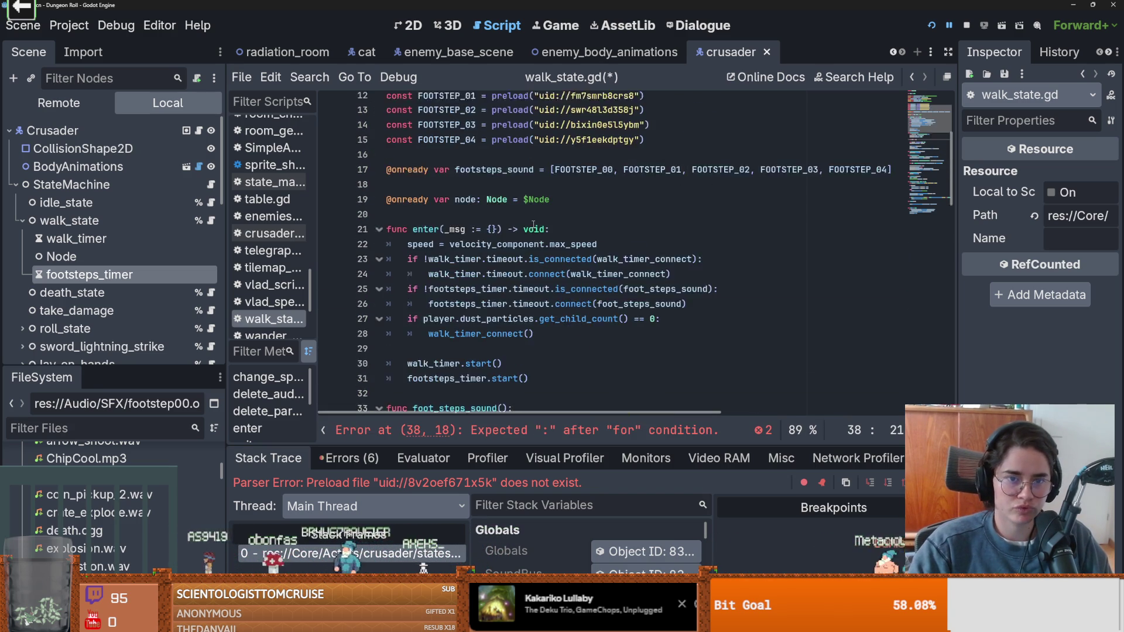
scroll(533, 225, down, 5)
scroll(533, 224, up, 4)
click(536, 161)
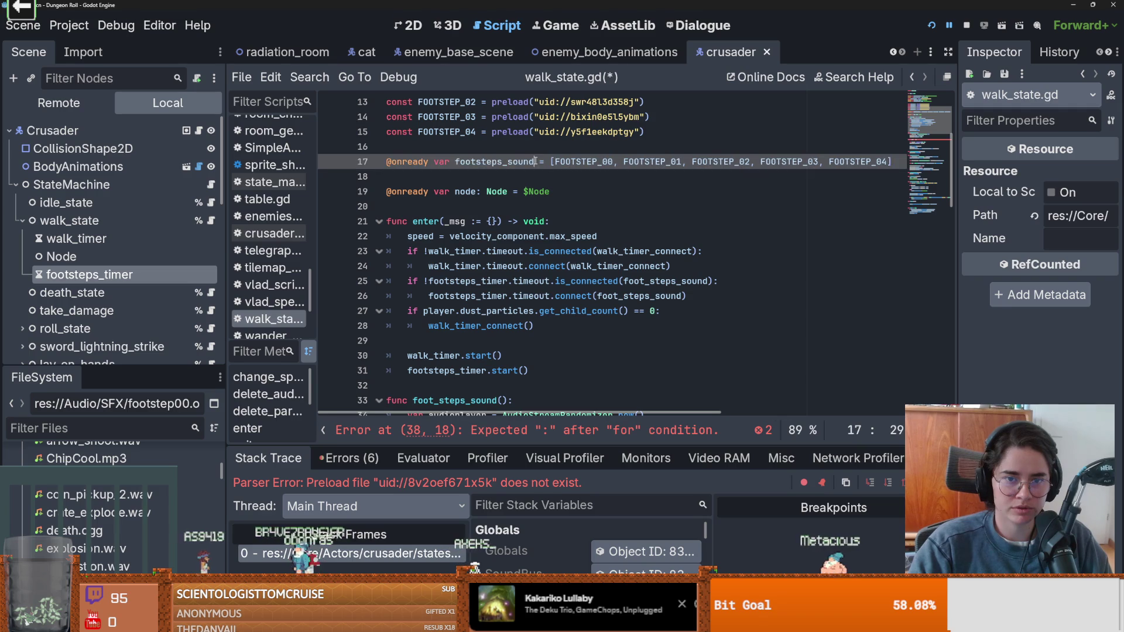
text(_ar)
scroll(540, 162, down, 5)
click(500, 252)
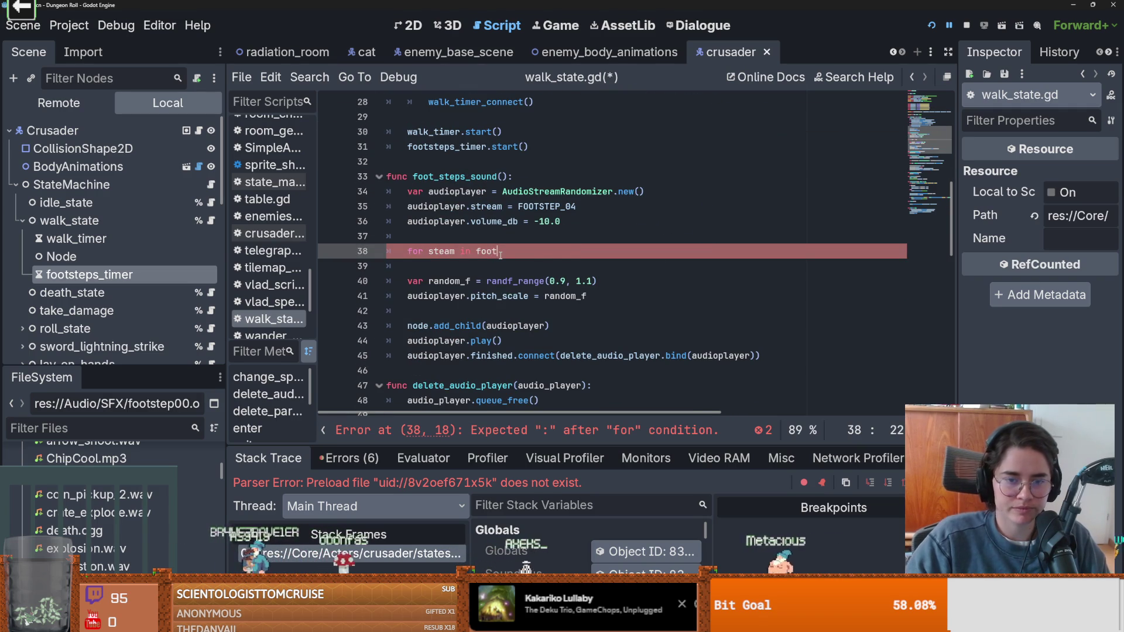
text(s)
key(Return)
- Give the loop a body calling audioplayer.add_stream
text(:)
key(Return)
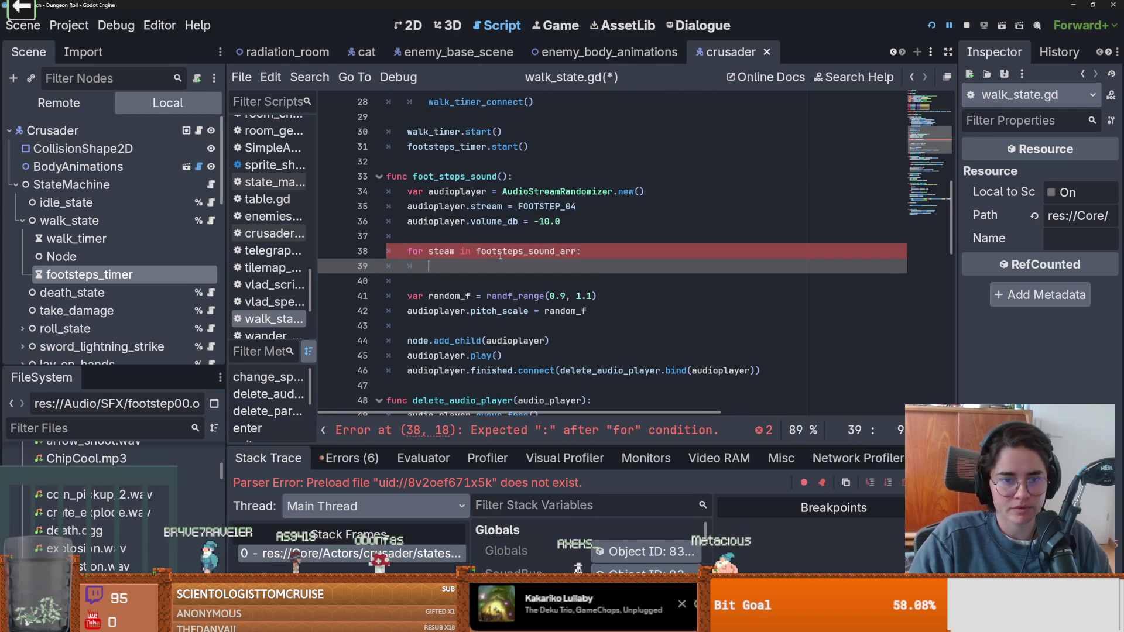
text(au)
key(Return)
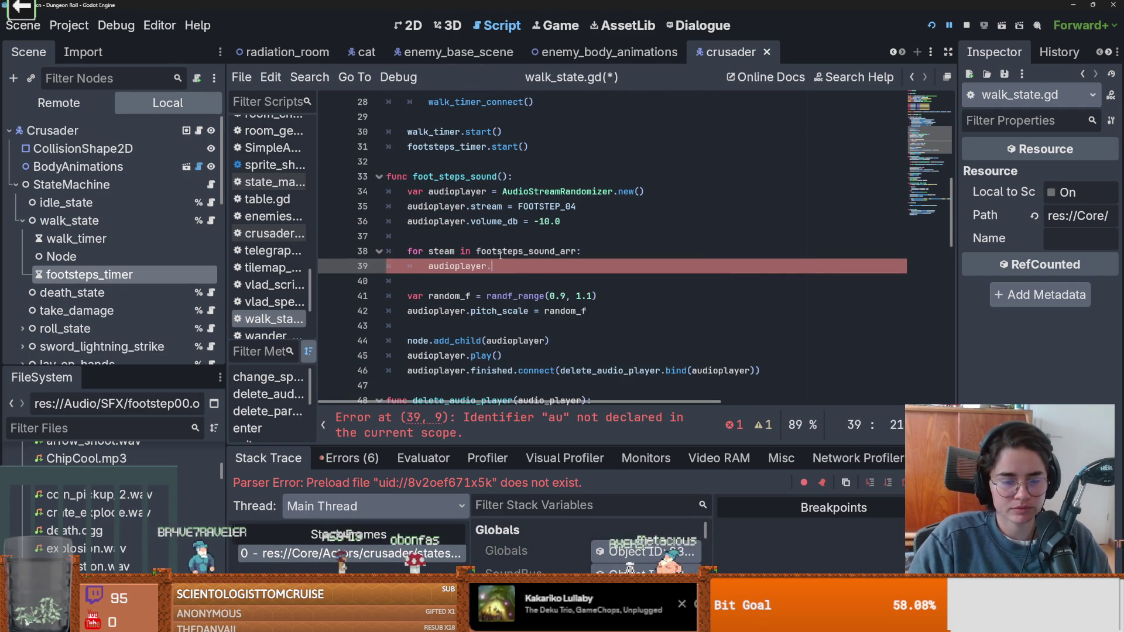
text(.)
key(Return)
key(Return)
- Make the loop header iterate i over footsteps_sound_arr.size()
click(560, 250)
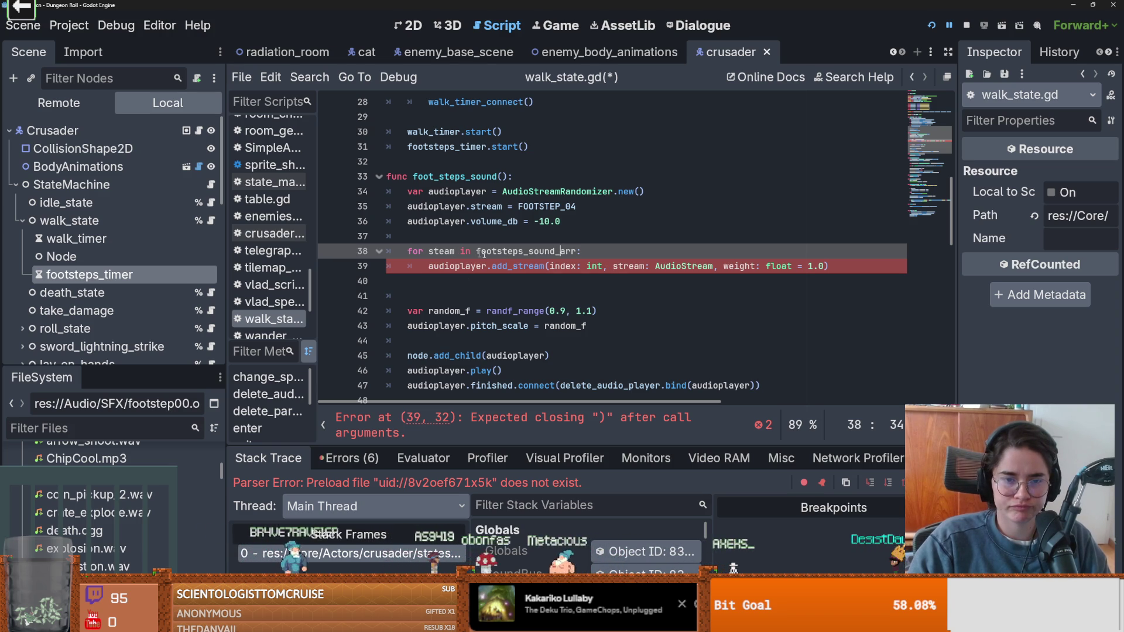
drag(604, 266, 560, 267)
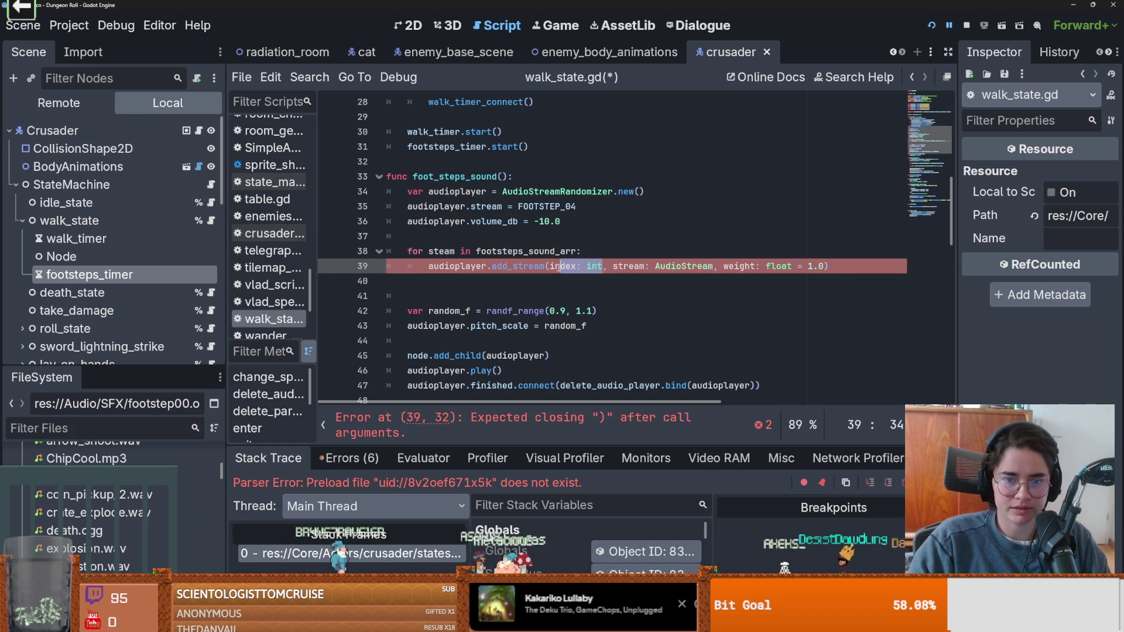
text(steam.get)
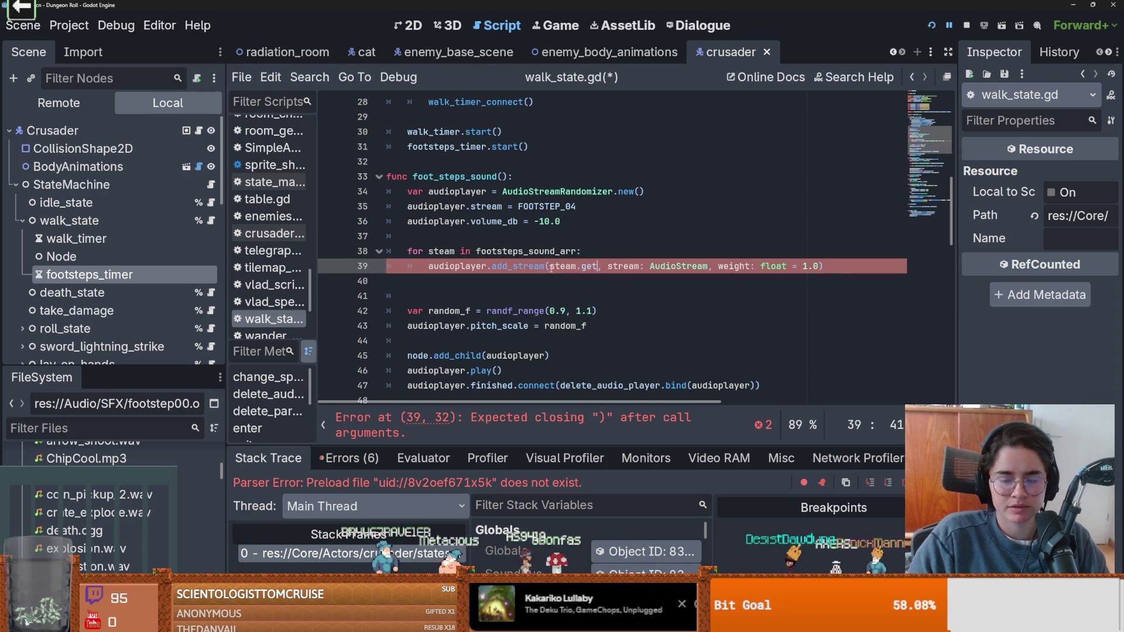
key(BackSpace)
key(BackSpace)
key(BackSpace)
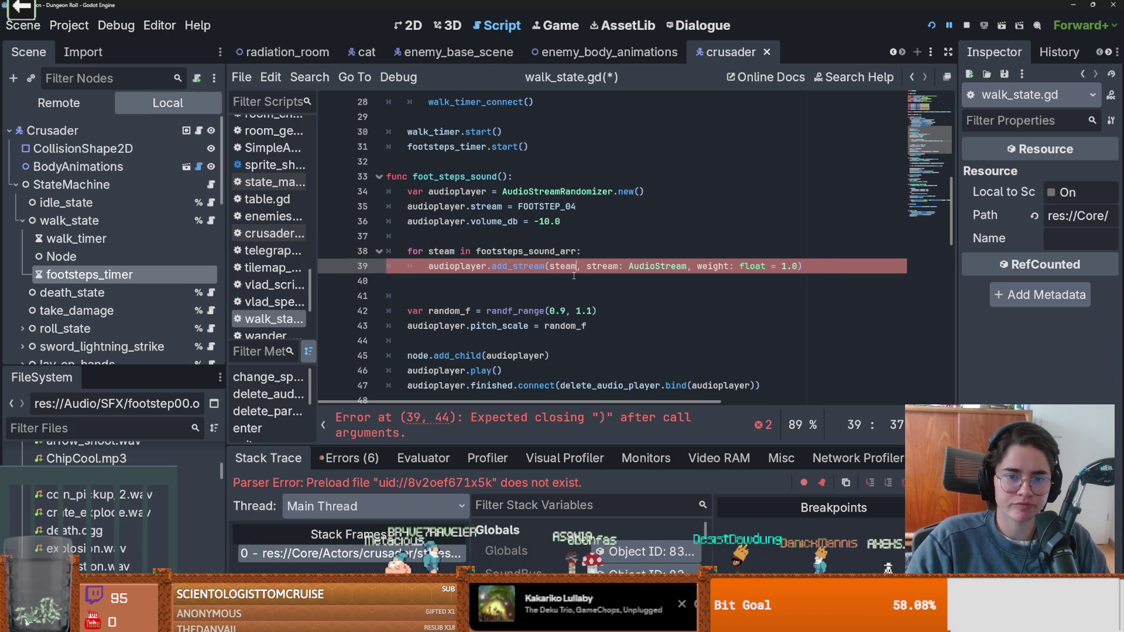
double_click(441, 251)
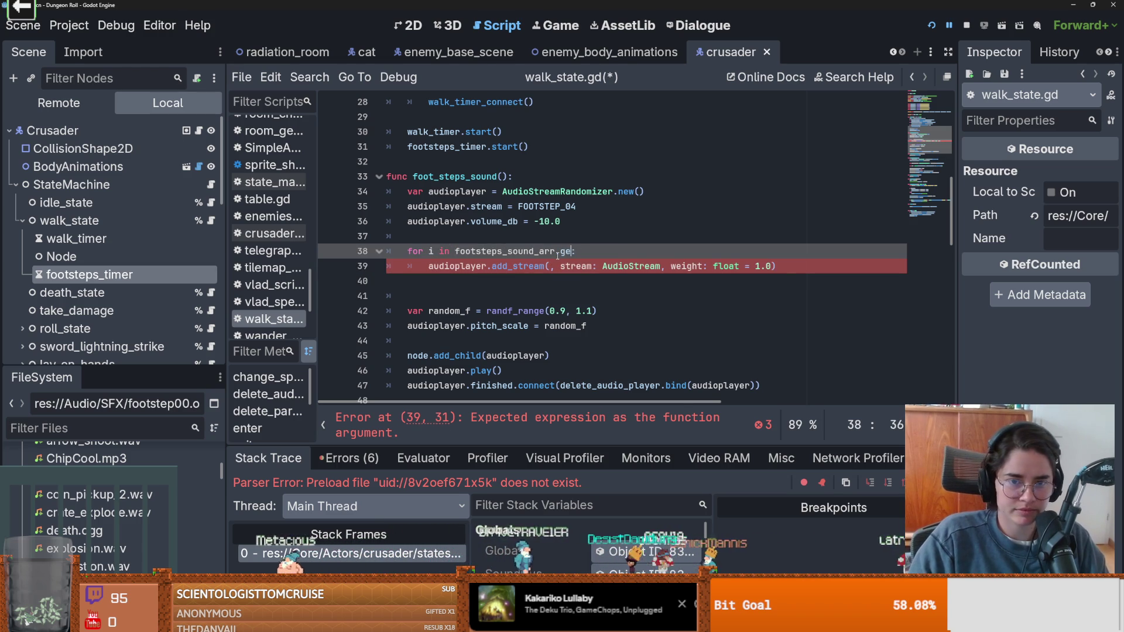
text(t)
key(BackSpace)
key(BackSpace)
key(BackSpace)
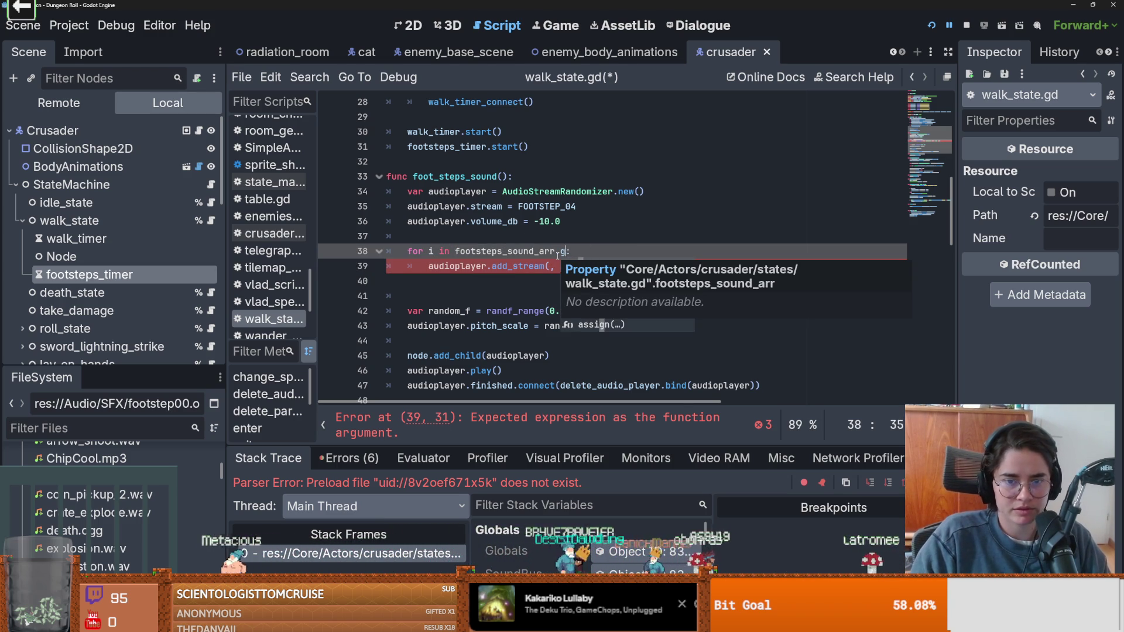
text(size)
key(Return)
click(552, 251)
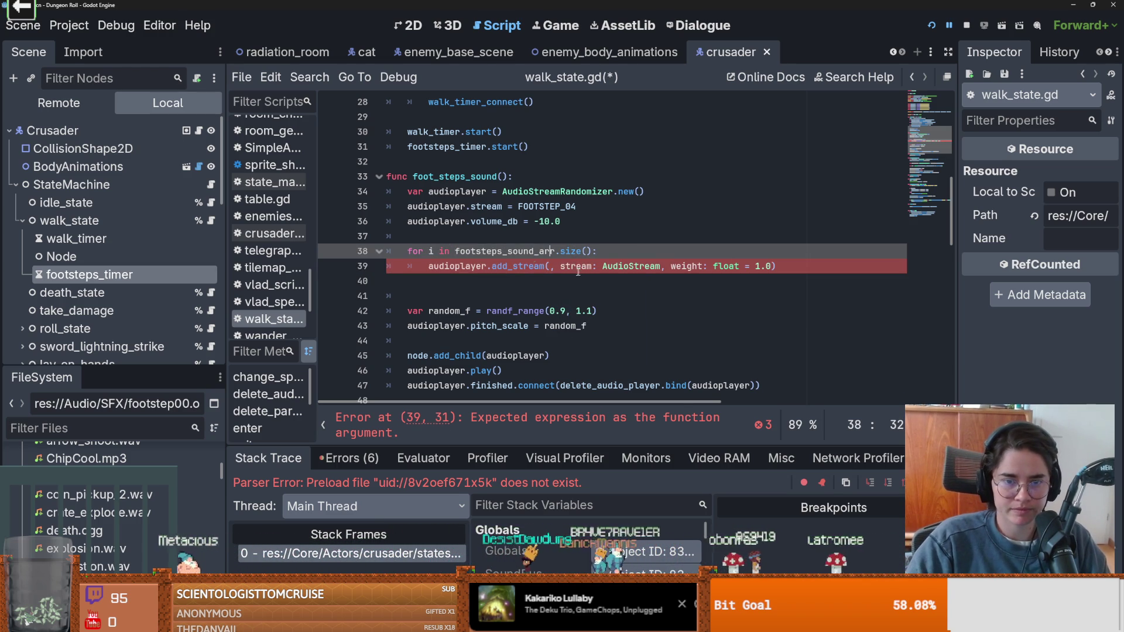
- Fill in the arguments as add_stream(i, footsteps_sound_arr[i], 1.0)
click(550, 267)
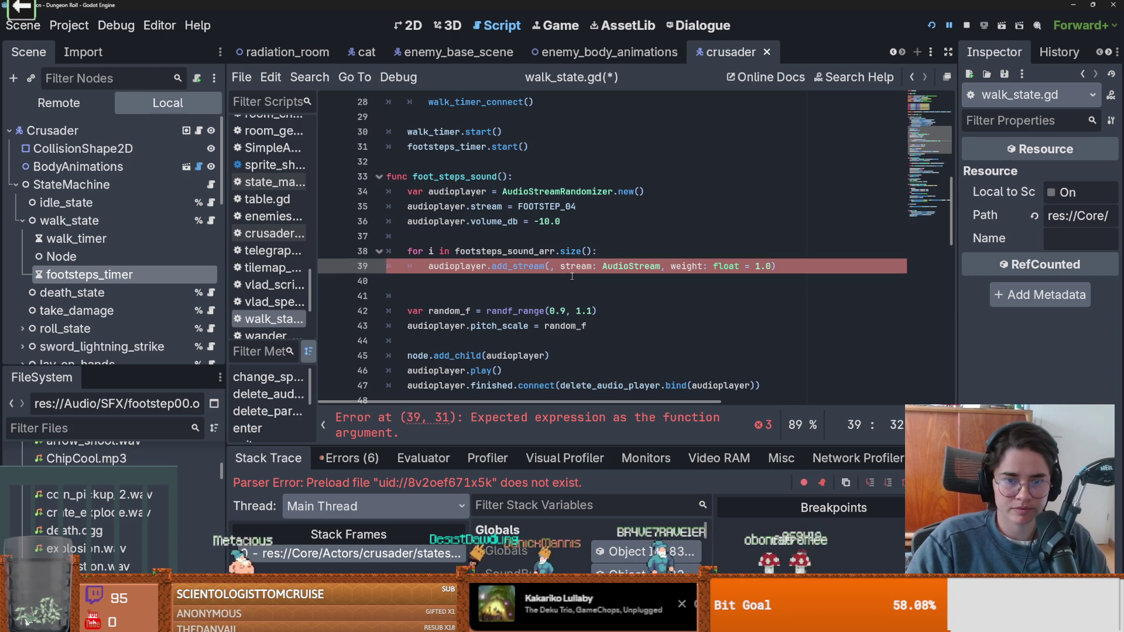
text(i, st)
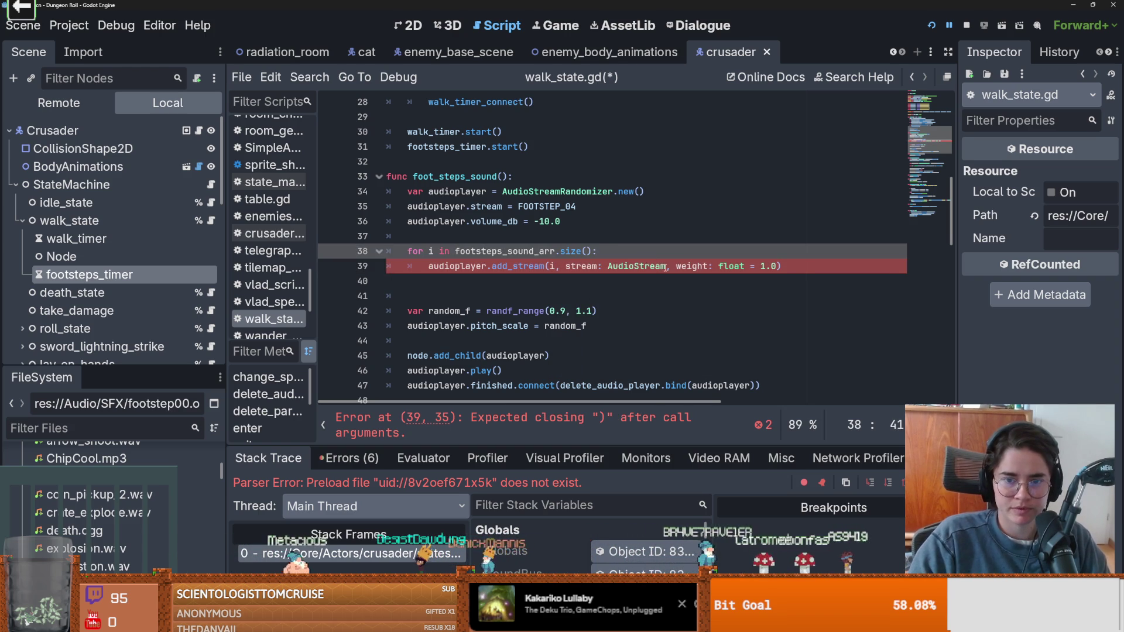
key(BackSpace)
key(BackSpace)
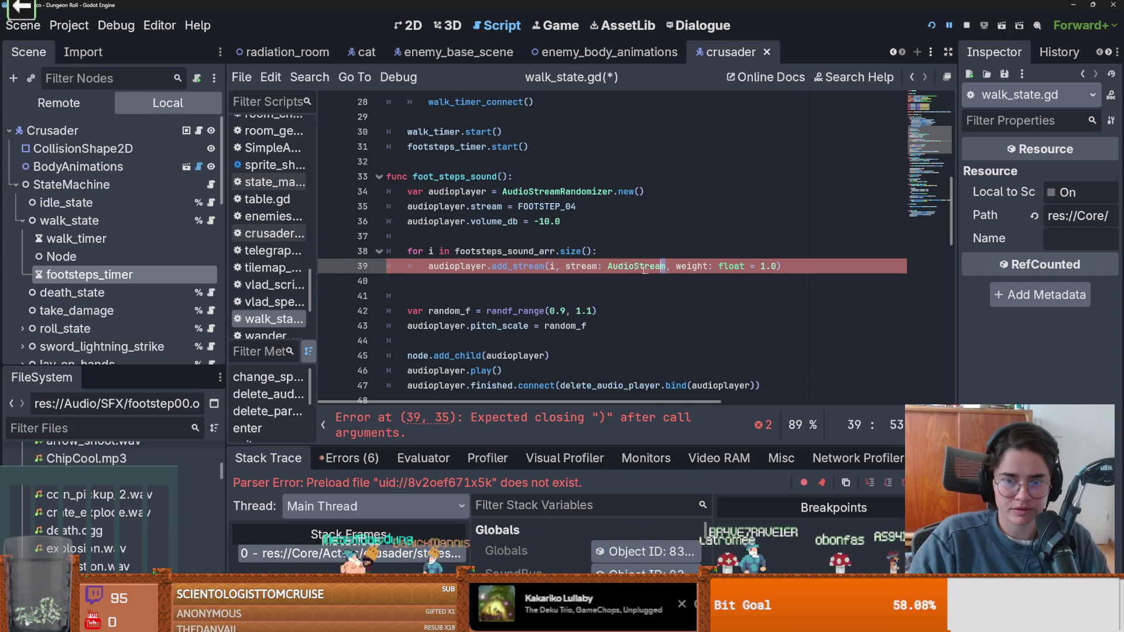
text(footsteps_sound_arr)
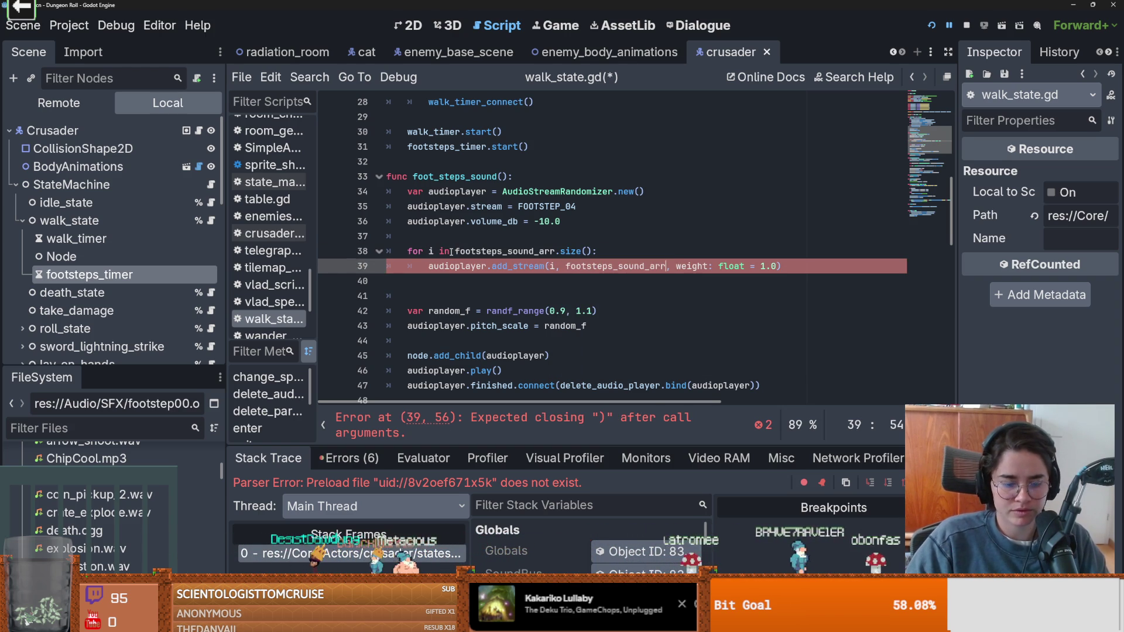
text([)
drag(770, 266, 706, 267)
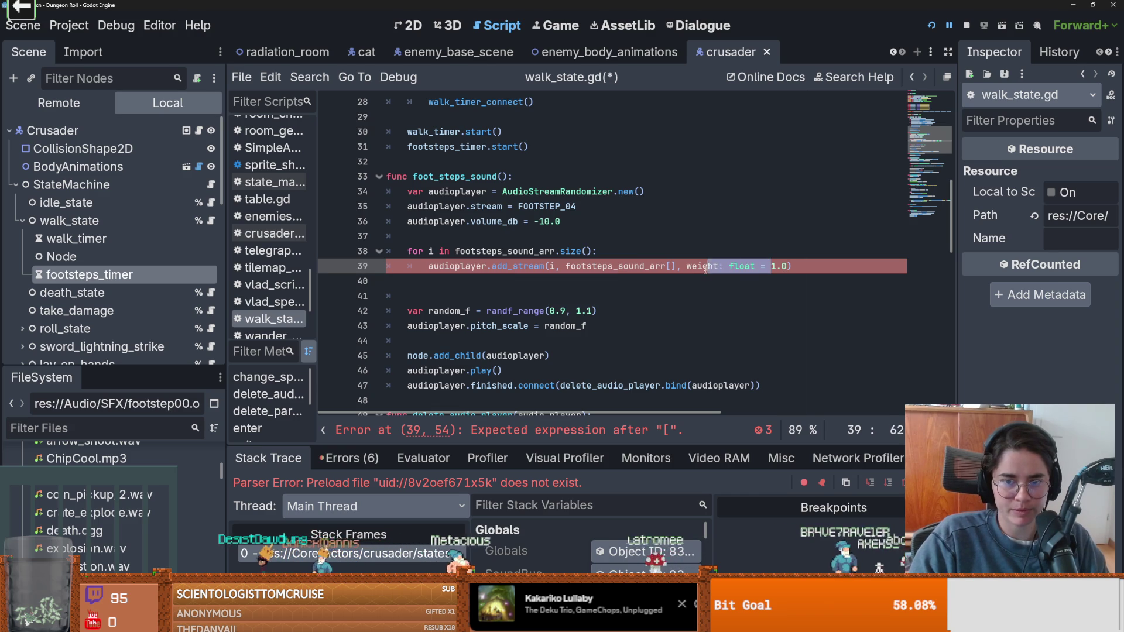
key(BackSpace)
key(BackSpace)
key(BackSpace)
click(430, 250)
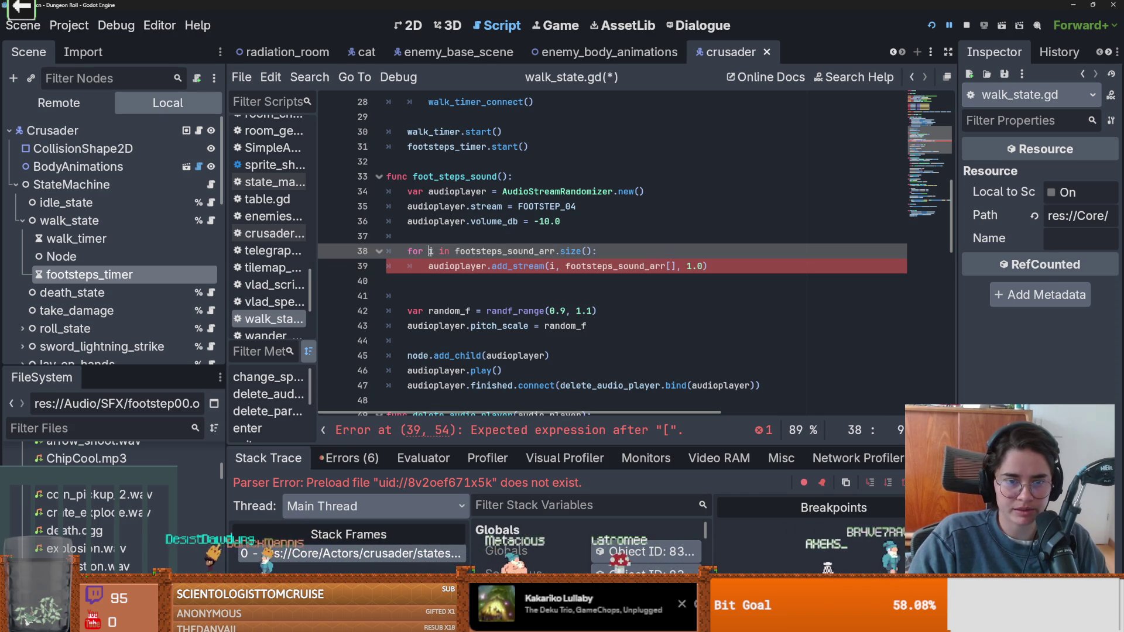
click(669, 266)
text(i)
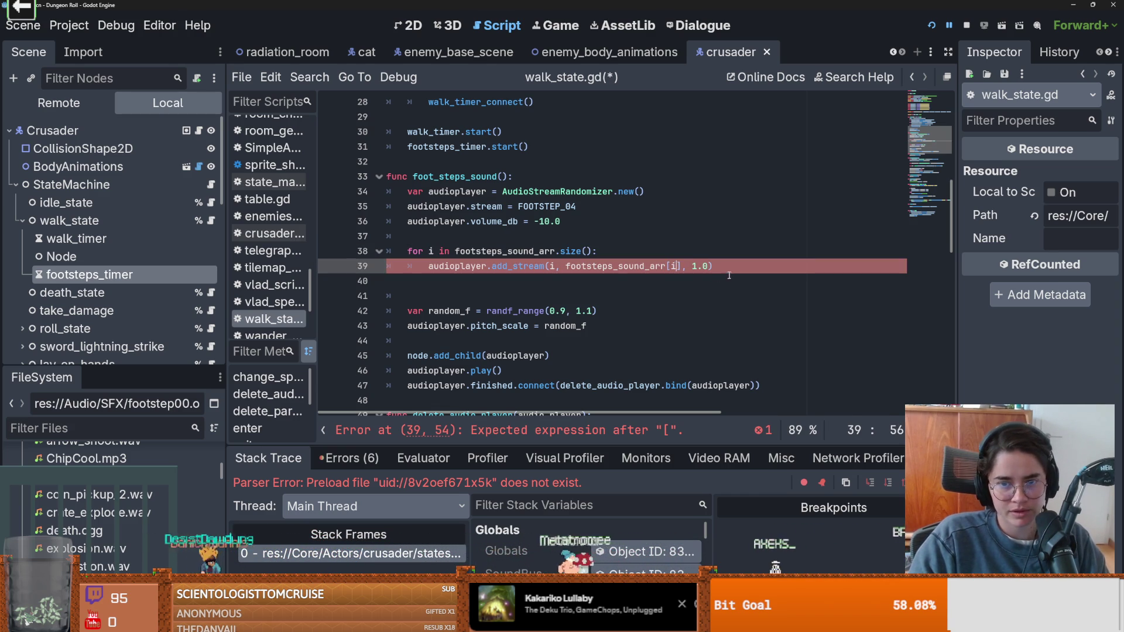
click(725, 268)
- Review each audioplayer reference in foot_steps_sound, including the play call
click(468, 296)
double_click(468, 267)
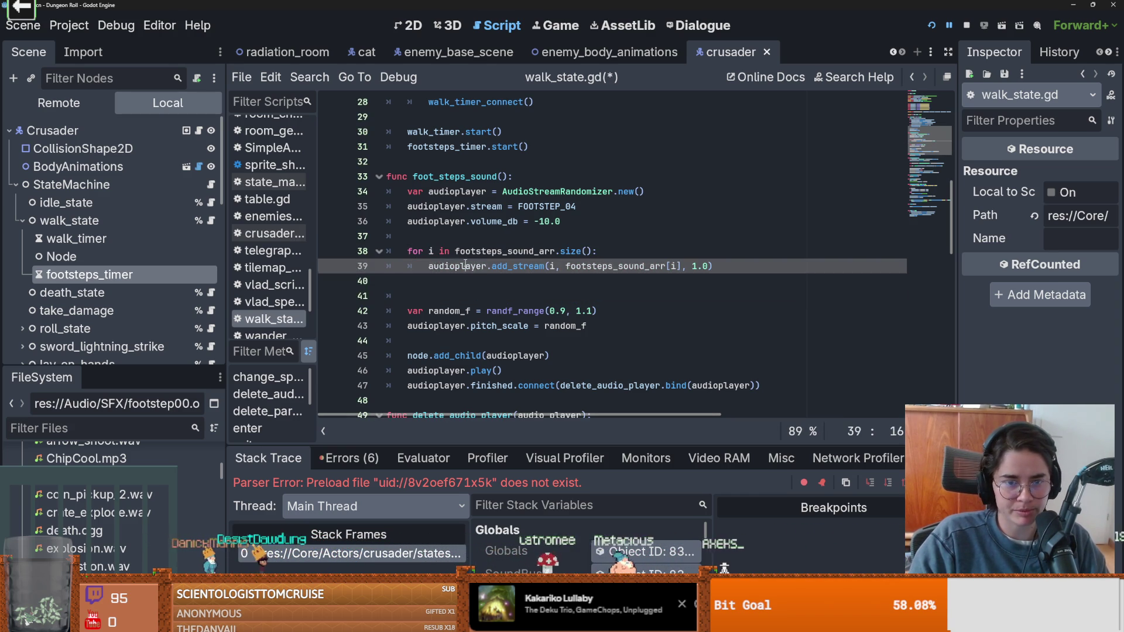
scroll(479, 291, down, 1)
double_click(497, 280)
click(445, 325)
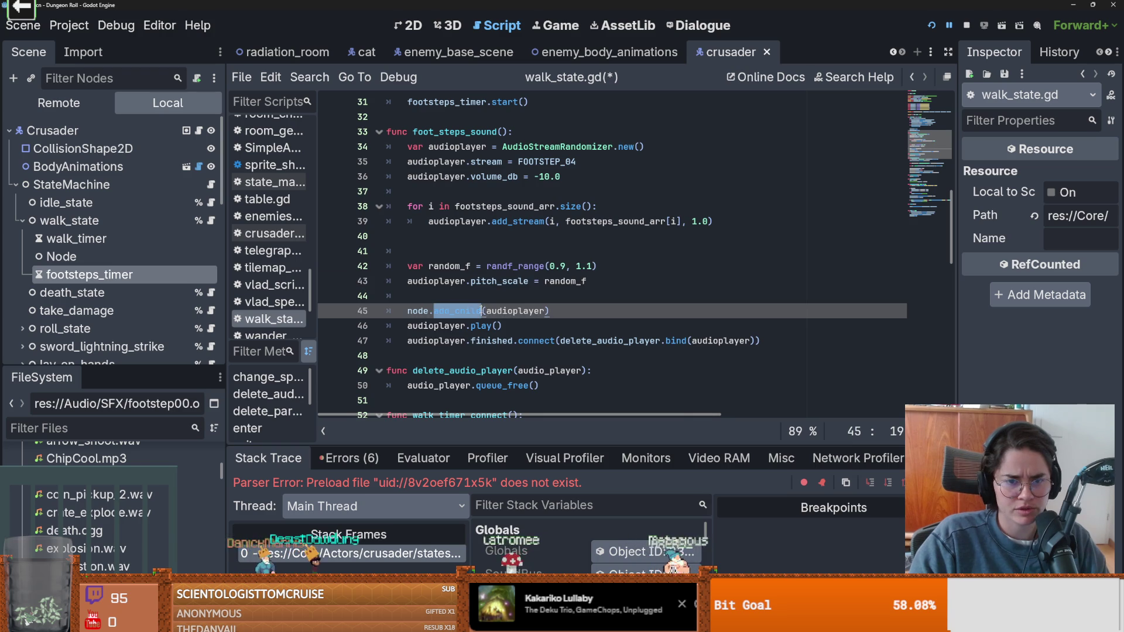
double_click(445, 326)
click(491, 327)
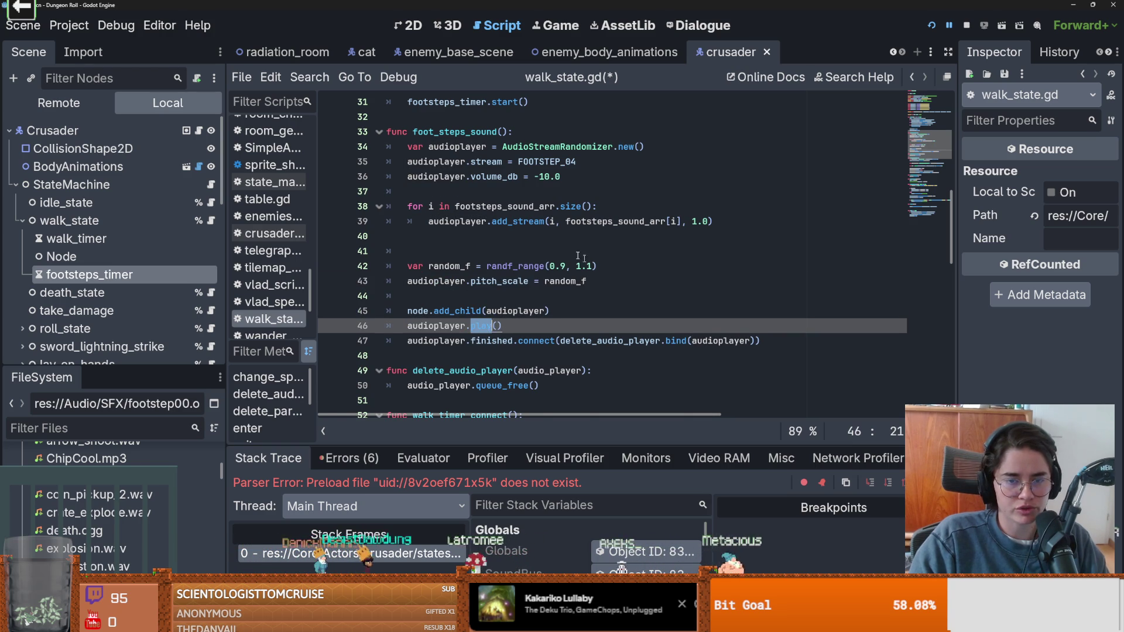
key(ctrl+s)
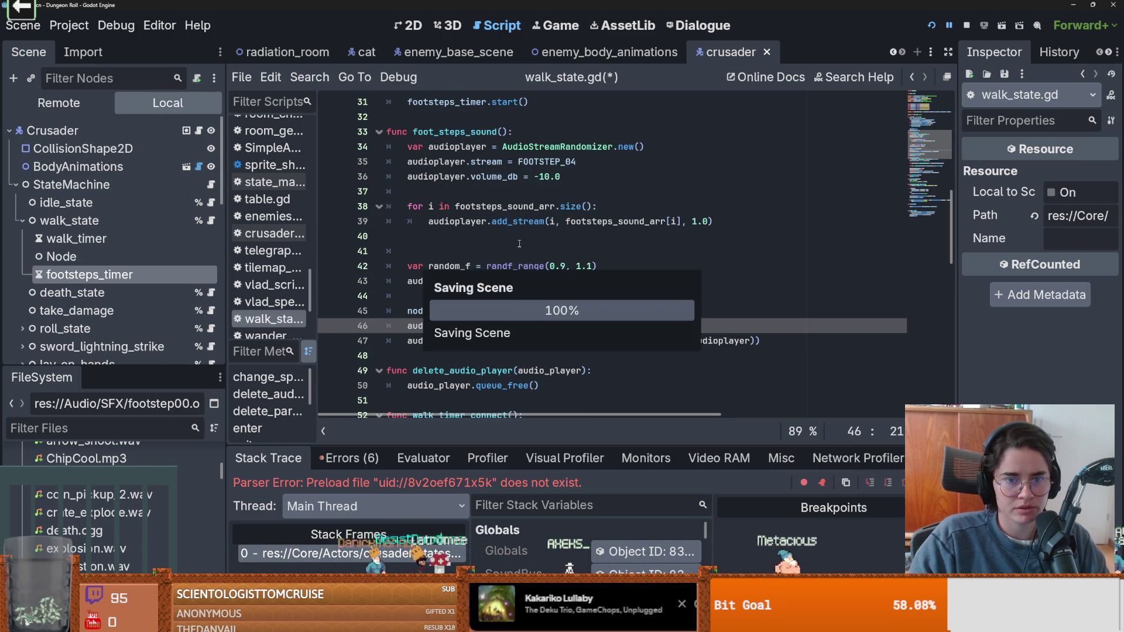
click(520, 241)
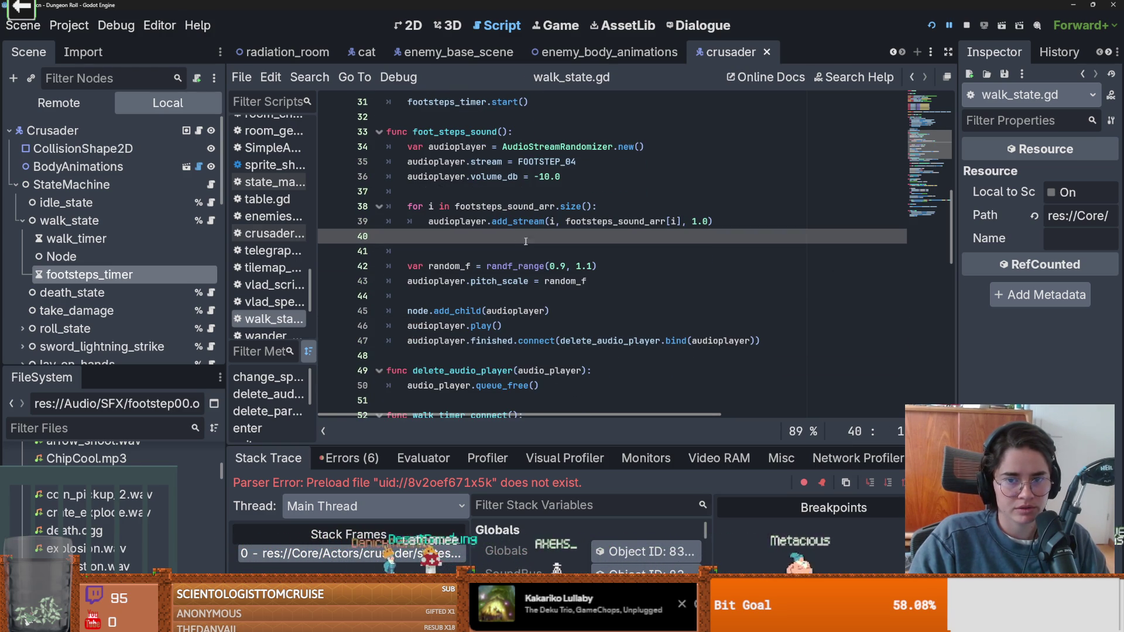
double_click(429, 223)
scroll(454, 241, up, 1)
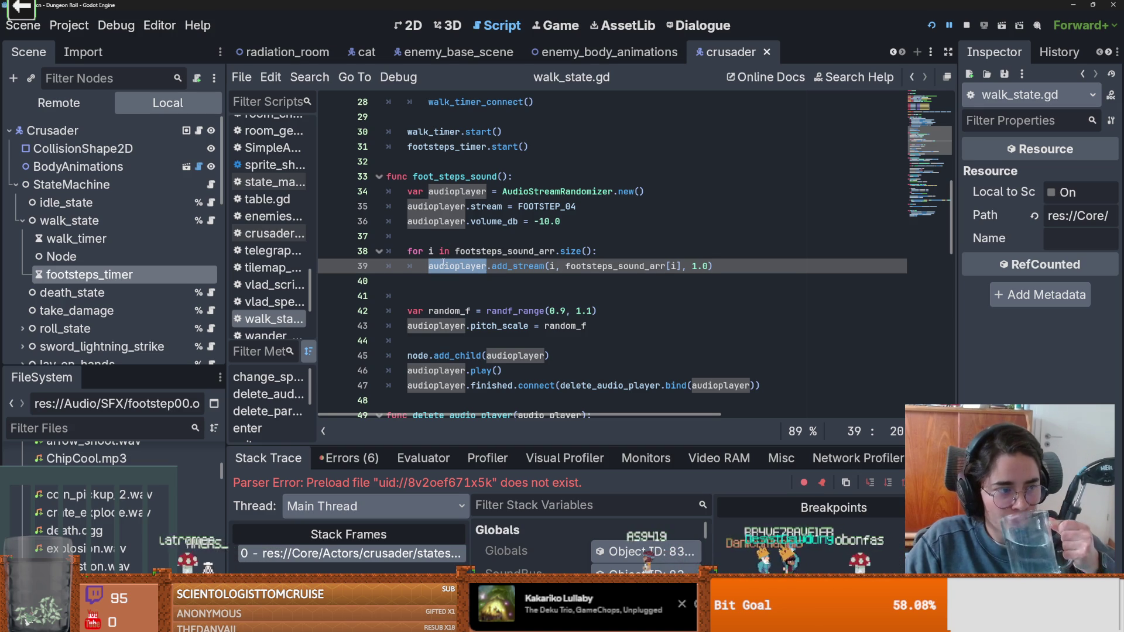
mouse_move(443, 263)
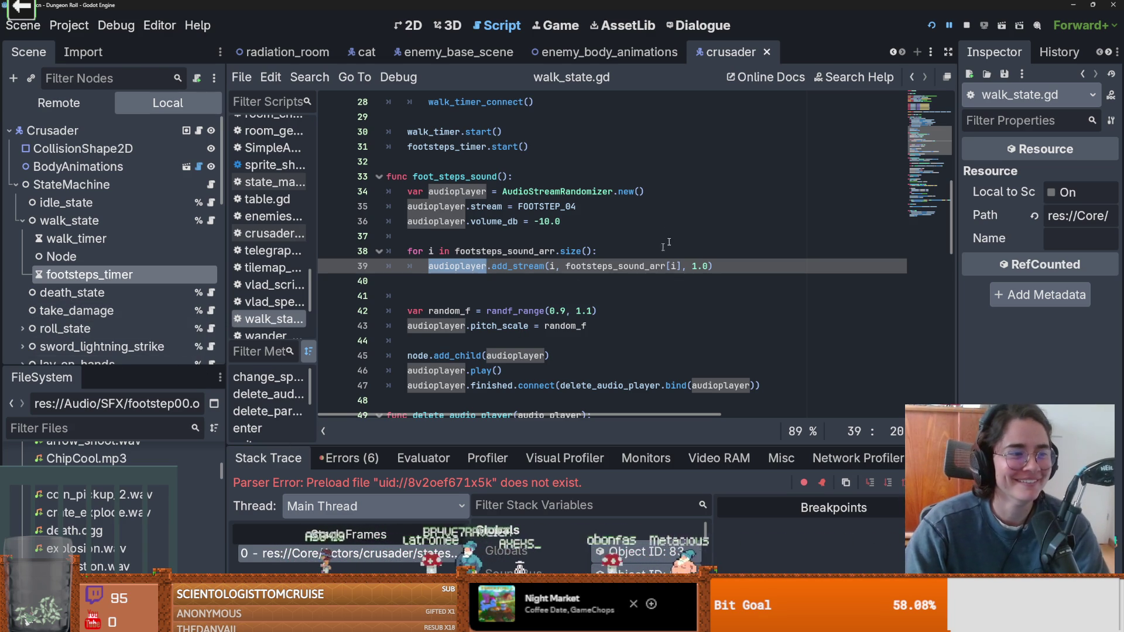
- Declare audio_stream = AudioStreamRandomizer.new() below the audioplayer declaration
click(521, 276)
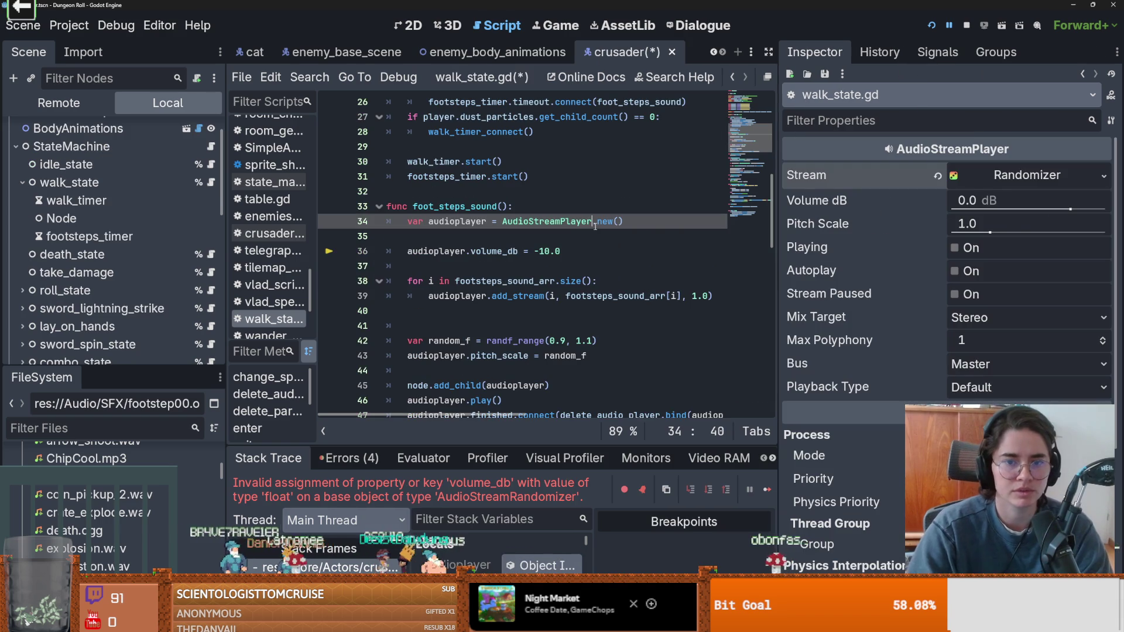
key(Return)
key(Return)
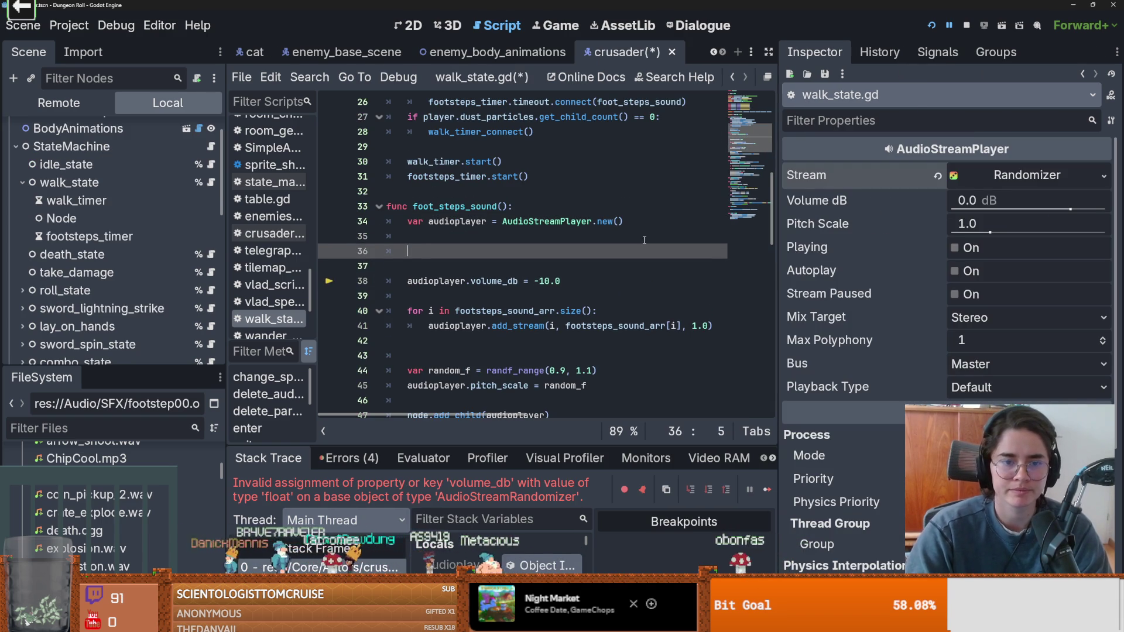
text(varaudio_stream)
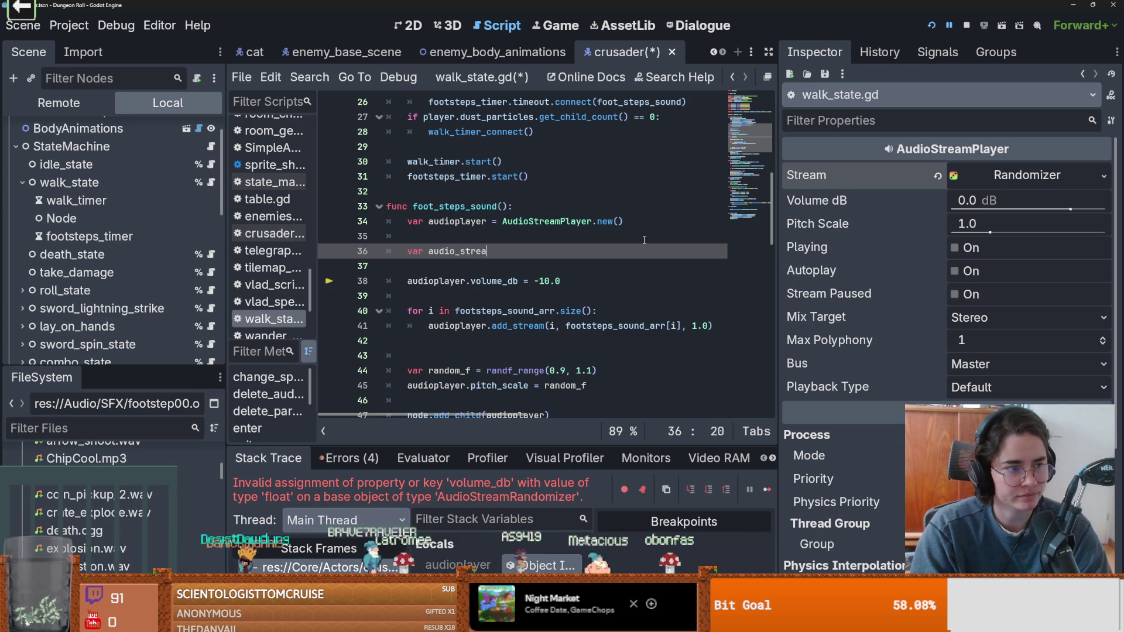
text( = )
text(Audio)
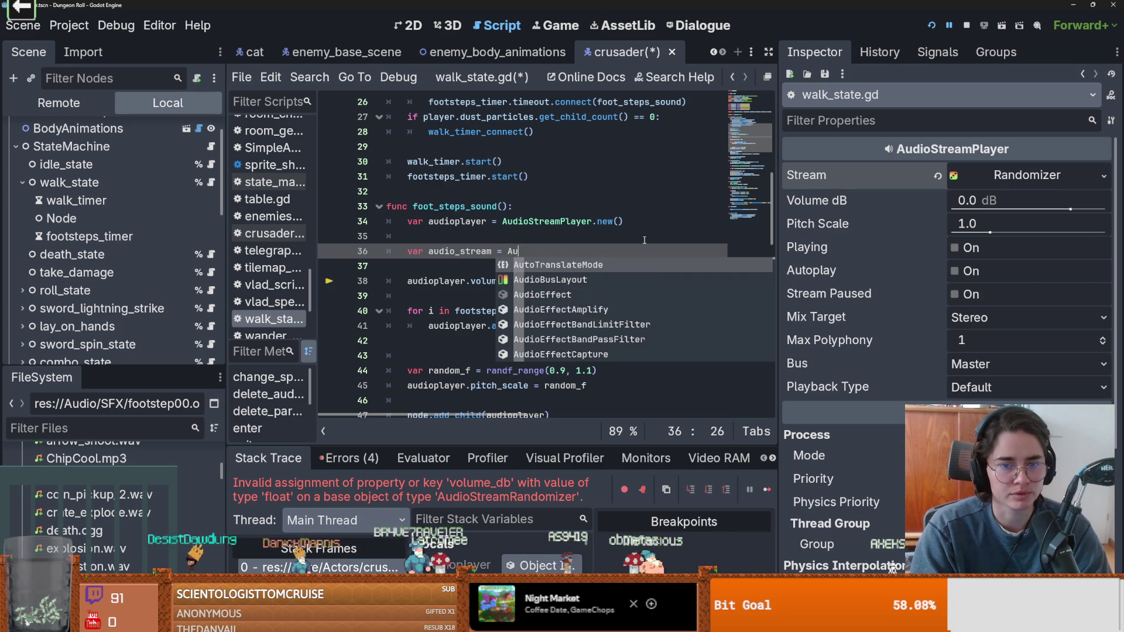
text(StreamRandomizer.new)
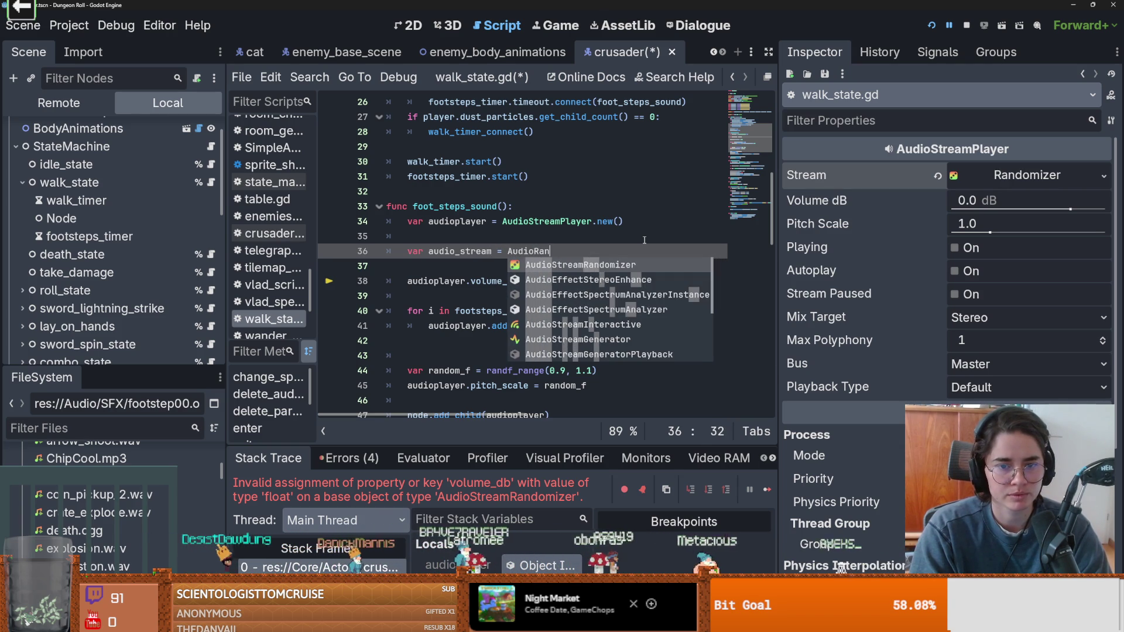
text(()
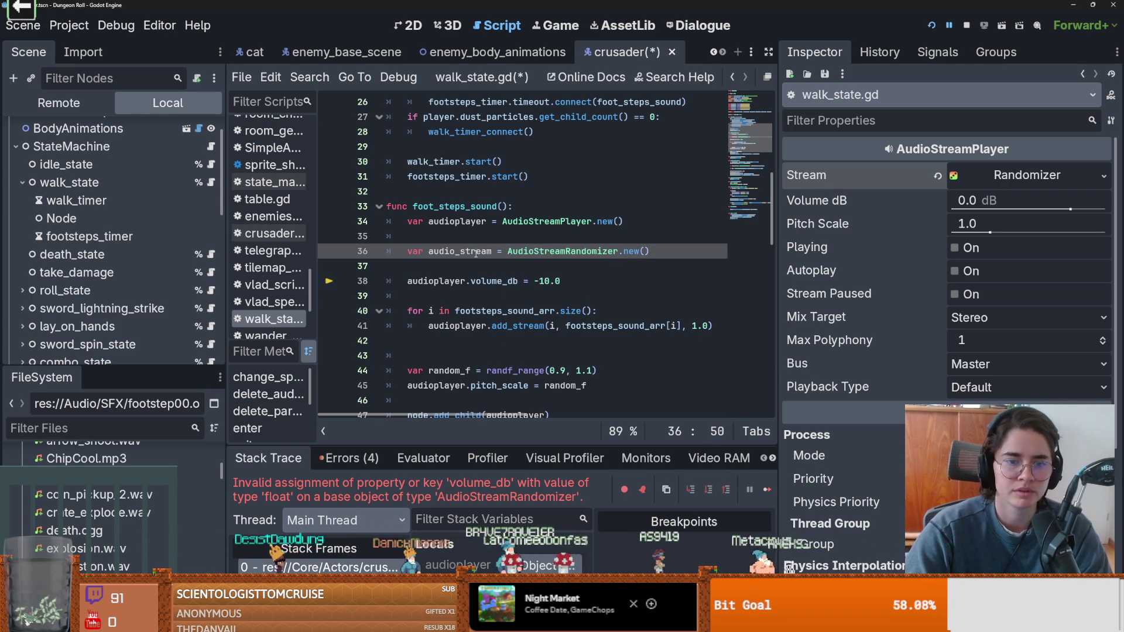
- Change the loop's audioplayer.add_stream call to audio_stream.add_stream
double_click(457, 281)
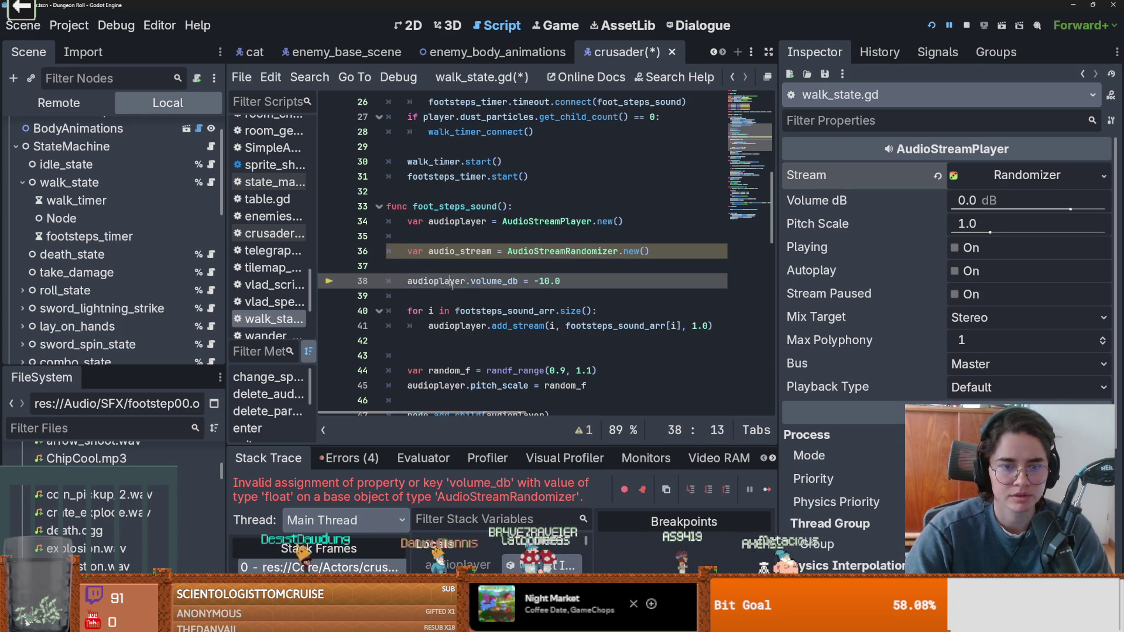
double_click(477, 326)
text(audio_stream)
scroll(477, 283, down, 1)
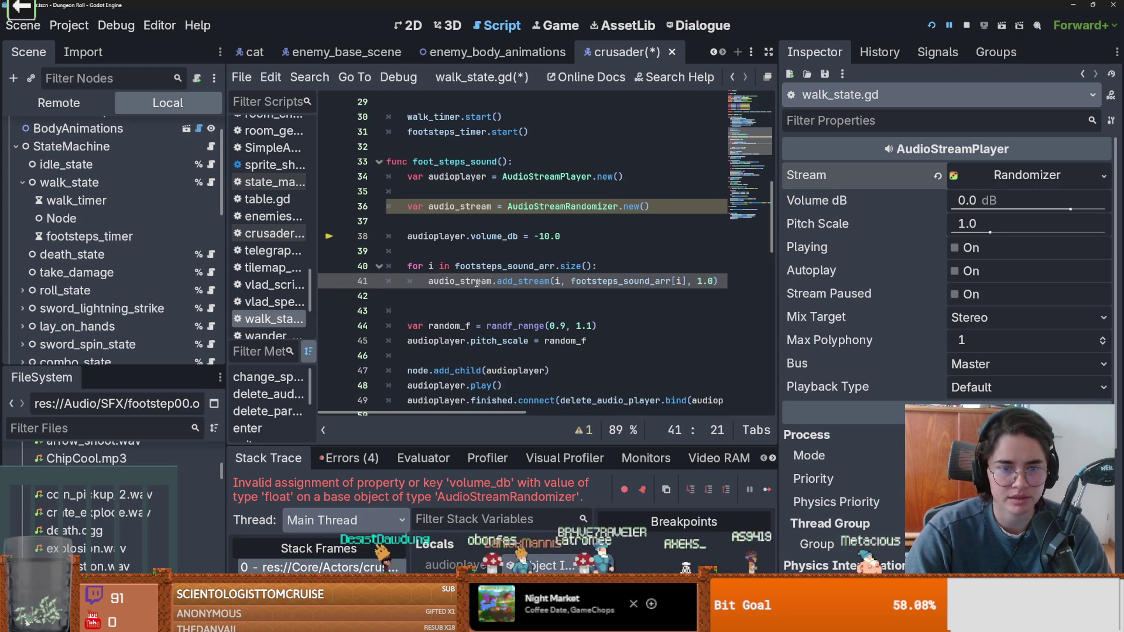
double_click(477, 282)
scroll(472, 359, down, 1)
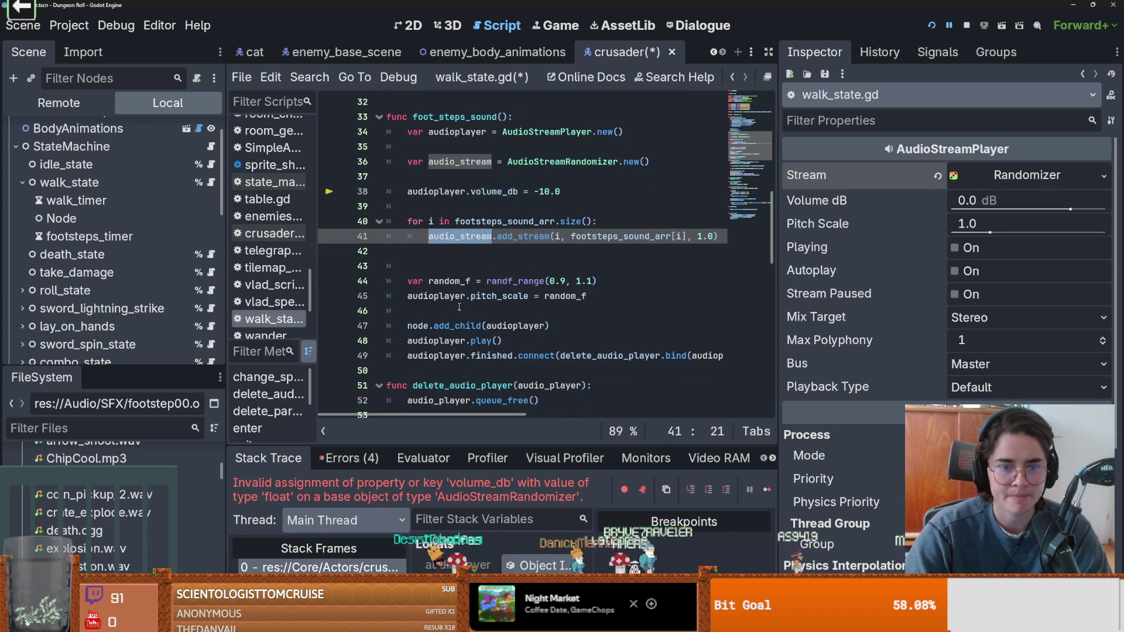
- Add two empty stream elements to the player's Randomizer stream in the Inspector
click(456, 309)
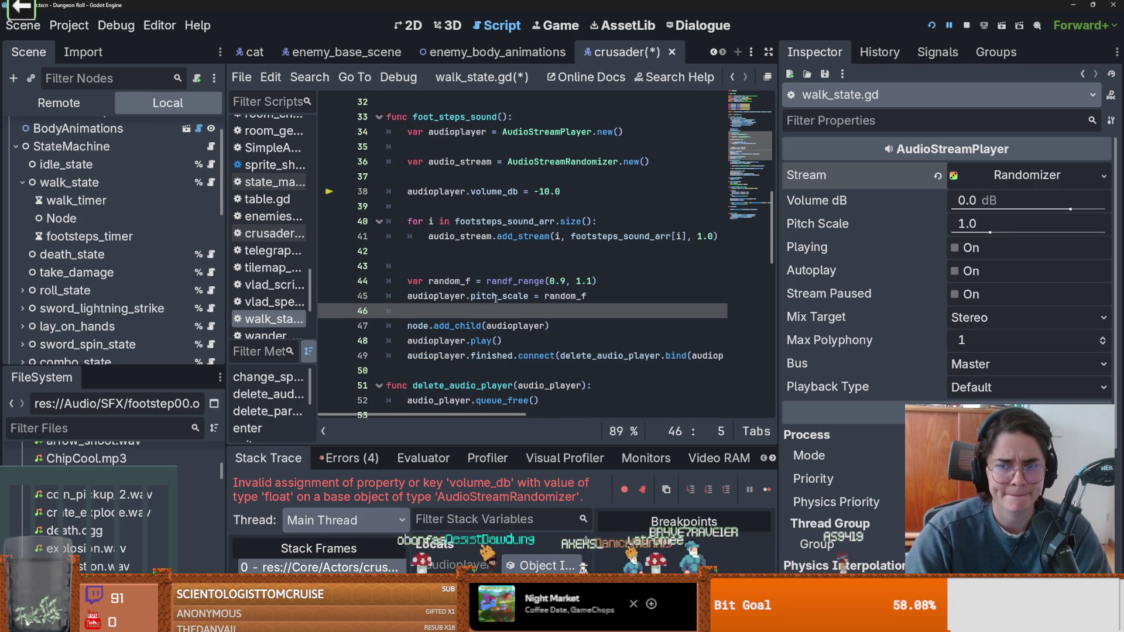
click(1029, 178)
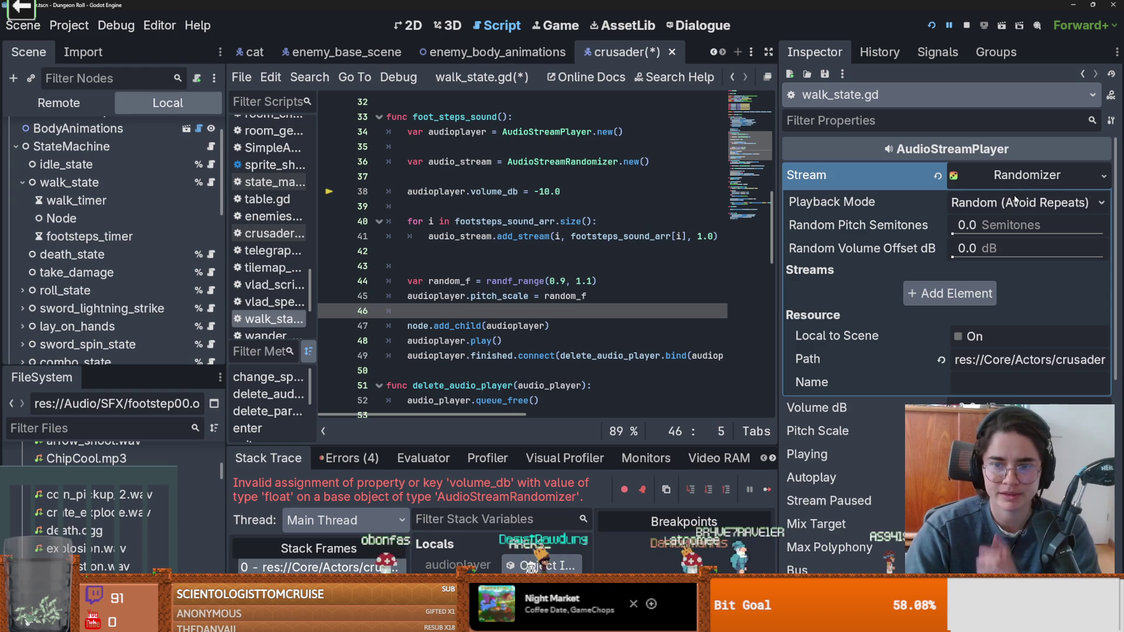
click(949, 294)
click(942, 348)
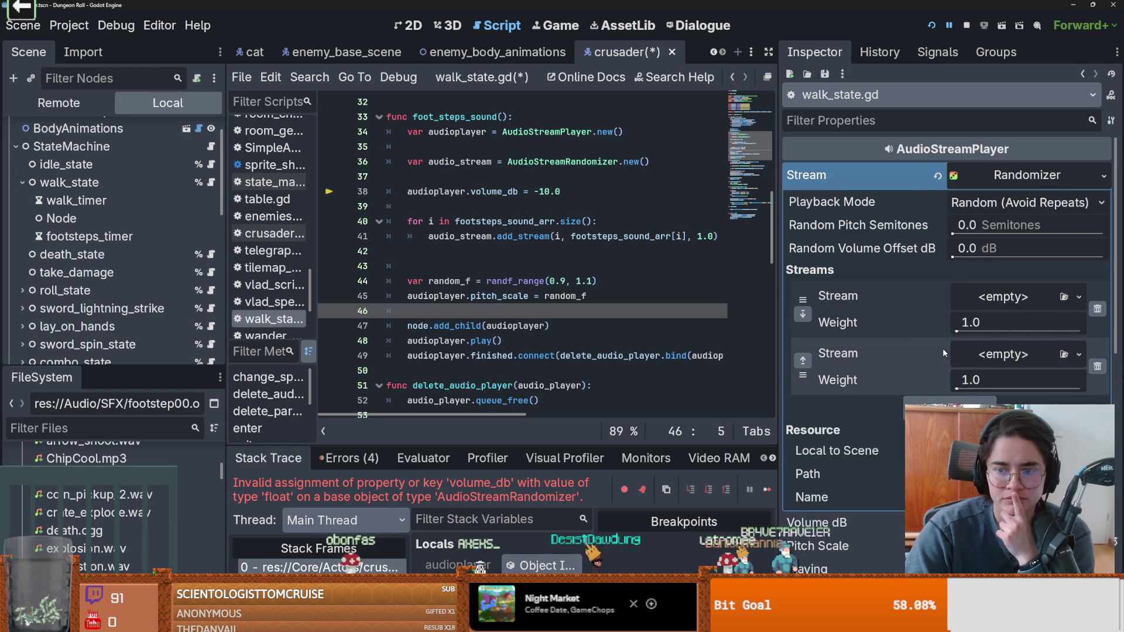
click(1000, 175)
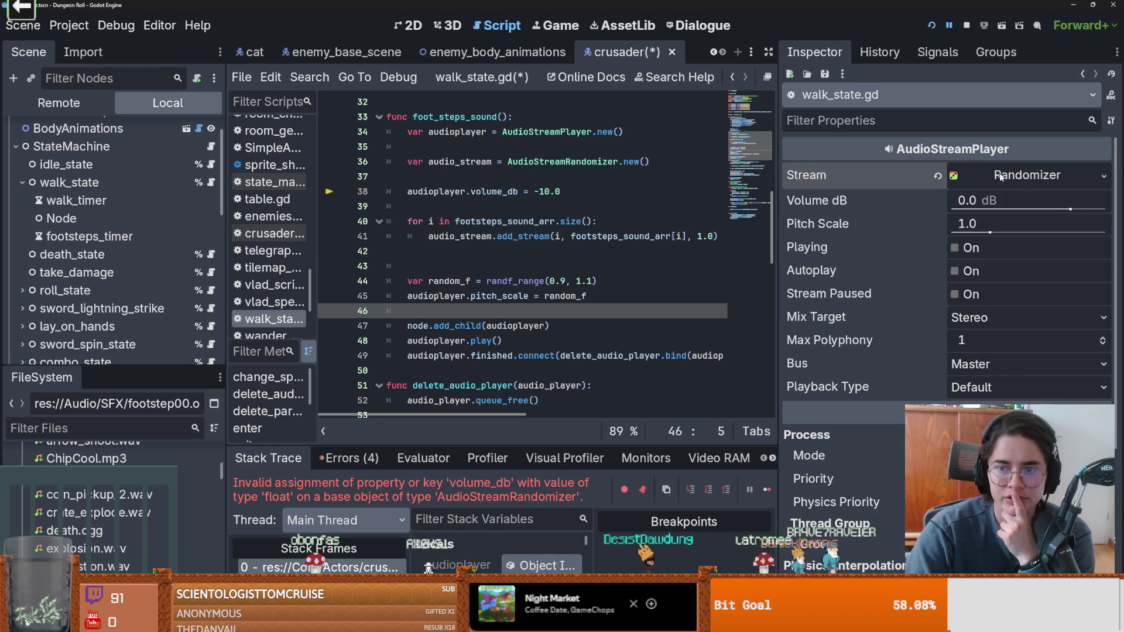
click(469, 295)
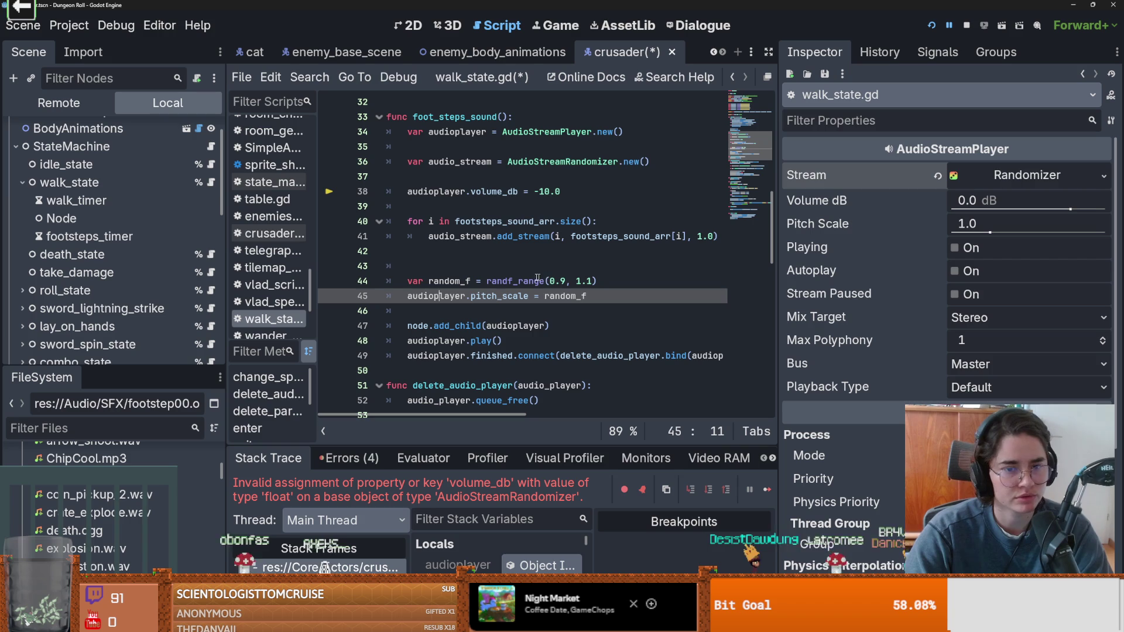
double_click(459, 296)
scroll(450, 298, down, 1)
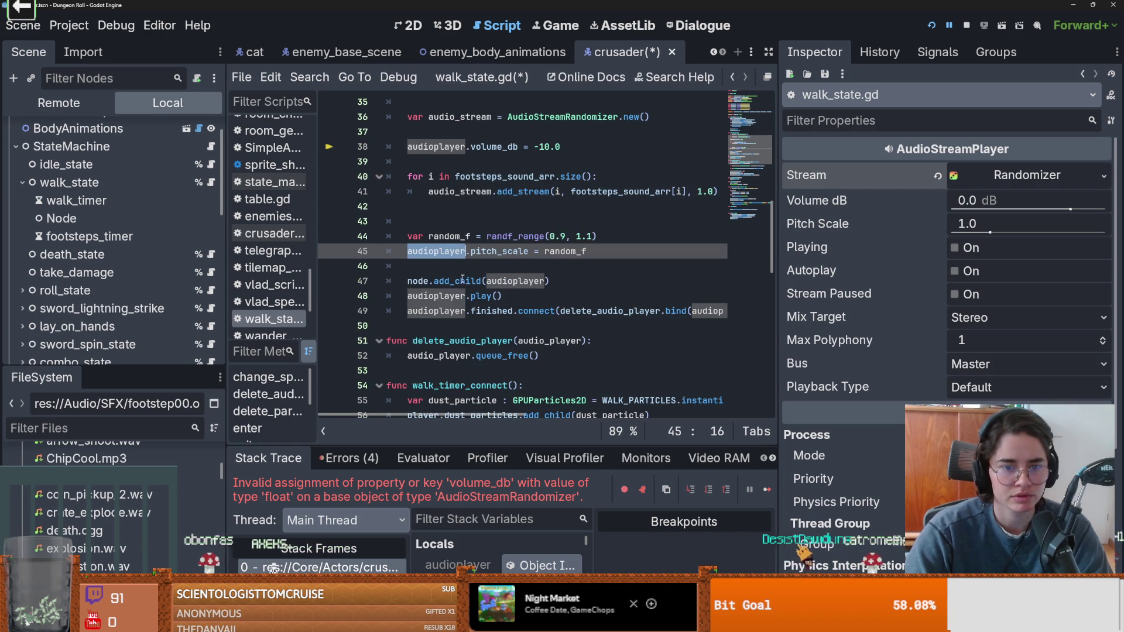
scroll(480, 286, up, 1)
- Write audioplayer.stream = audio_stream on line 43
click(515, 272)
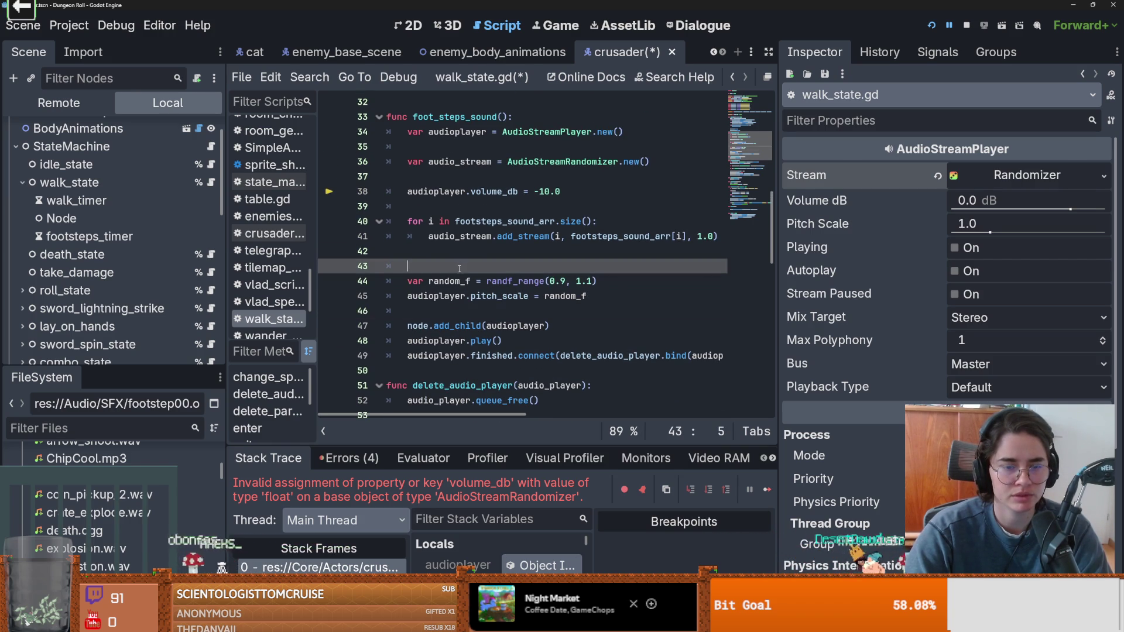
text(a)
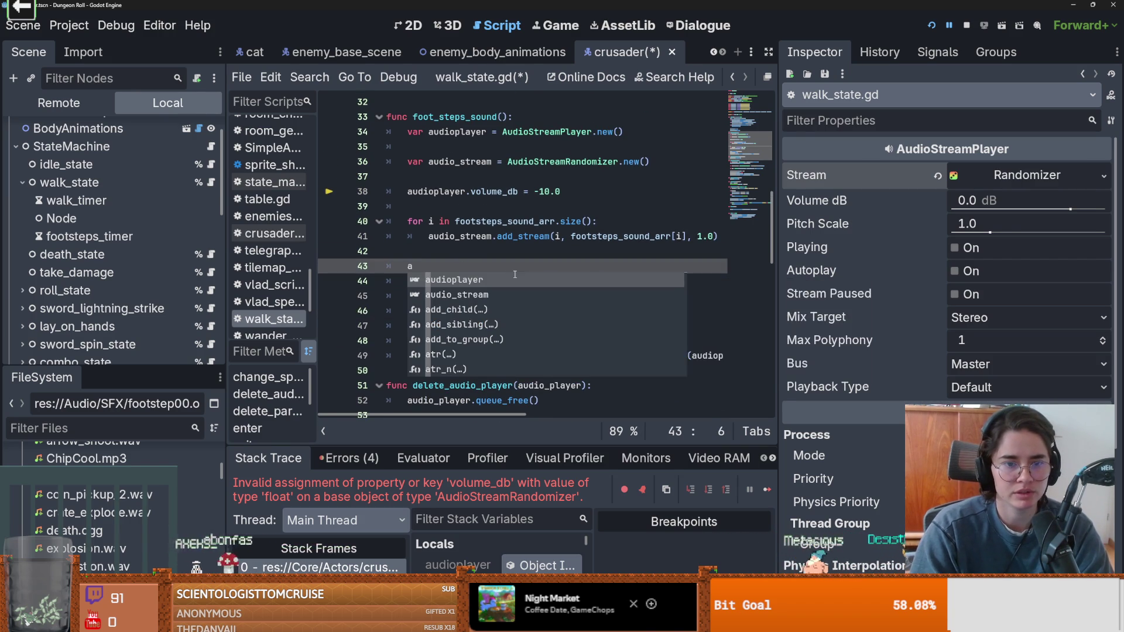
key(Return)
text(.)
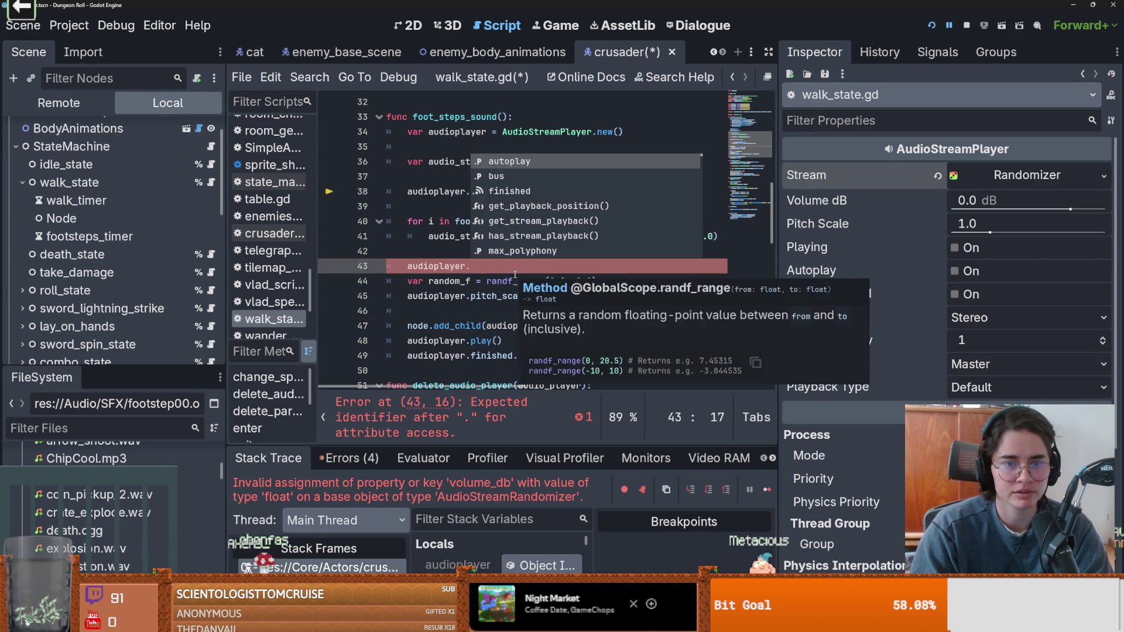
text(str)
key(Return)
text(= )
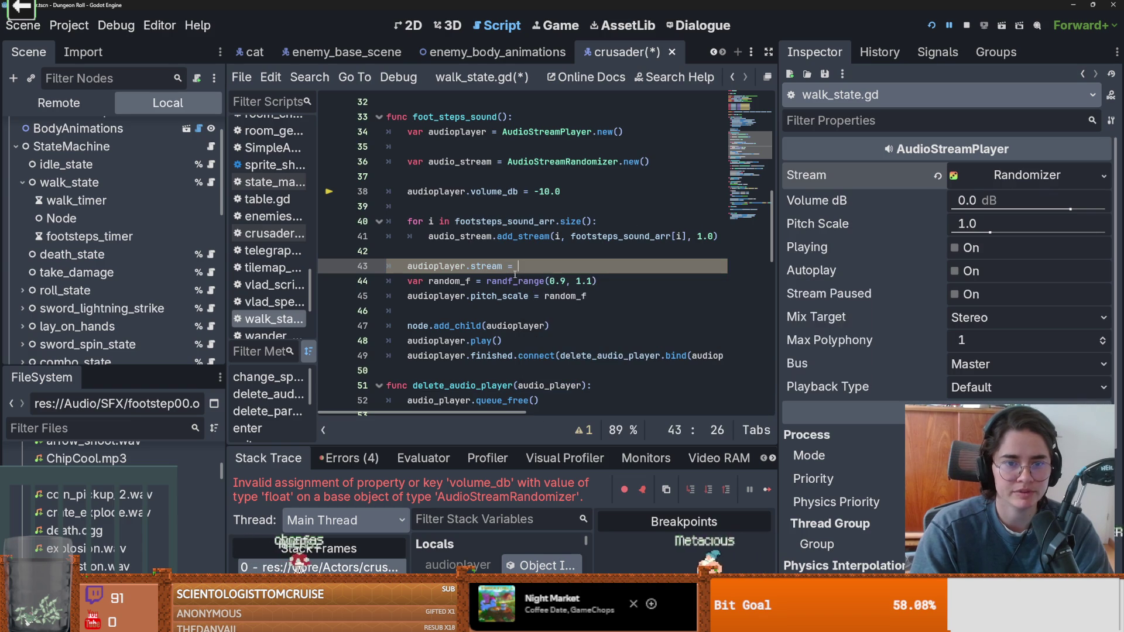
text(audio_st)
key(Return)
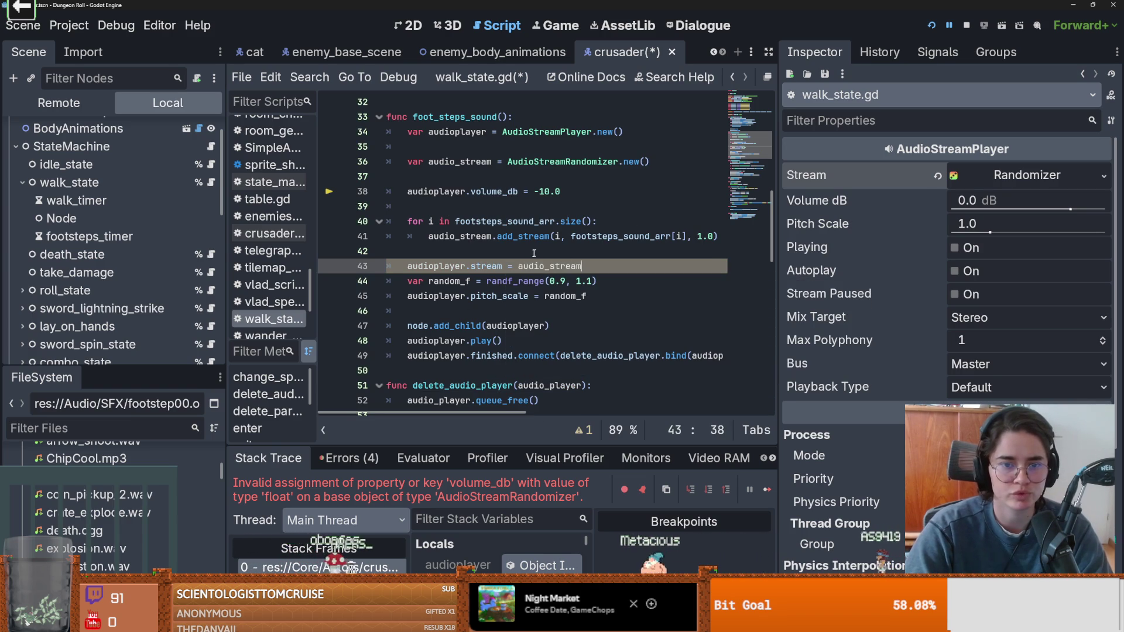
- Insert an indented blank line above the assignment and open the AudioStreamRandomizer class reference
click(531, 255)
key(Return)
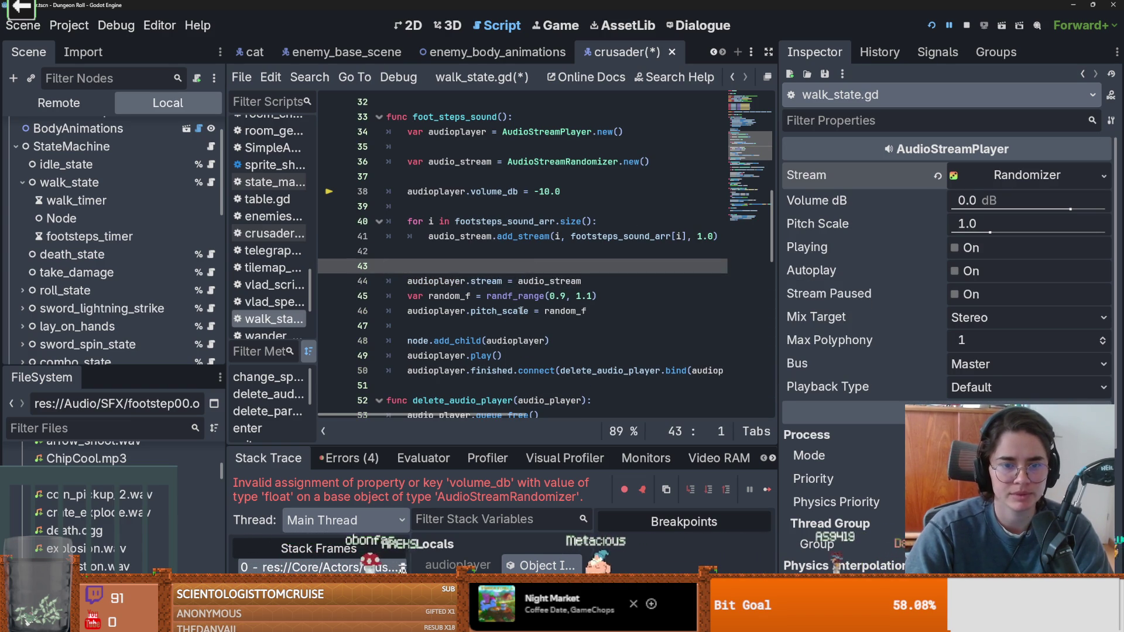
key(Tab)
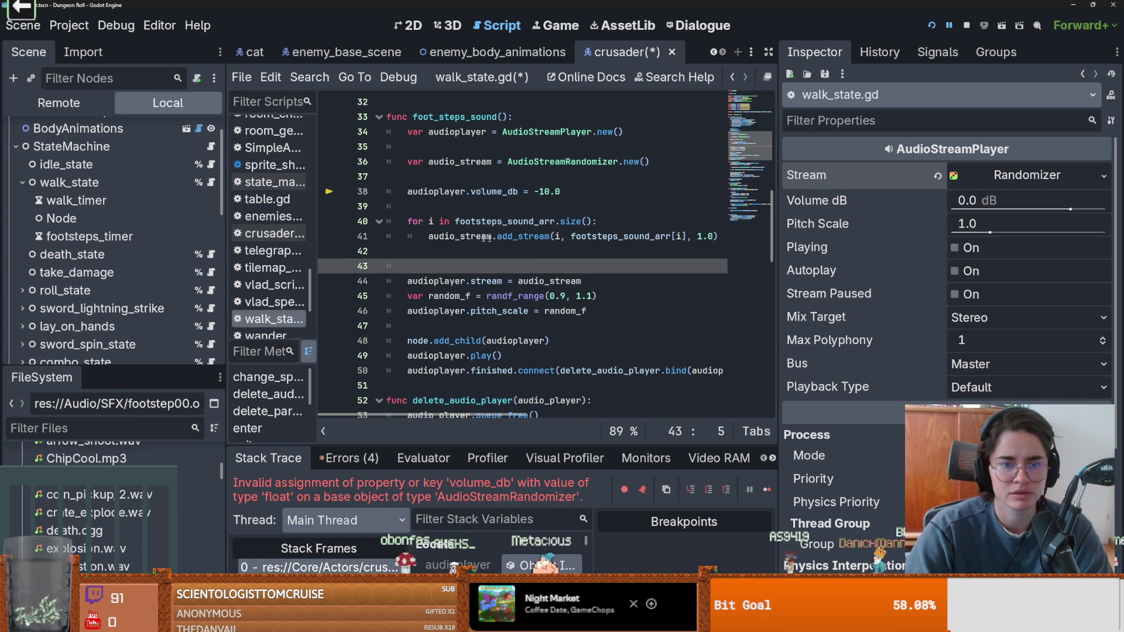
ctrl+click(545, 158)
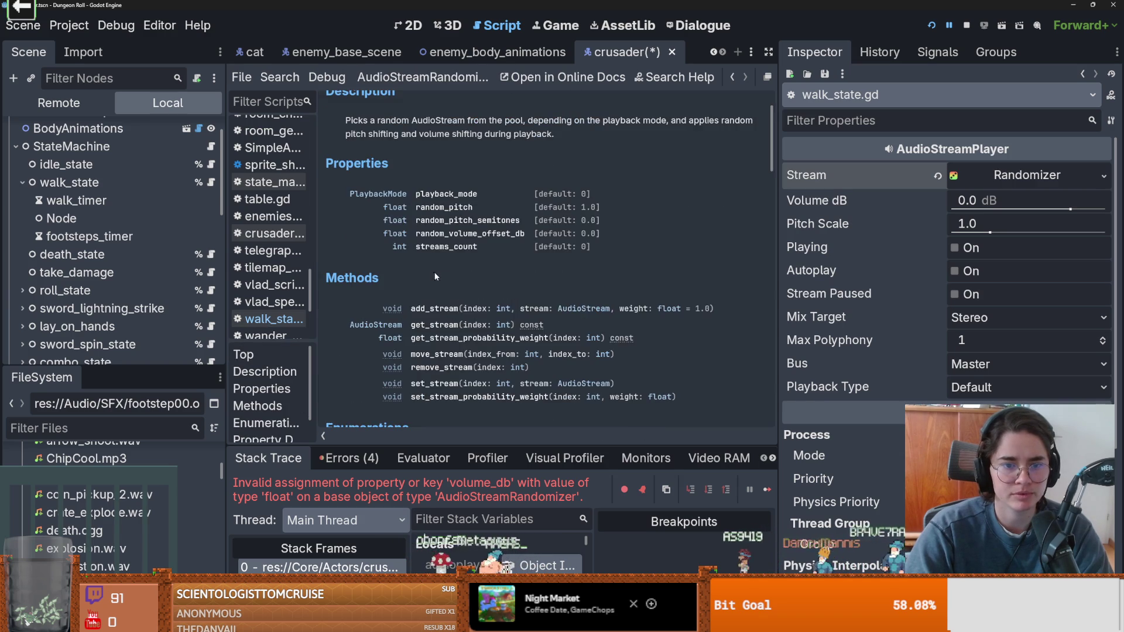
- Read the AudioStreamRandomizer get_stream description, then return to the walk_state.gd code
scroll(459, 306, down, 2)
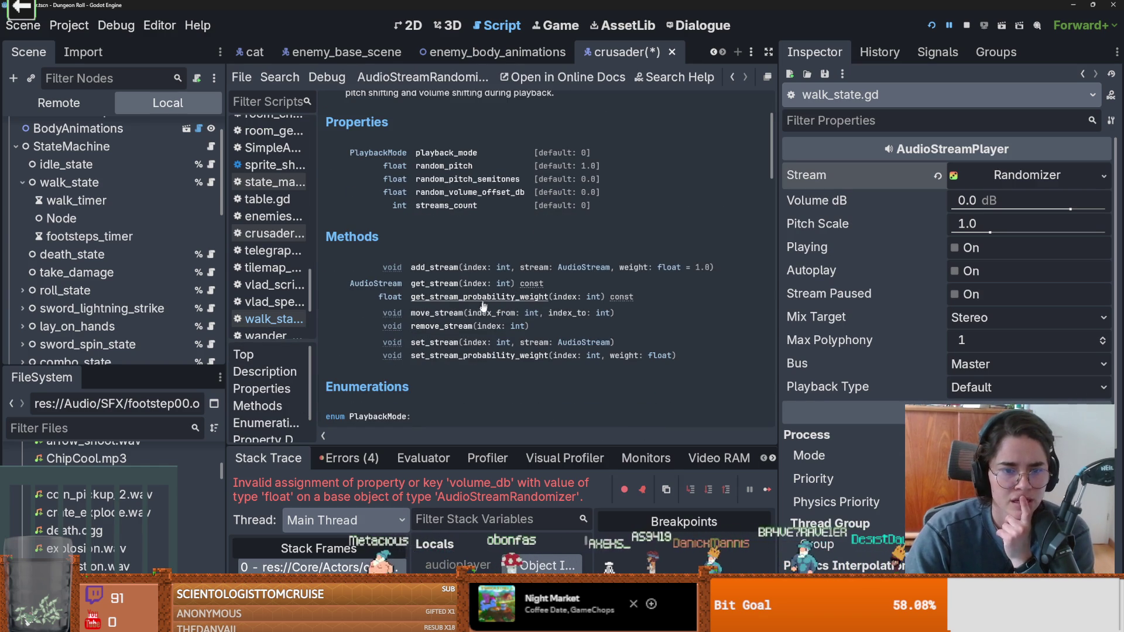
click(425, 285)
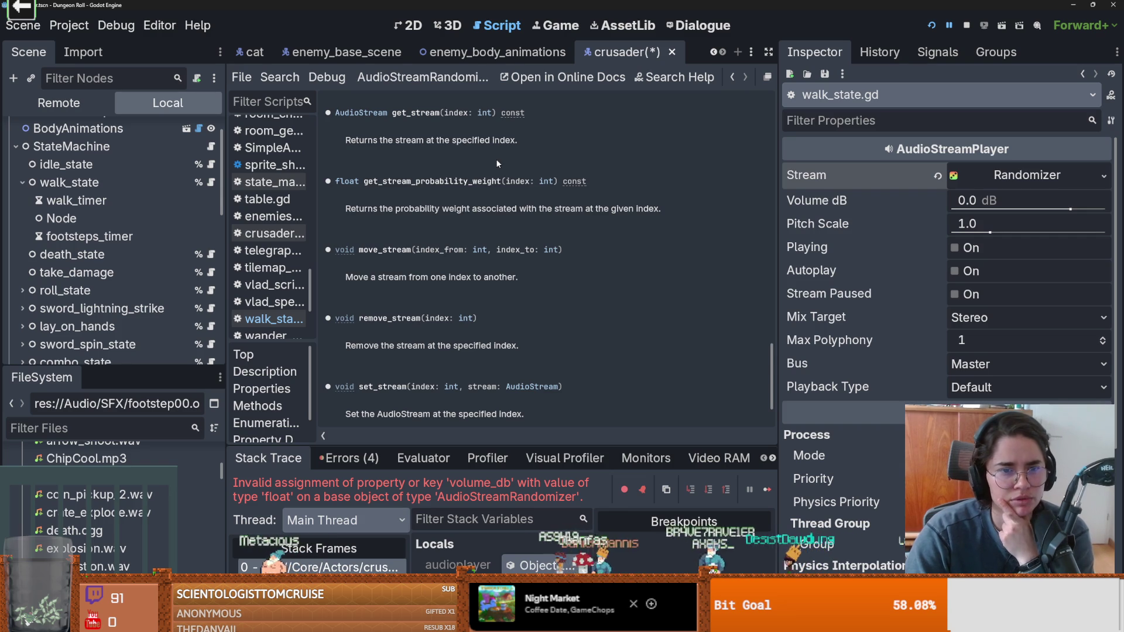
scroll(380, 234, up, 3)
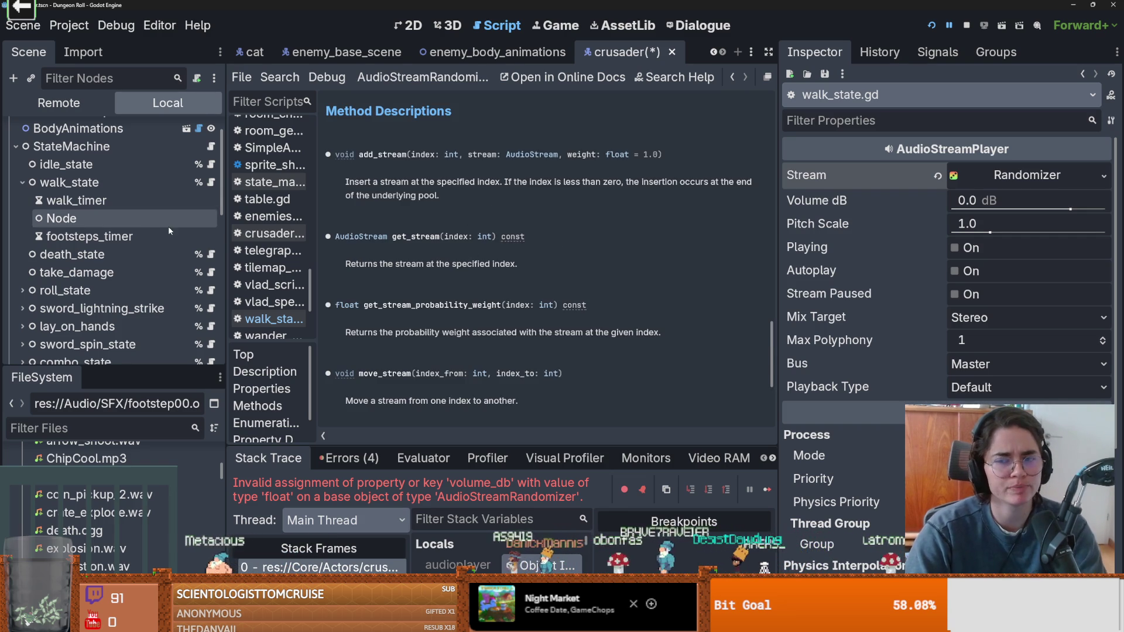
scroll(160, 271, up, 2)
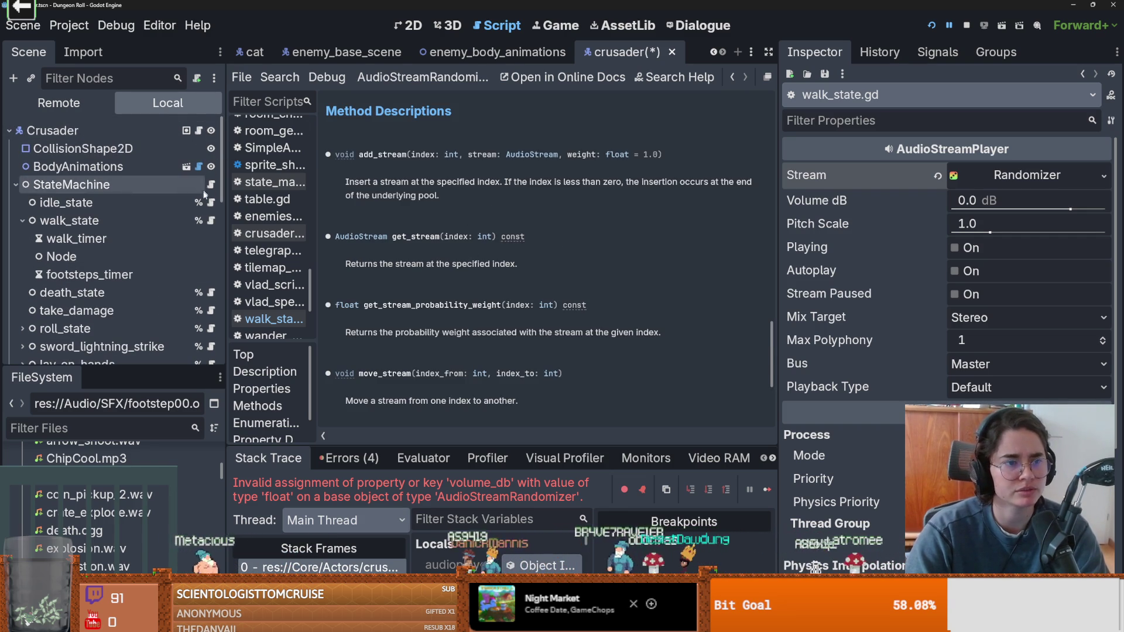
click(206, 222)
scroll(482, 240, down, 1)
- Check the audioplayer stream lines in walk_state.gd, then save and run Dungeon Roll
click(481, 236)
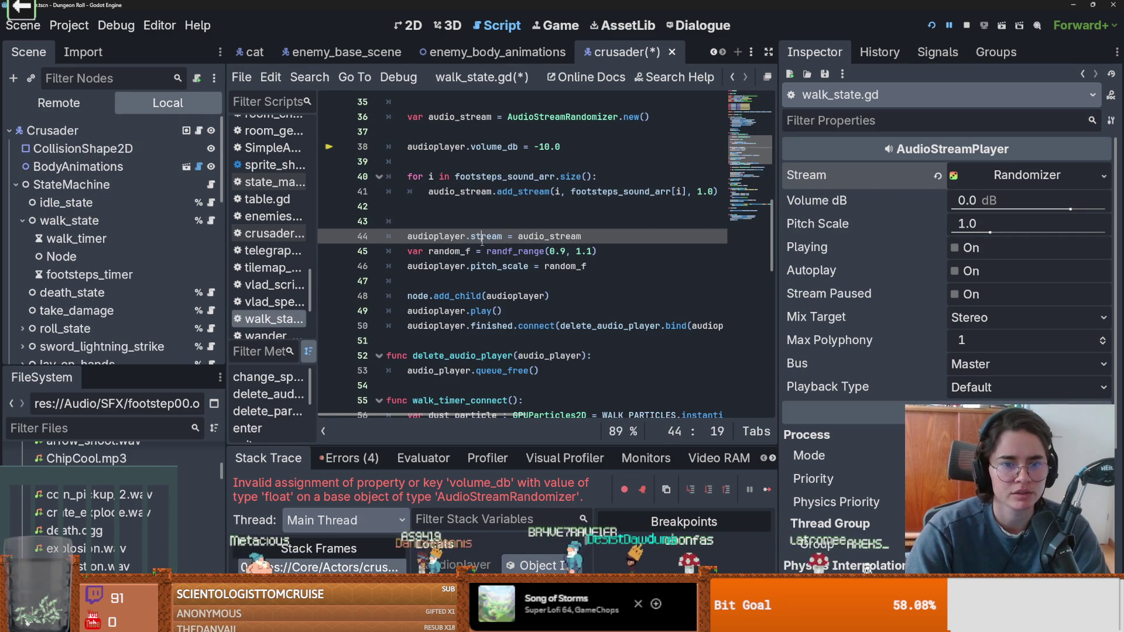
click(482, 266)
double_click(439, 311)
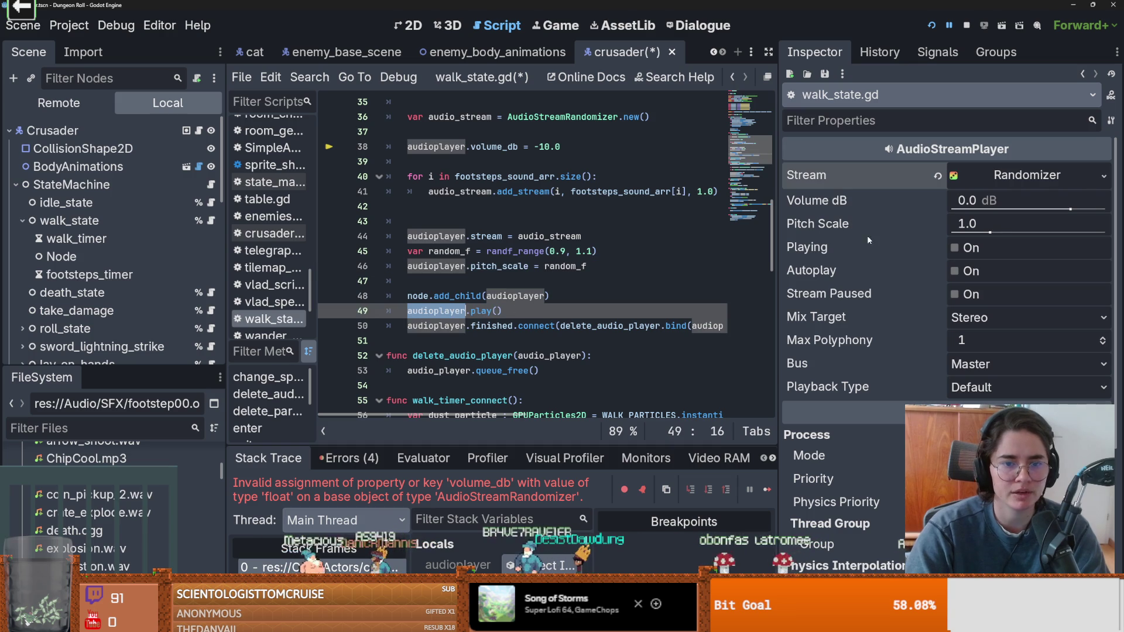
scroll(593, 273, up, 1)
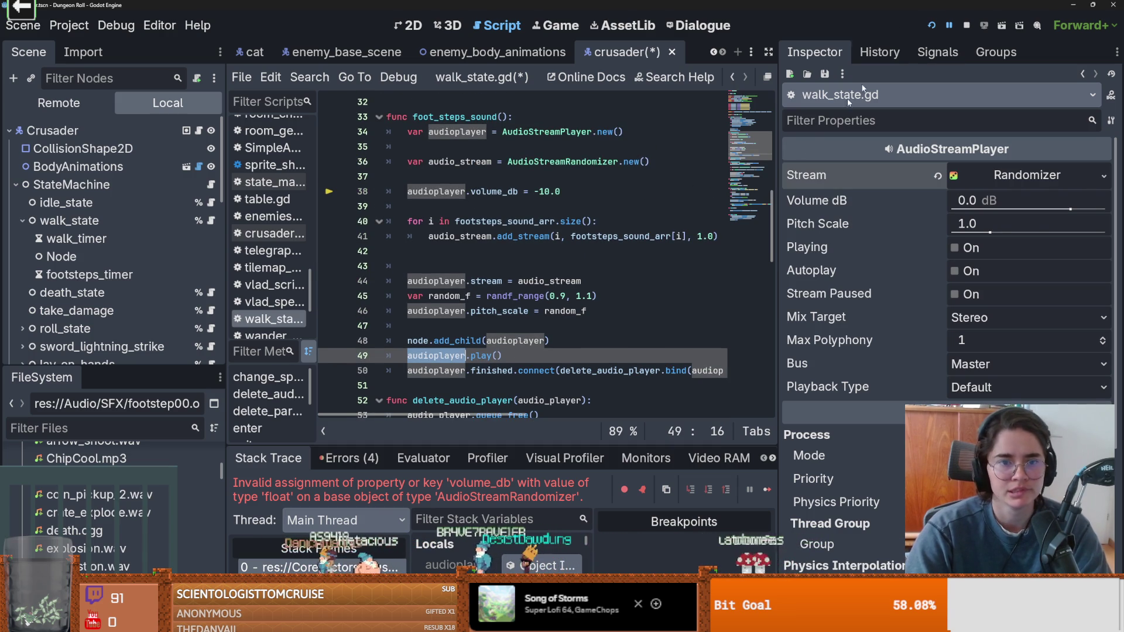
click(931, 25)
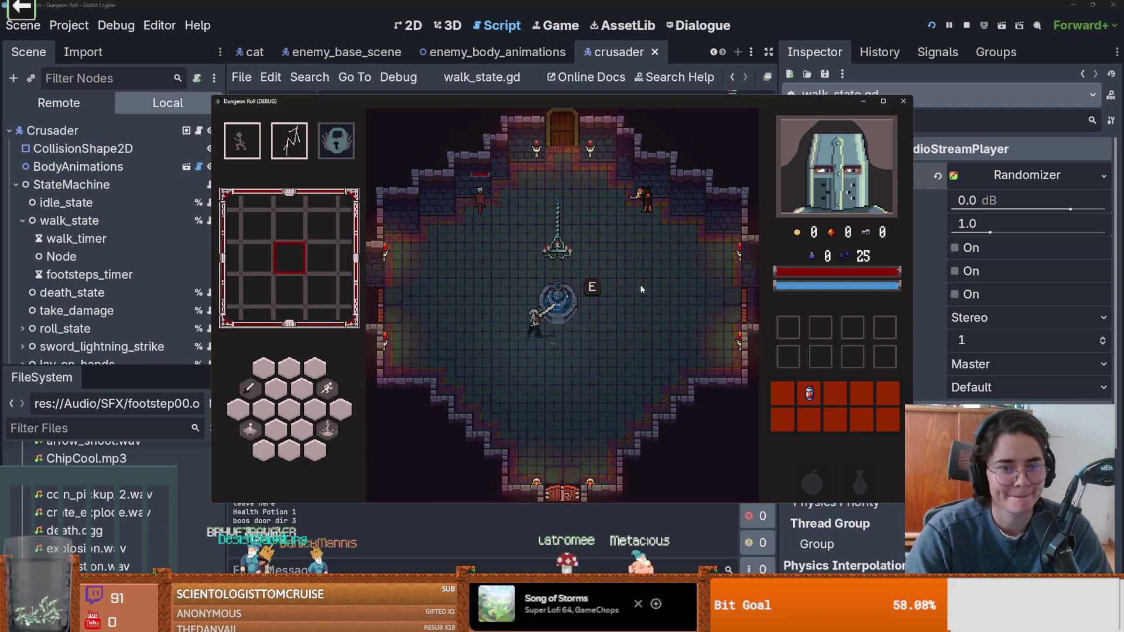
- Walk the knight around the room to hear footsteps, then inspect the footsteps_timer node
key(w)
key(d)
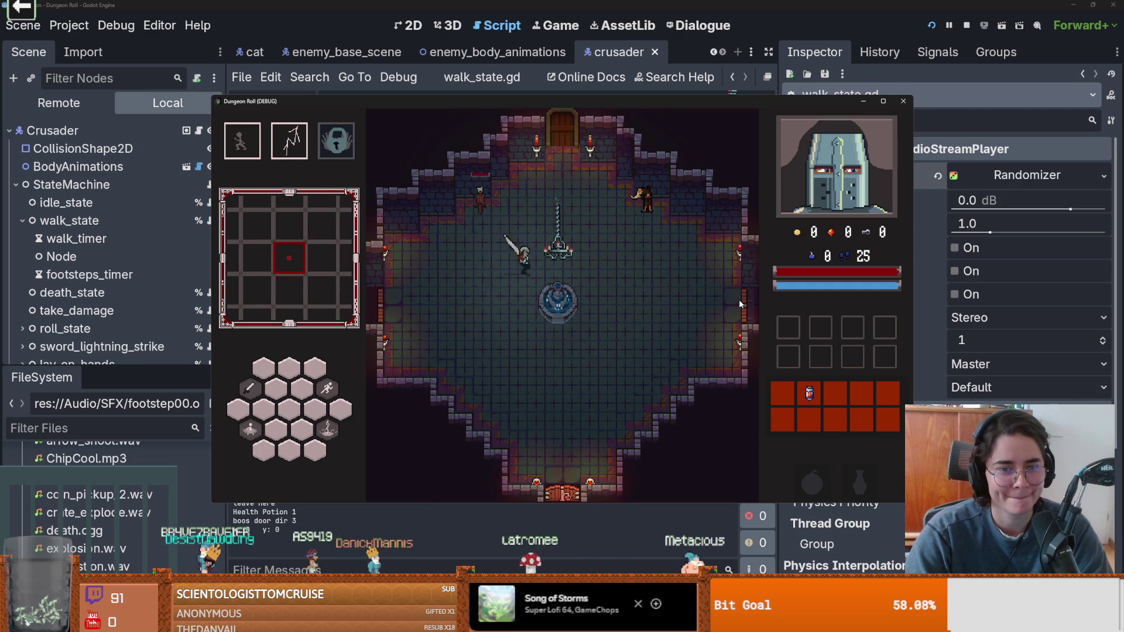
key(s)
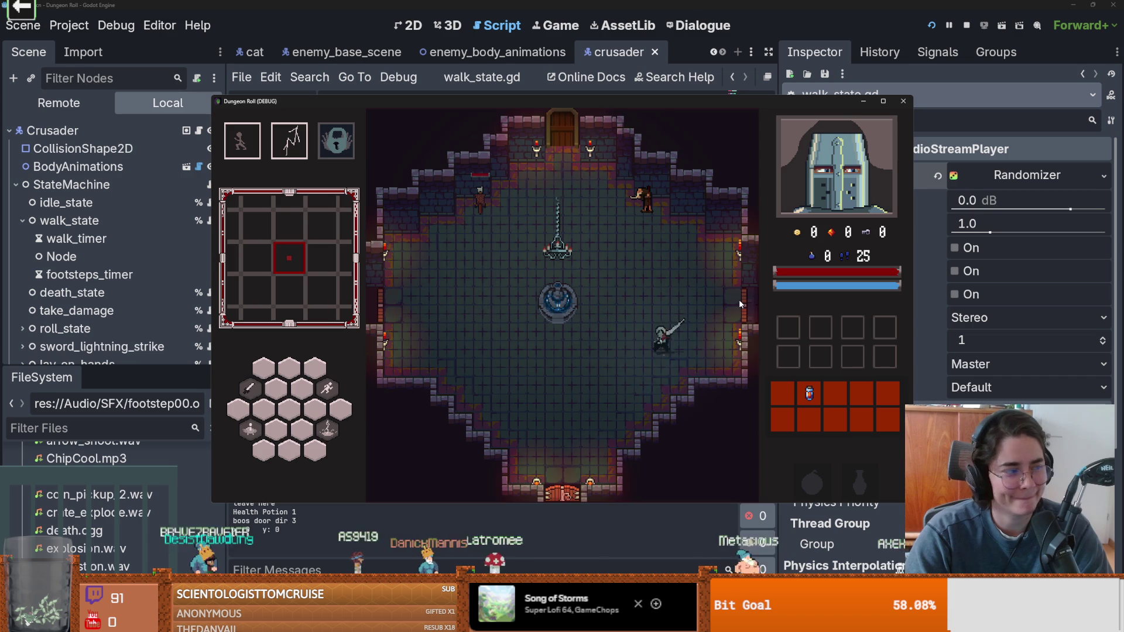
key(a)
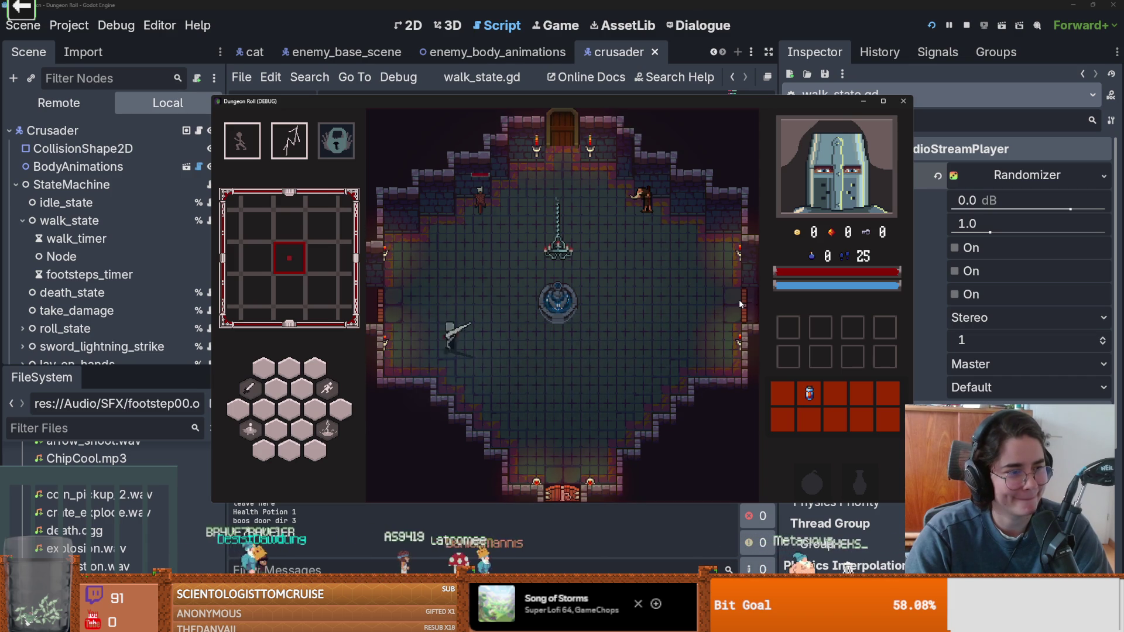
key(w)
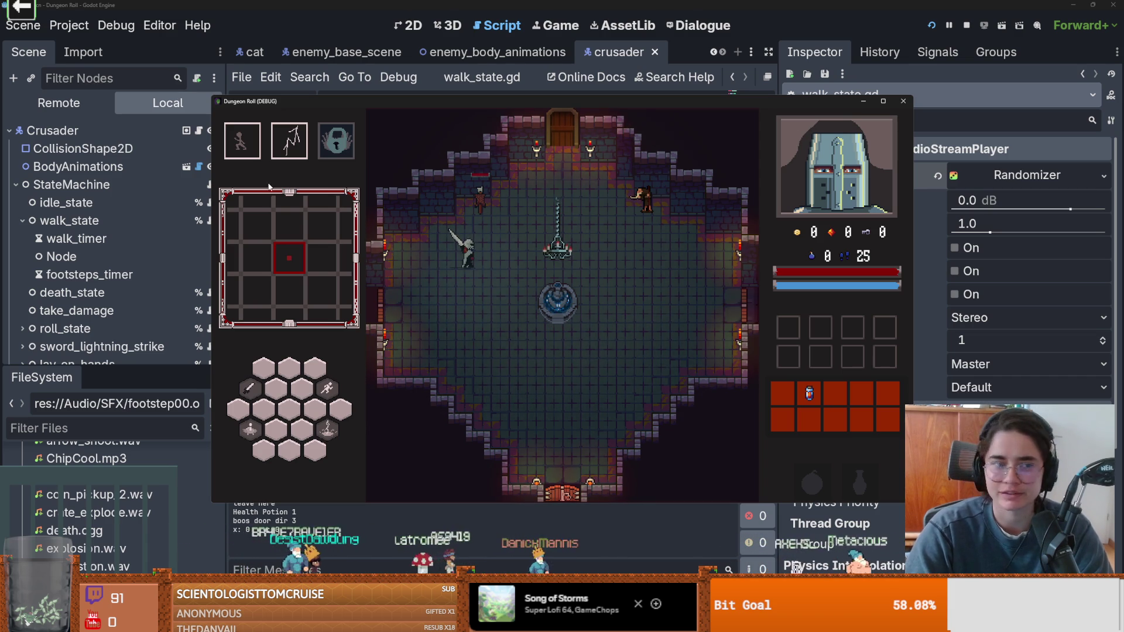
click(91, 273)
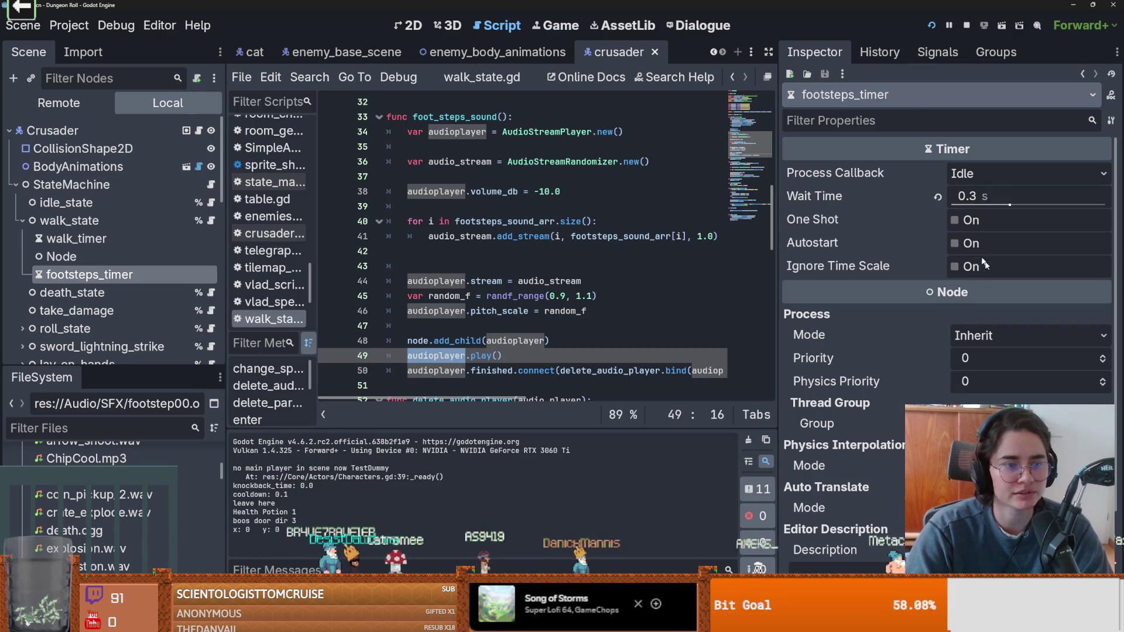
- Set footsteps_timer's Wait Time to 0.5 s, save the crusader scene, and rerun the game
click(990, 196)
text(.)
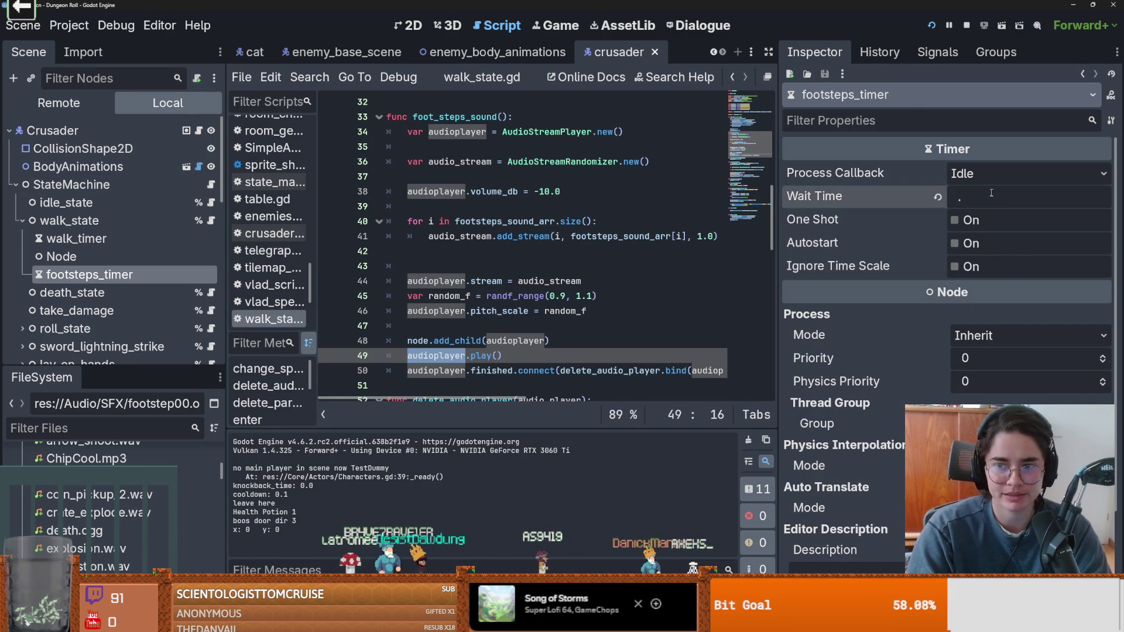
text(5)
key(Return)
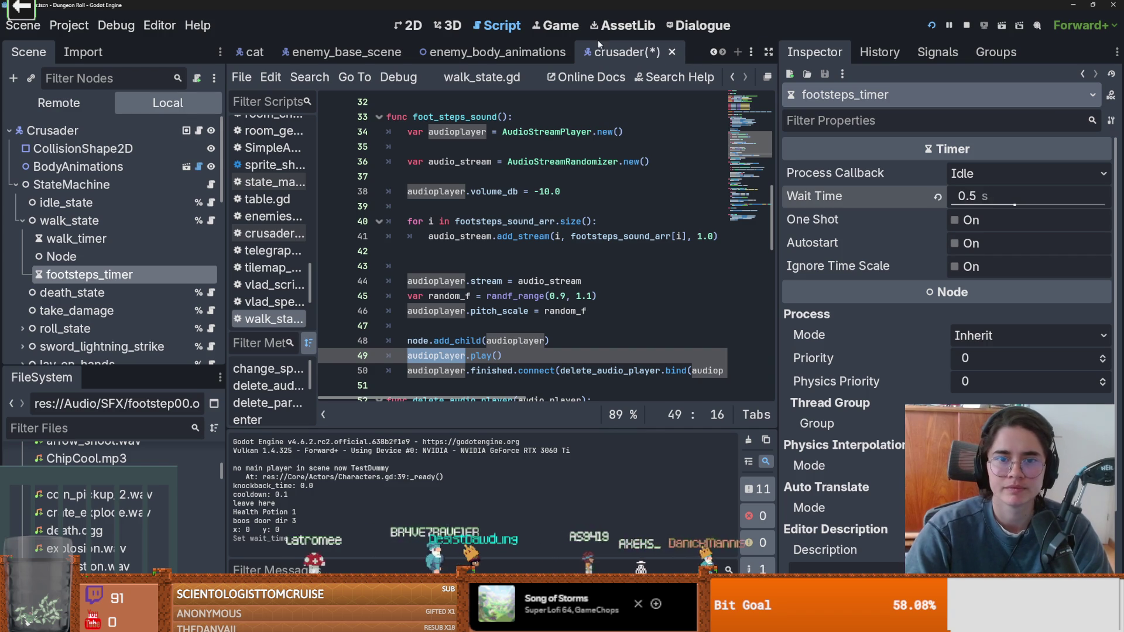
key(ctrl+s)
click(536, 28)
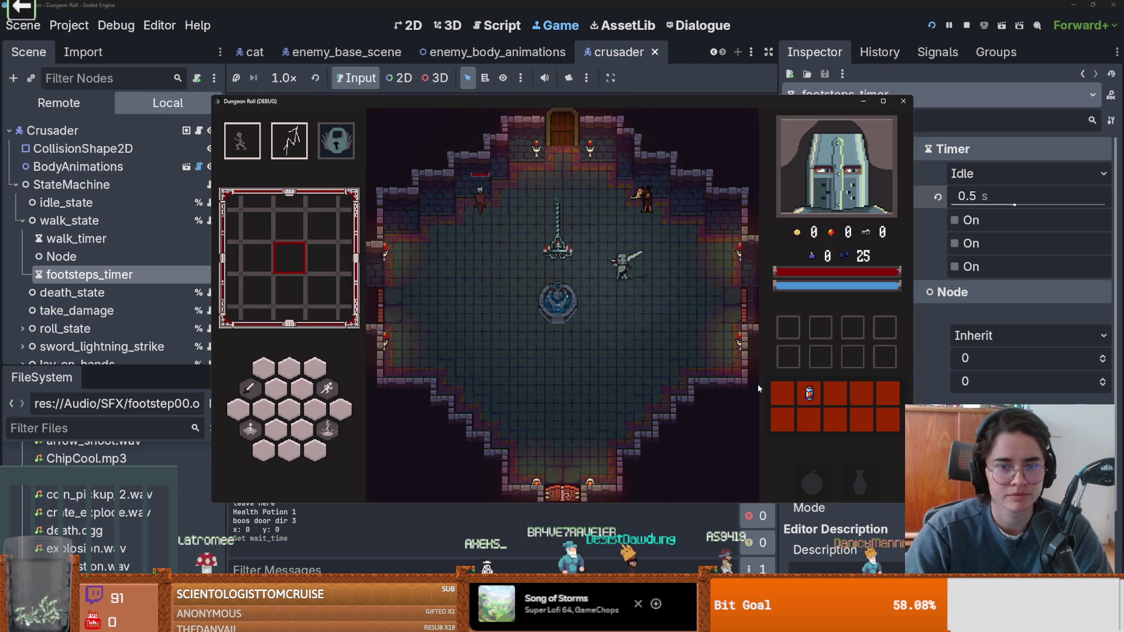
- Walk the knight all around the dungeon room to listen to the 0.5 s footsteps
key(s)
key(a)
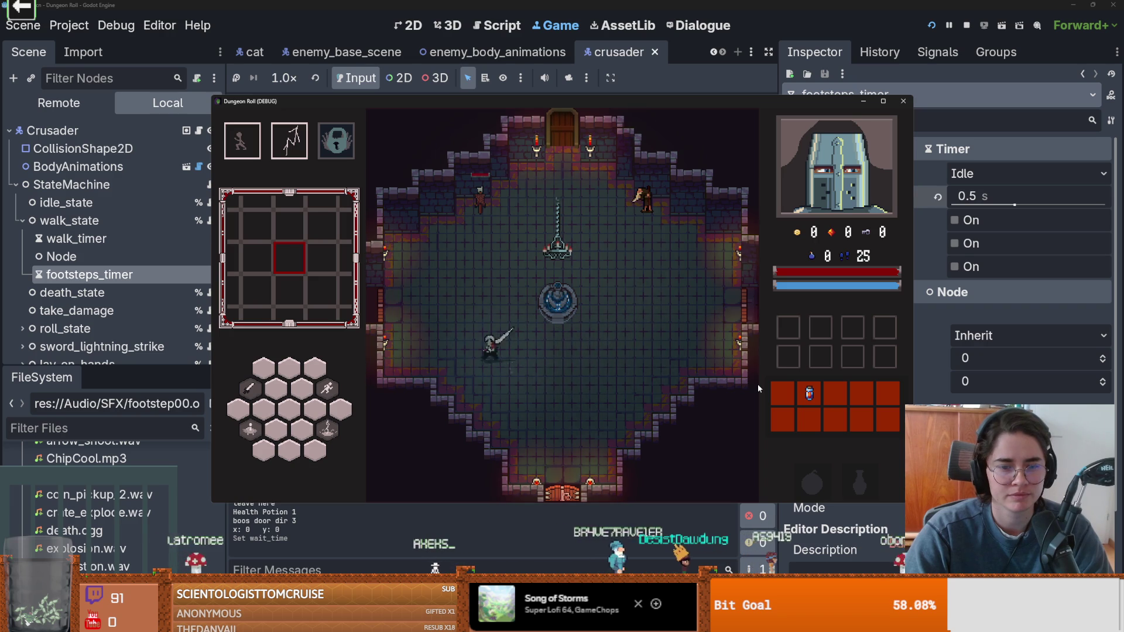
key(w)
key(d)
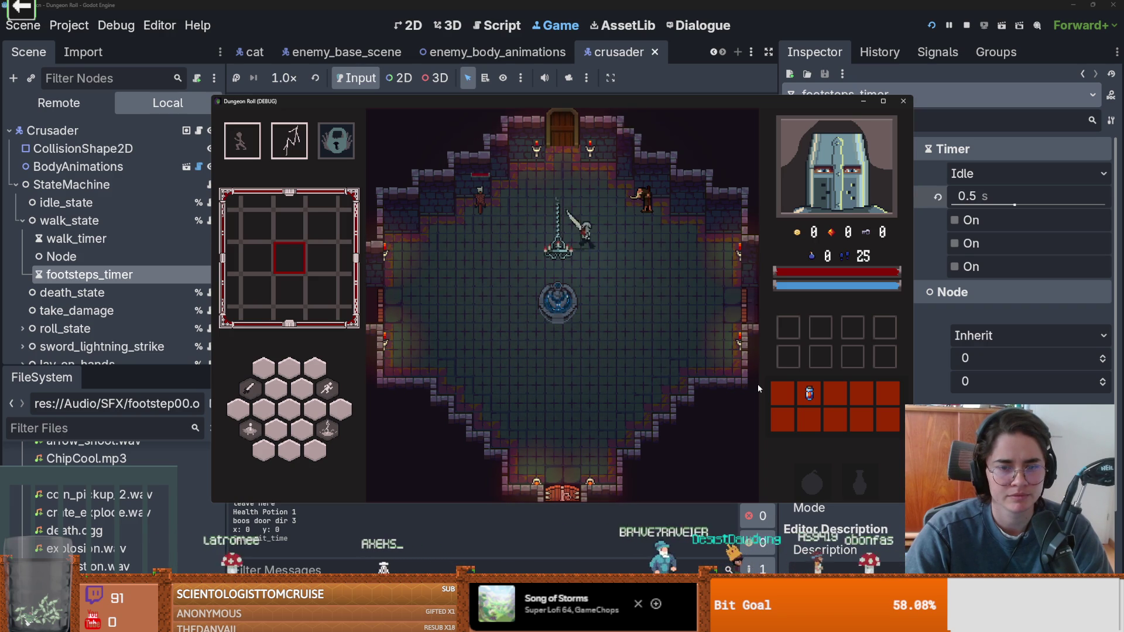
key(d)
key(s)
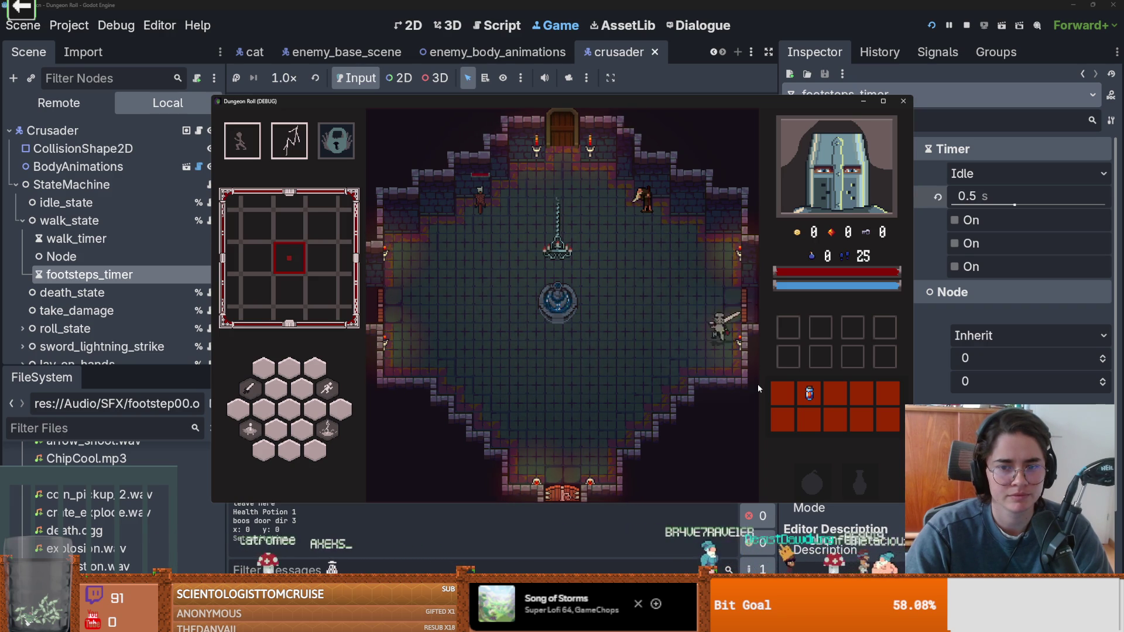
key(a)
key(a)
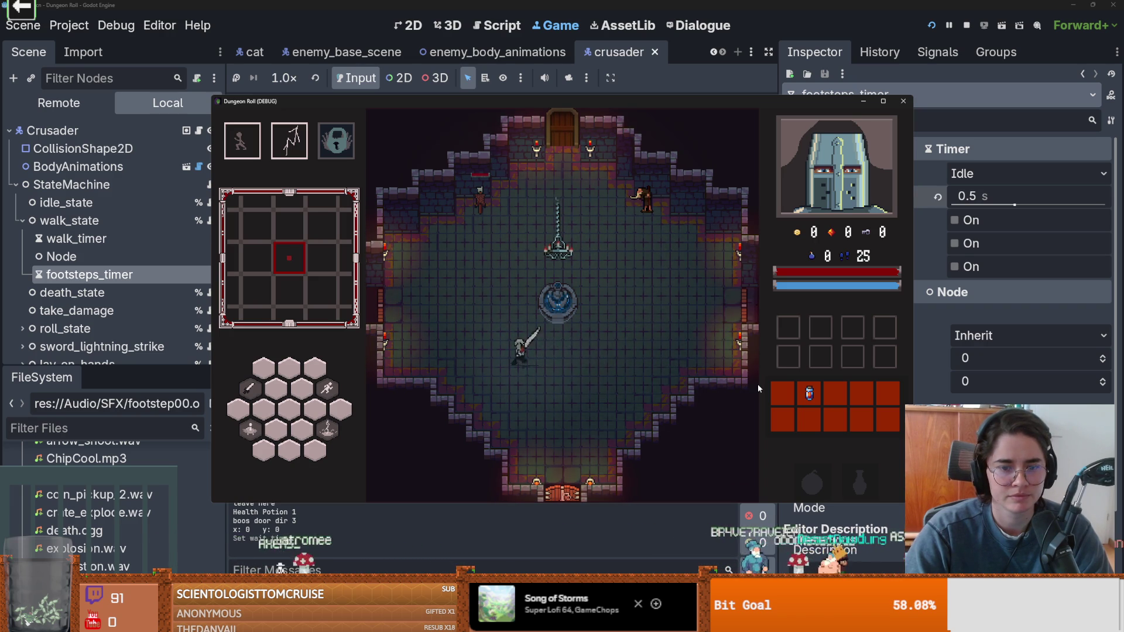
key(w)
key(d)
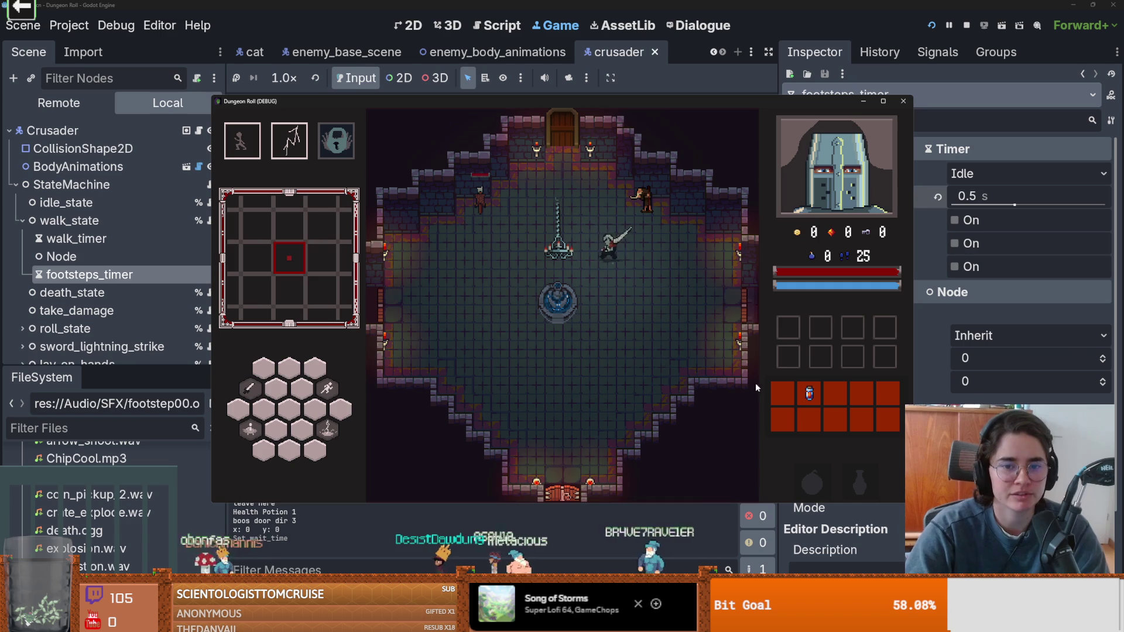
key(a)
key(s)
key(d)
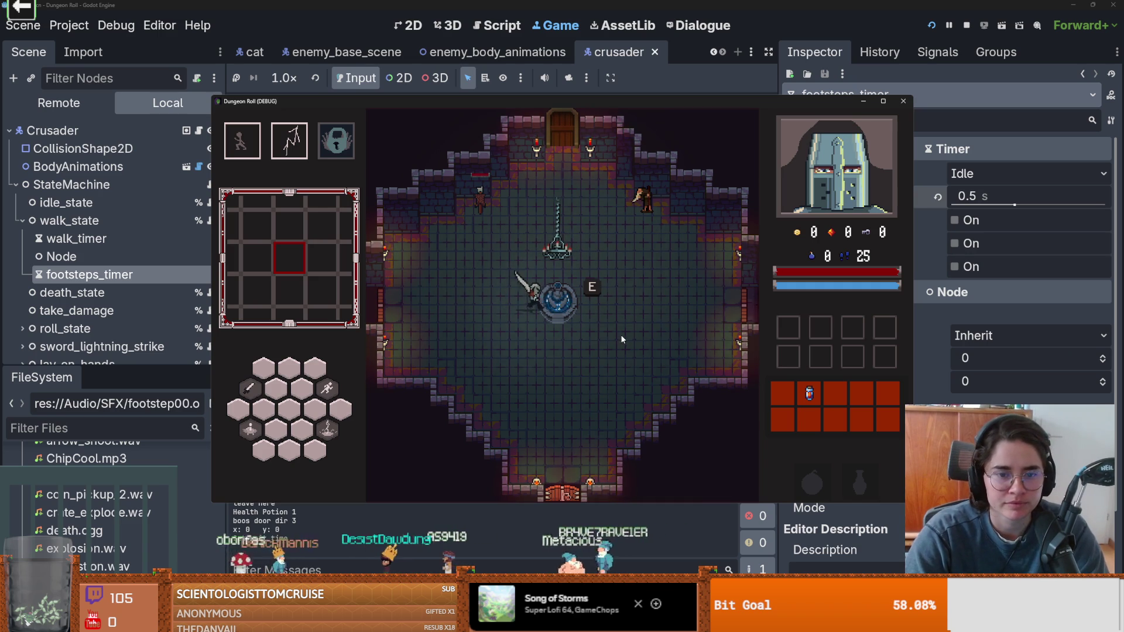
key(w)
key(d)
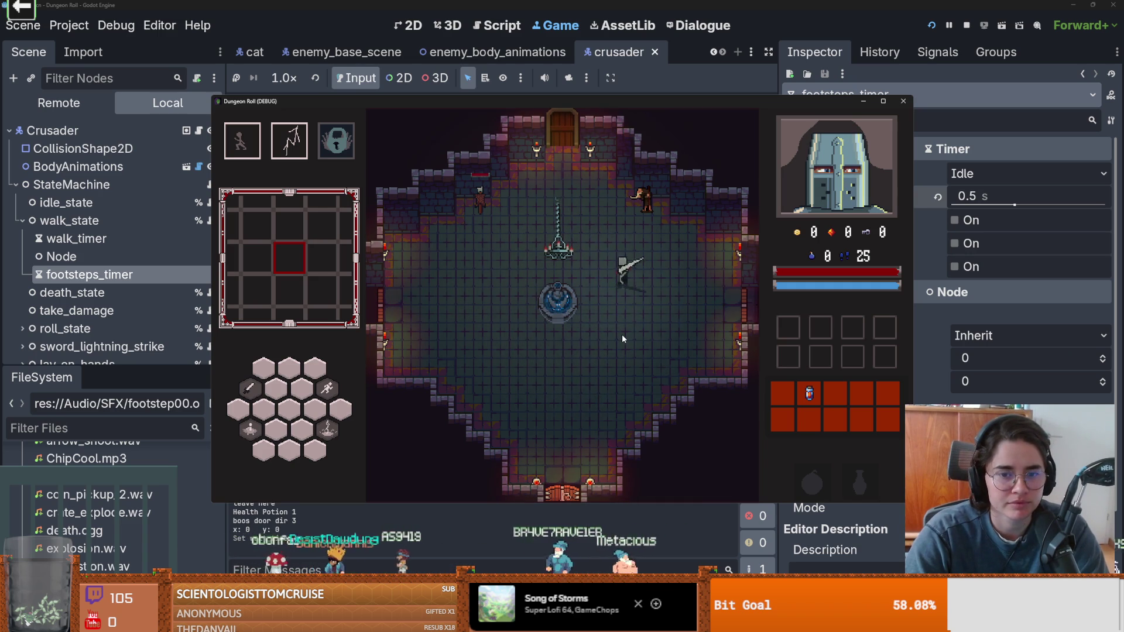
key(a)
key(s)
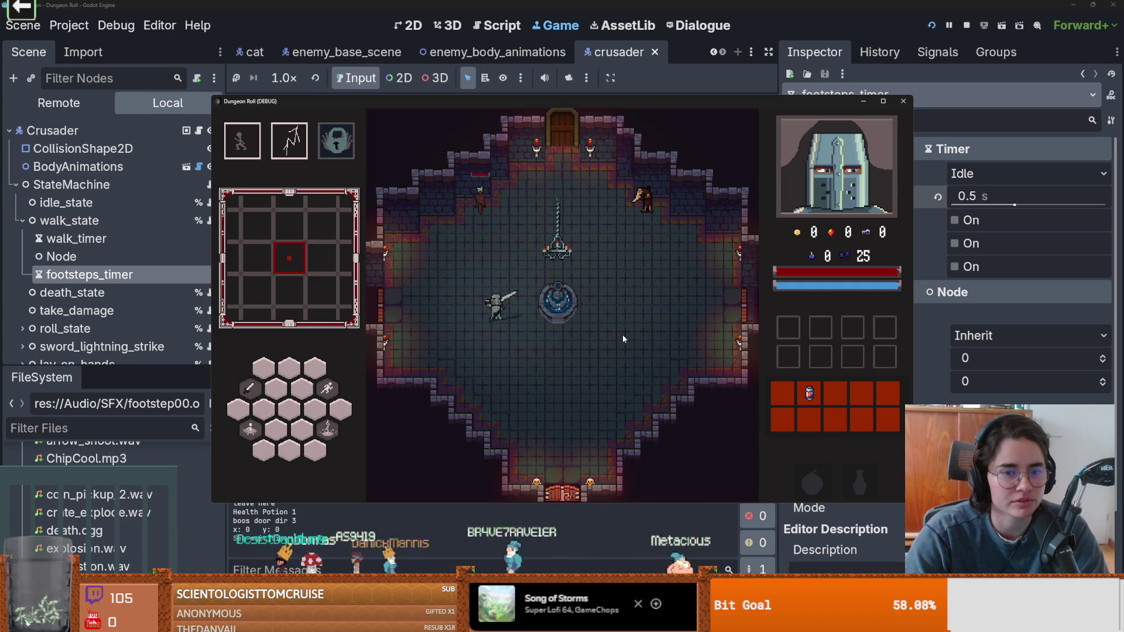
key(w)
key(d)
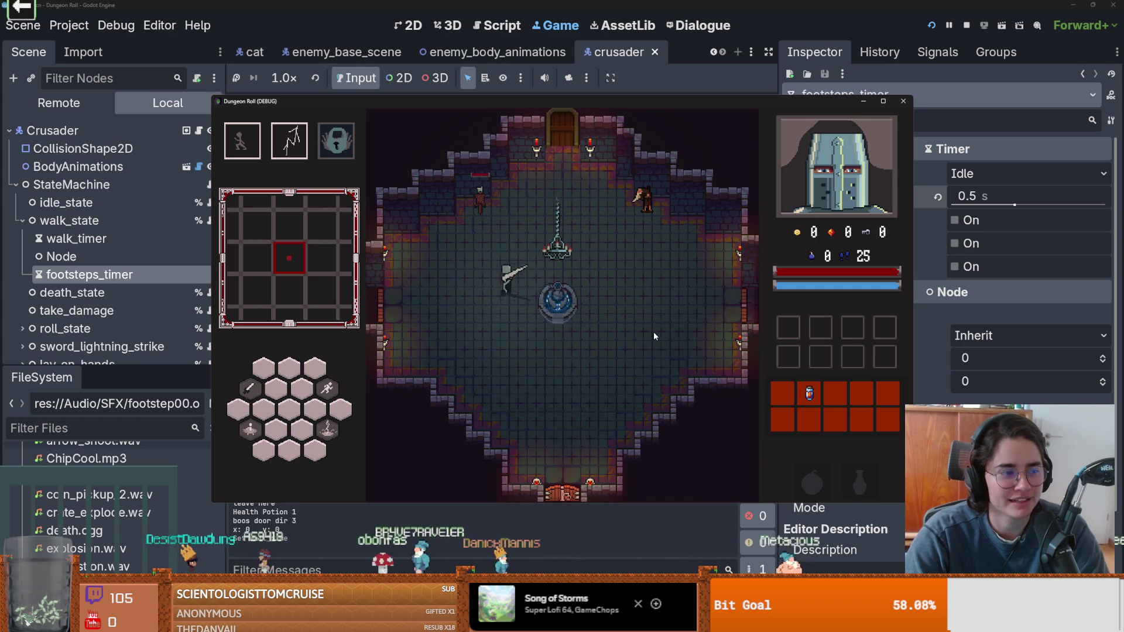
key(s)
key(s)
key(d)
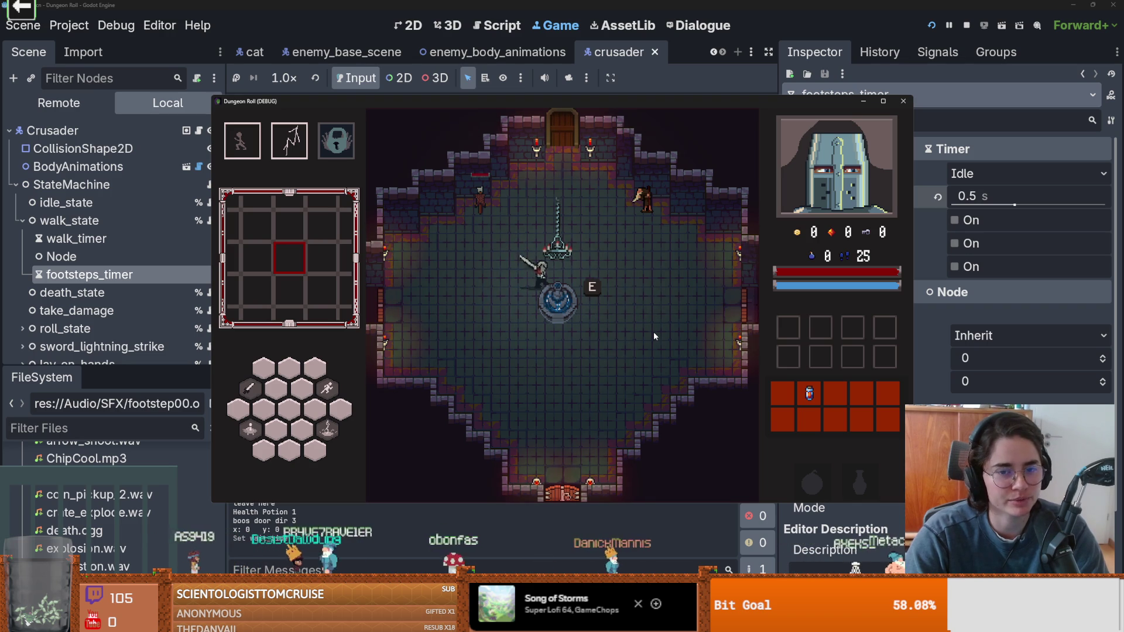
key(w)
key(d)
key(s)
key(d)
key(a)
key(w)
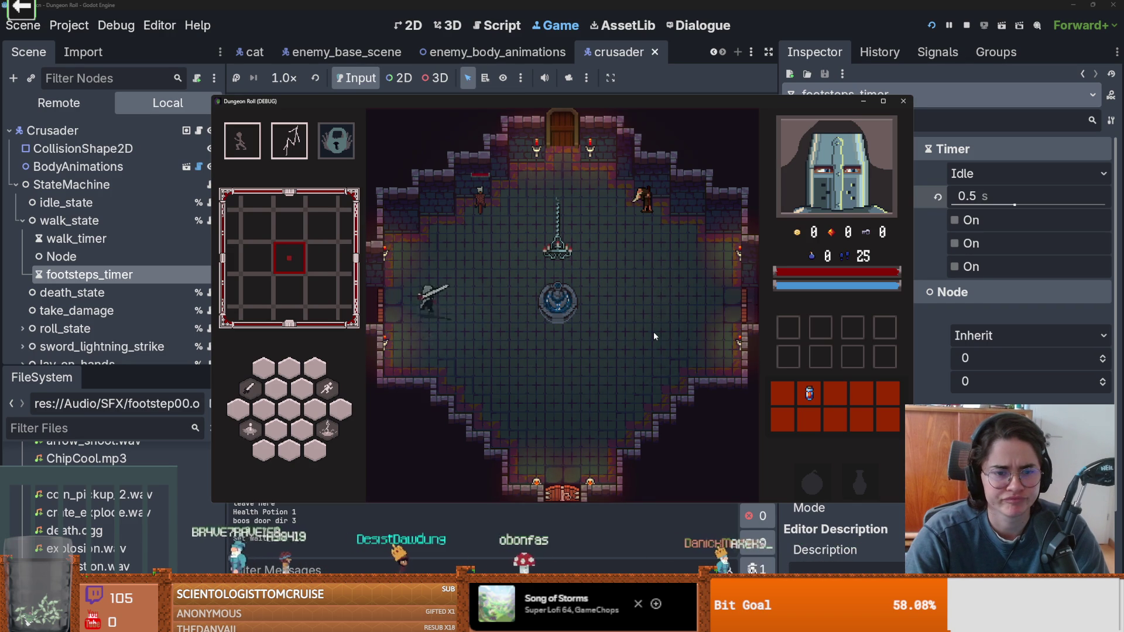
key(d)
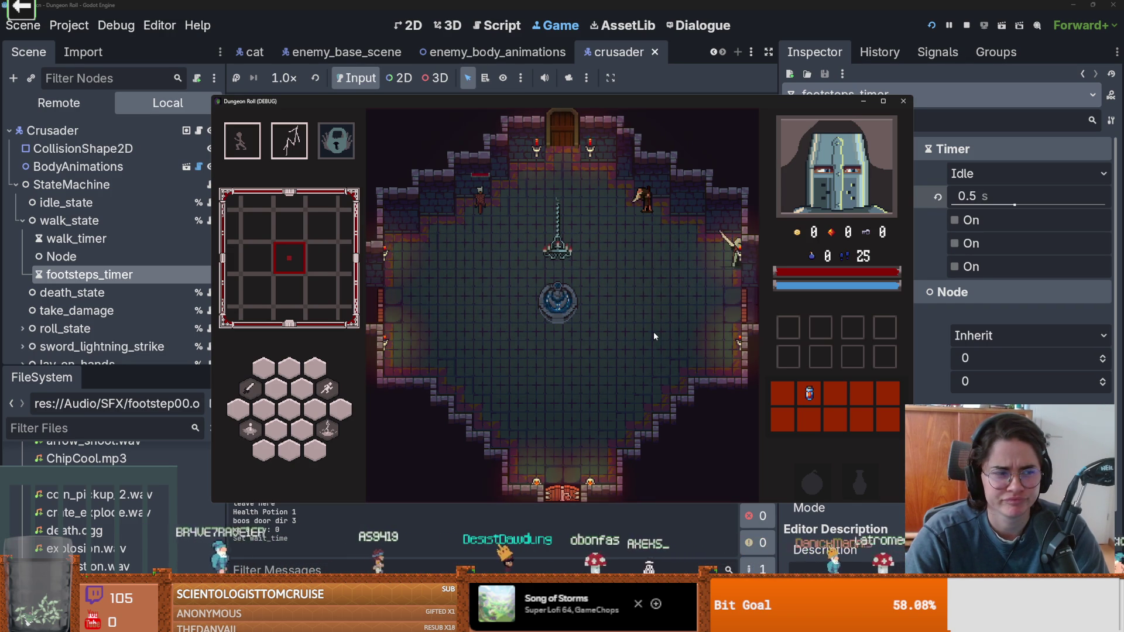
key(a)
key(a)
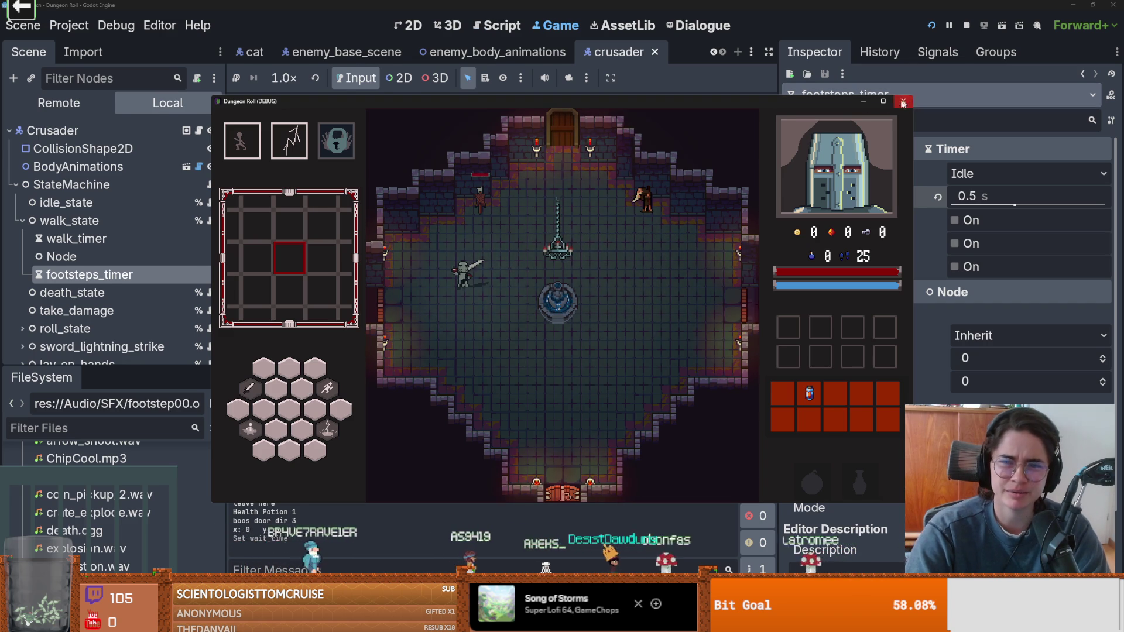
- Stop the game, change the pitch to randf_range(0.8, 1.0), and relaunch with F5
key(F8)
scroll(449, 268, down, 1)
click(566, 251)
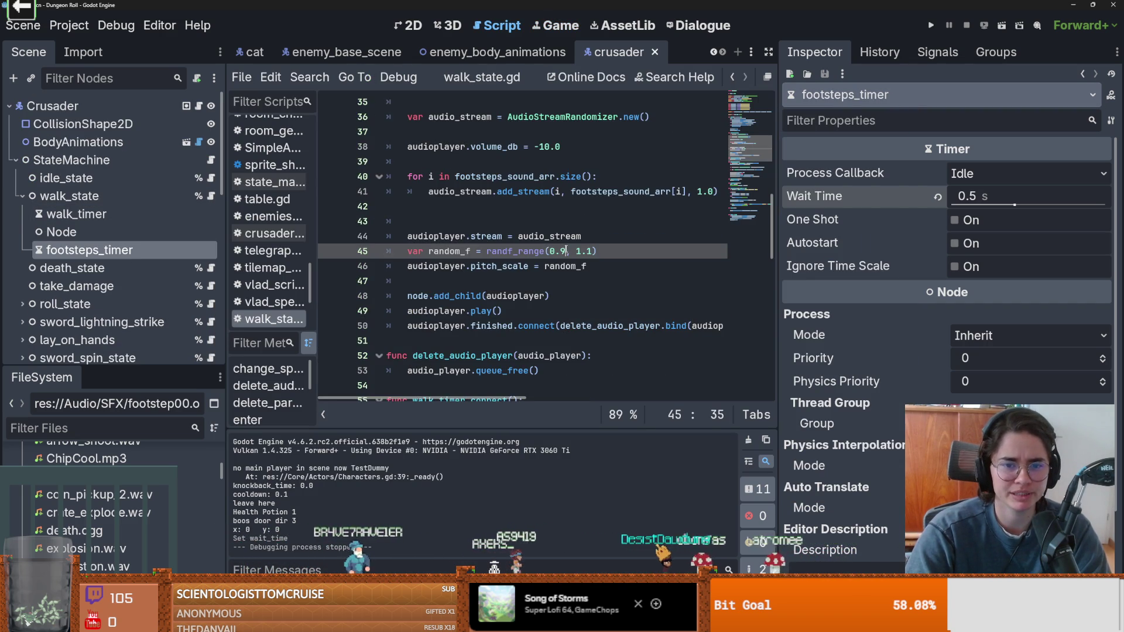
key(BackSpace)
text(8)
click(592, 251)
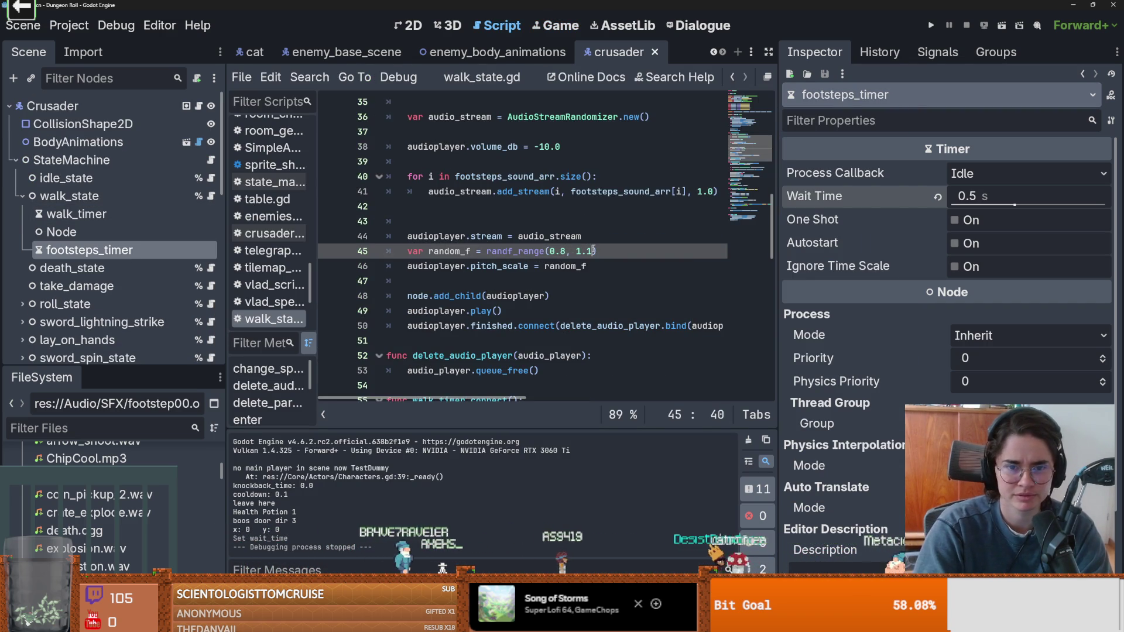
key(BackSpace)
text(0)
key(F5)
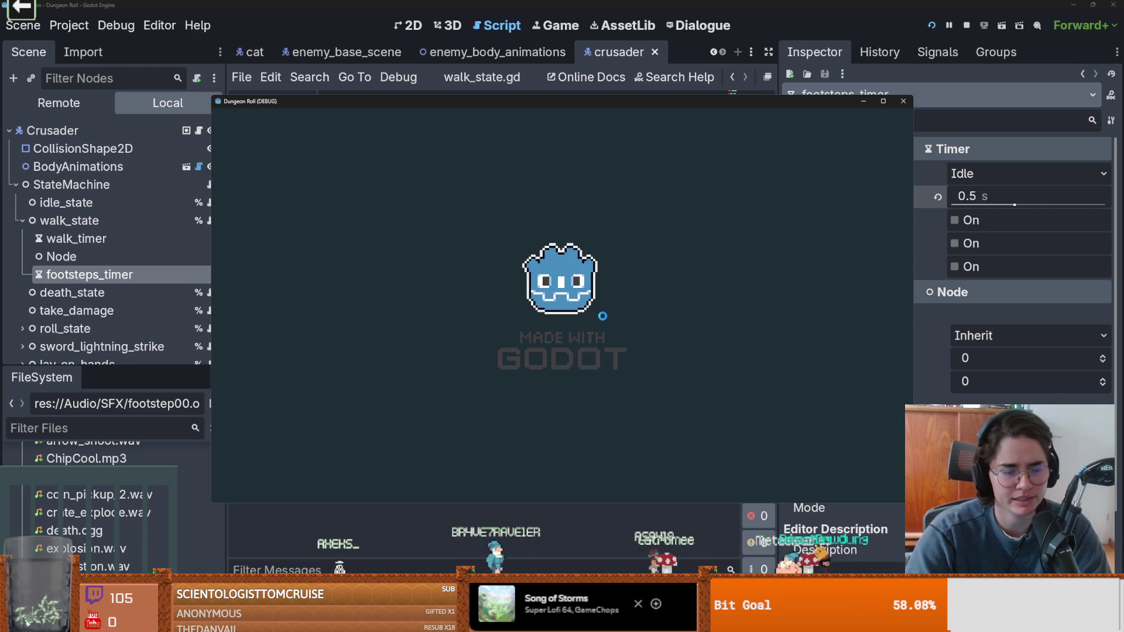
- Walk the knight around to hear the 0.8–1.0 pitch footsteps, then stop the game
key(s)
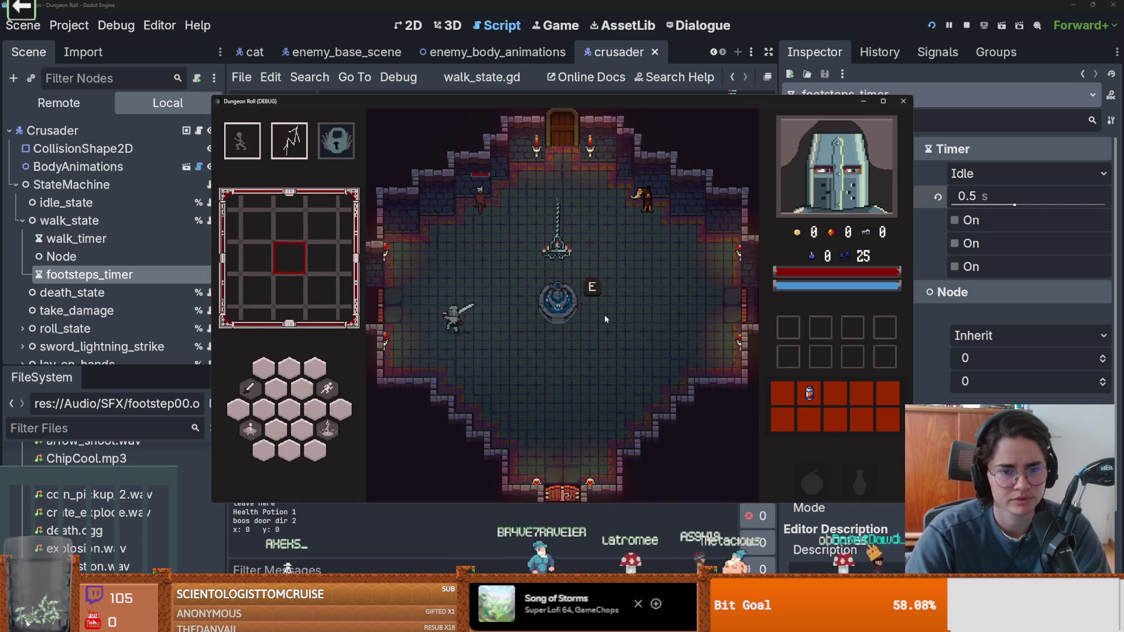
key(d)
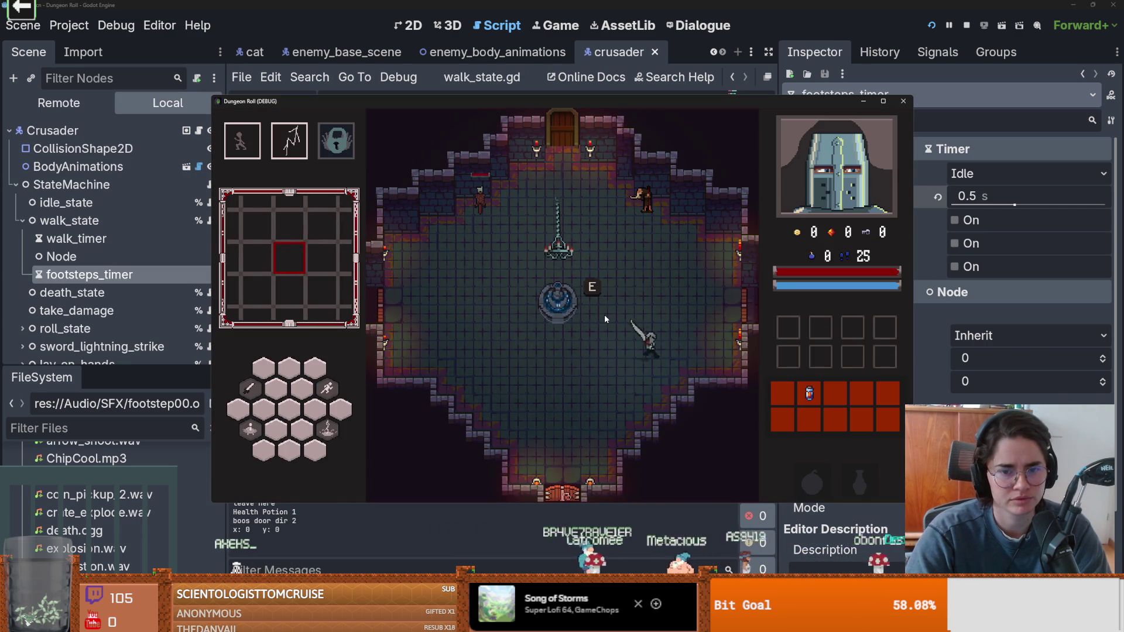
key(w)
key(a)
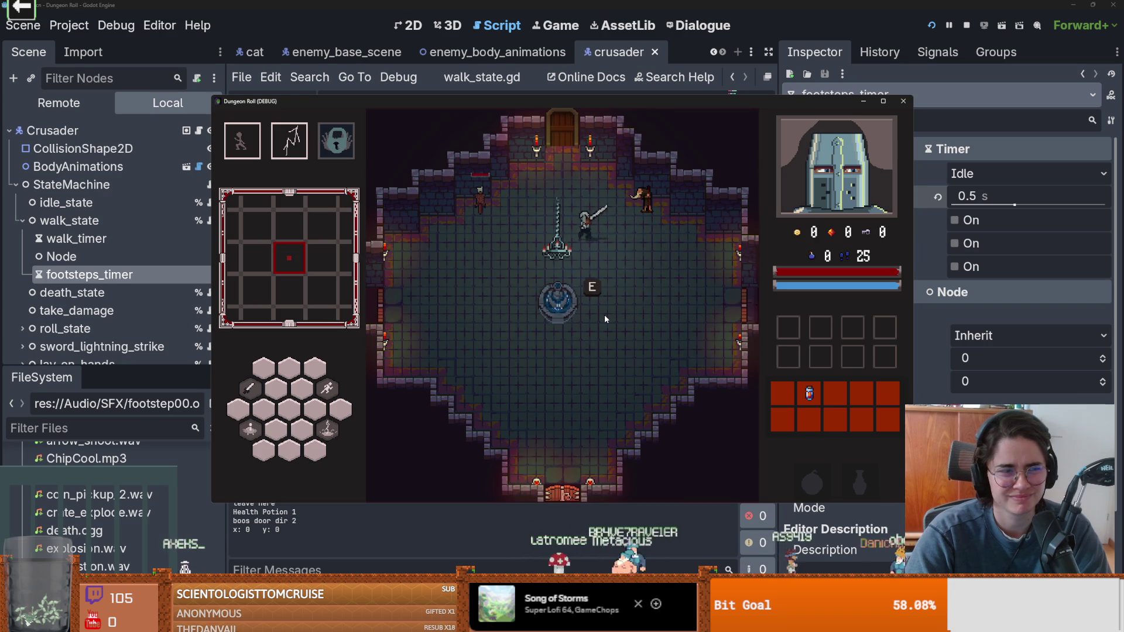
key(s)
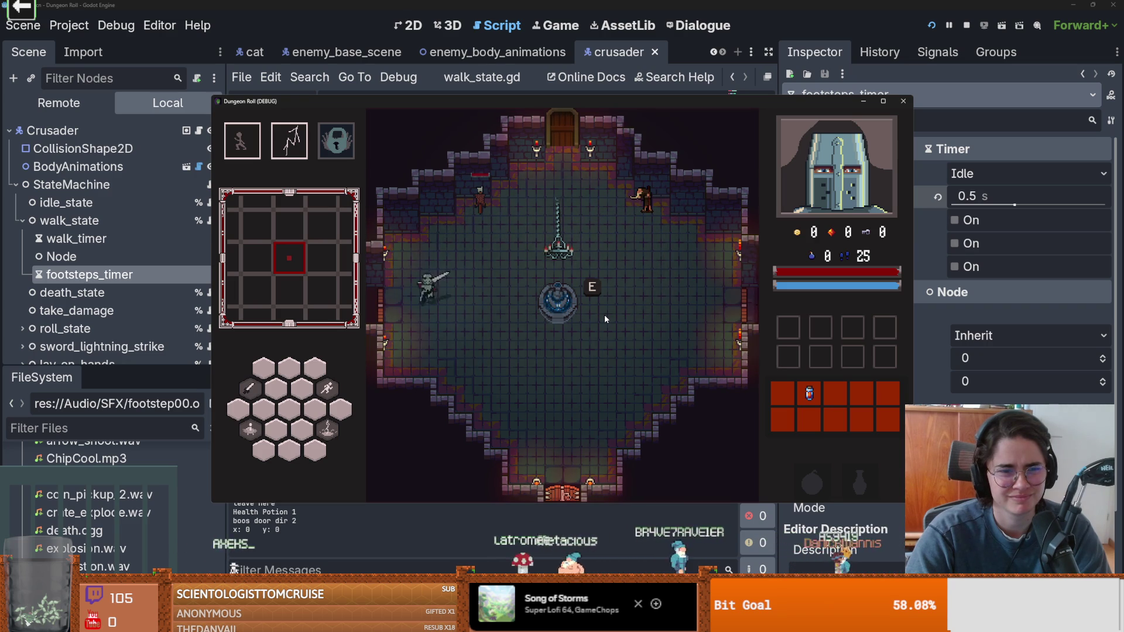
key(d)
key(d)
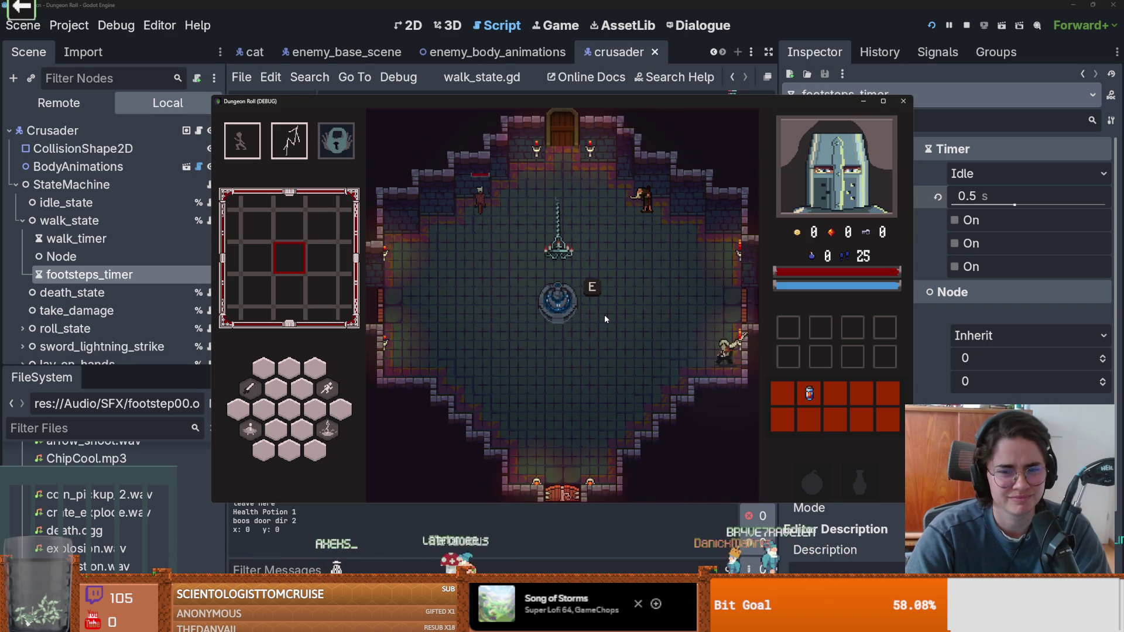
key(a)
key(a)
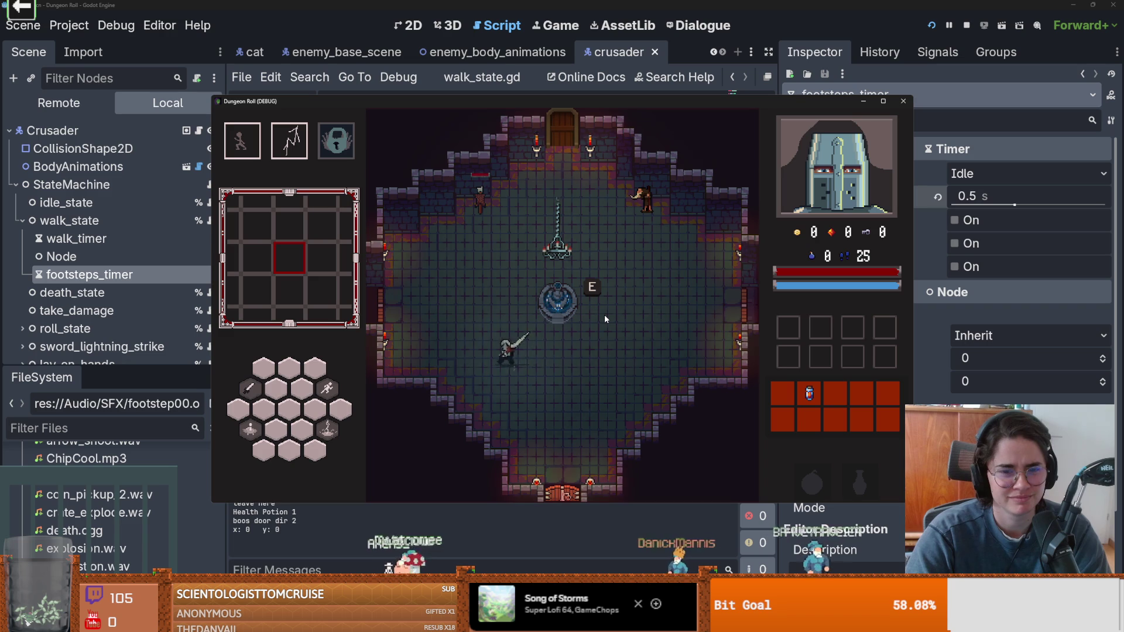
key(w)
key(d)
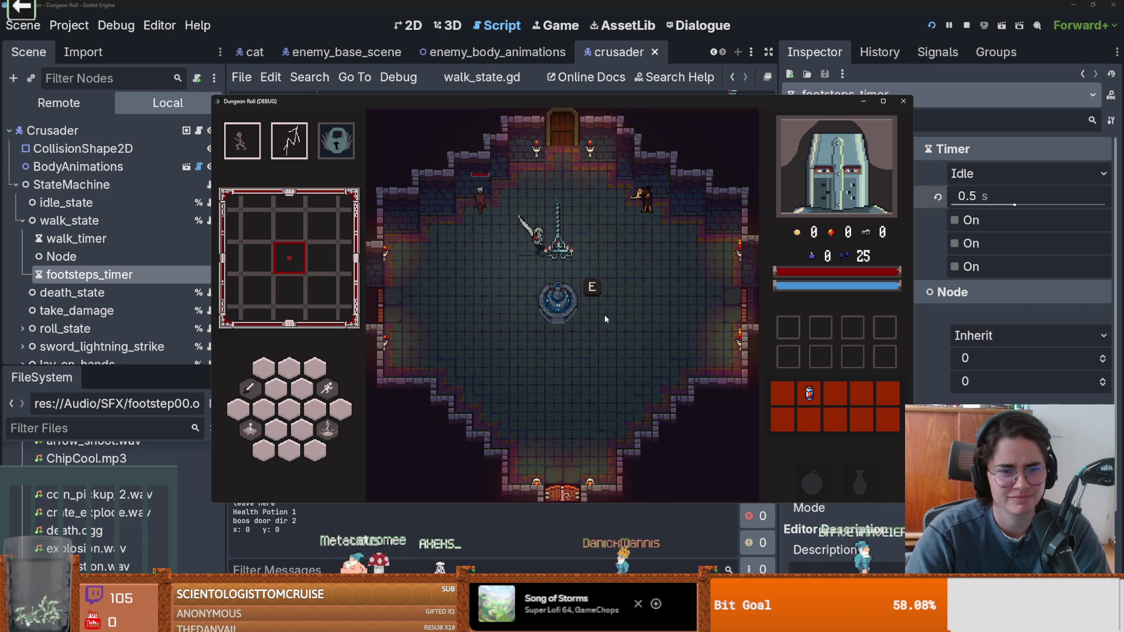
key(d)
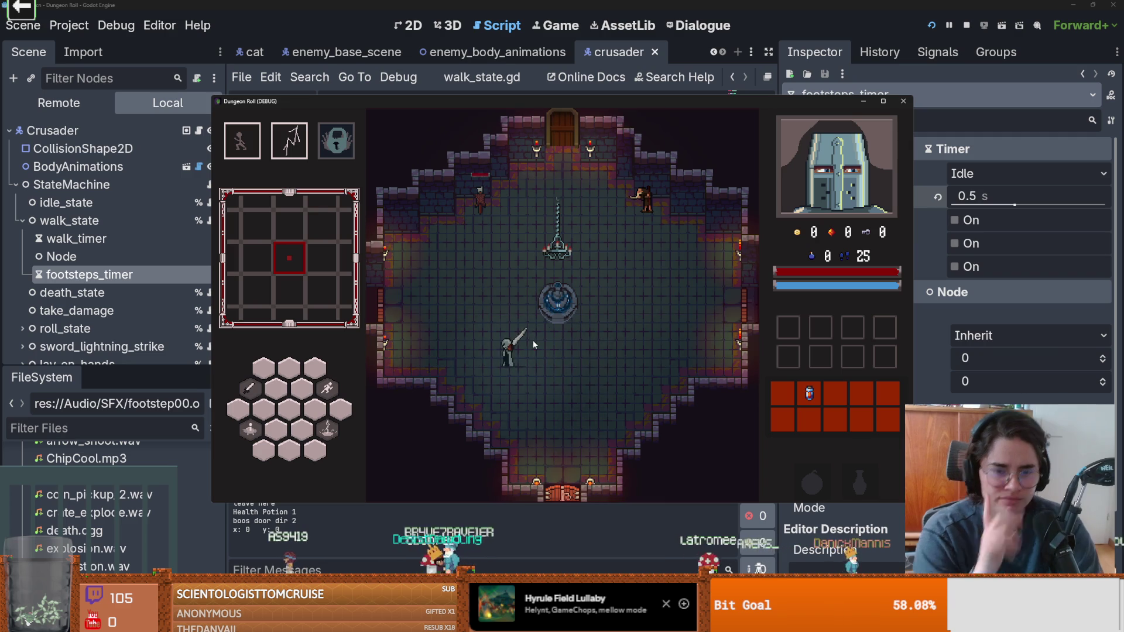
click(902, 101)
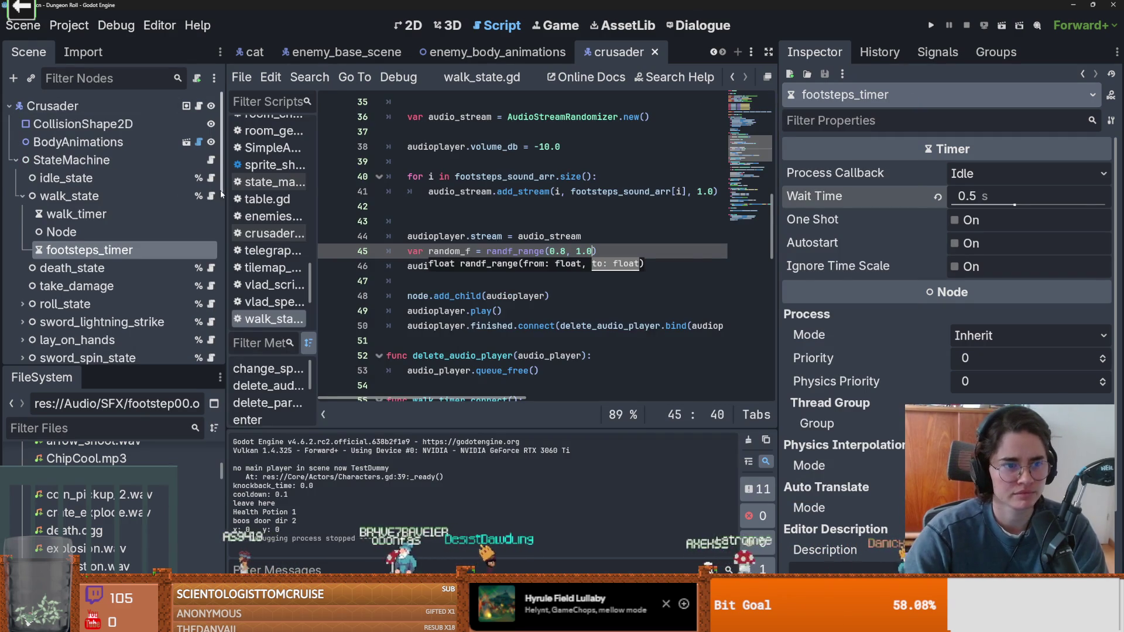
- Place the caret on blank line 29 of walk_state.gd and rerun Dungeon Roll
scroll(566, 274, up, 4)
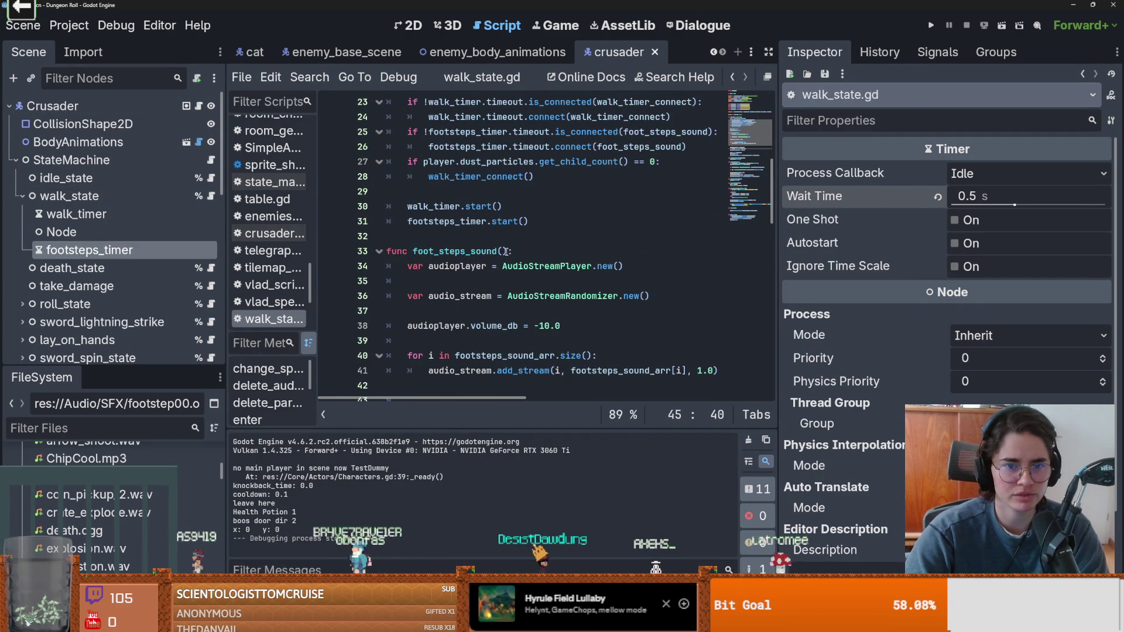
drag(508, 252, 412, 252)
click(443, 193)
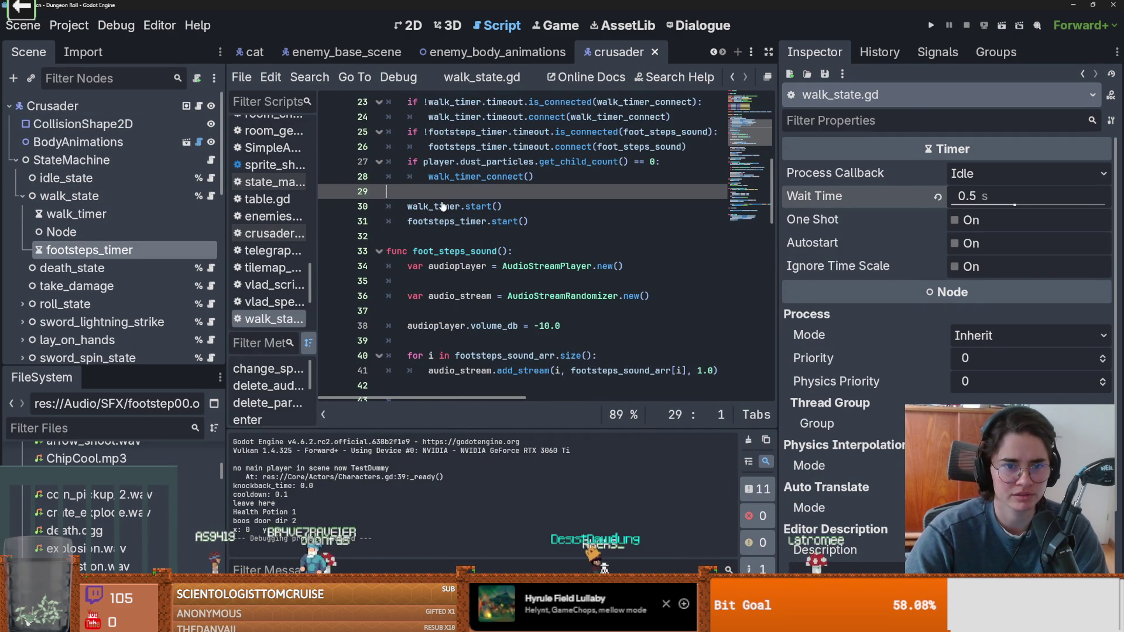
click(931, 25)
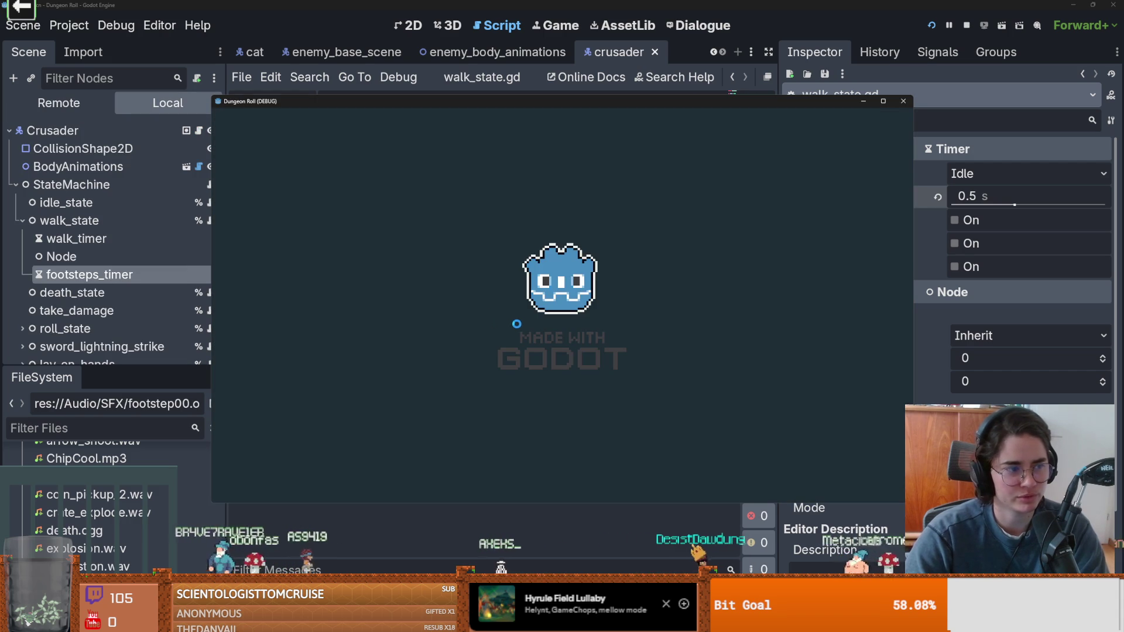
- Walk the knight around the room listening to footsteps, then bring up the kennyAudio folder in File Explorer
key(d)
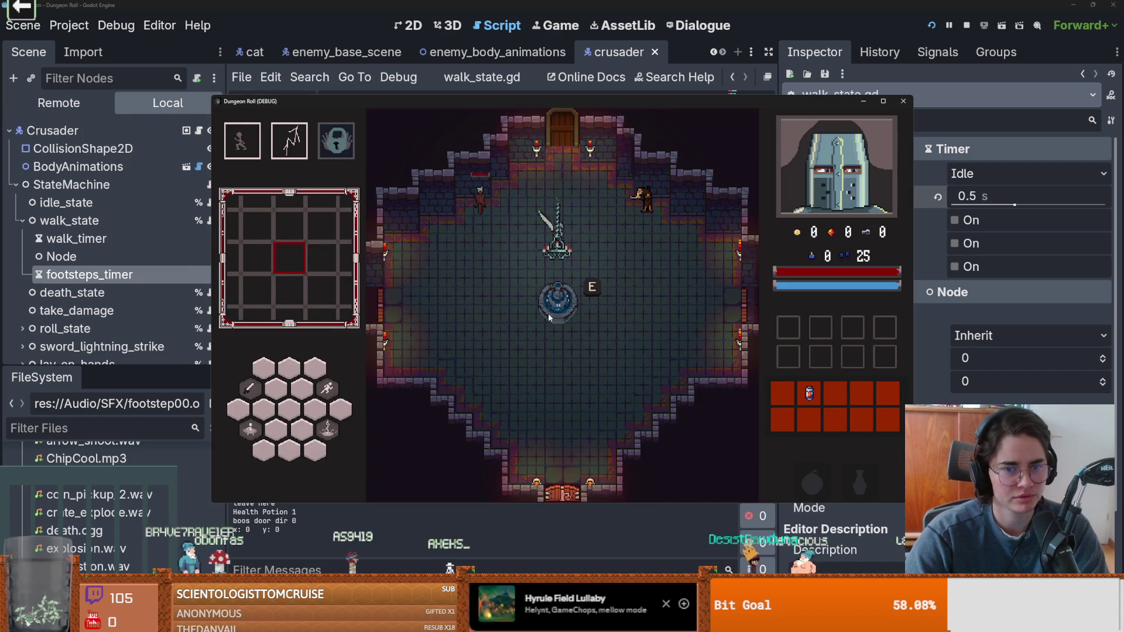
key(s)
key(a)
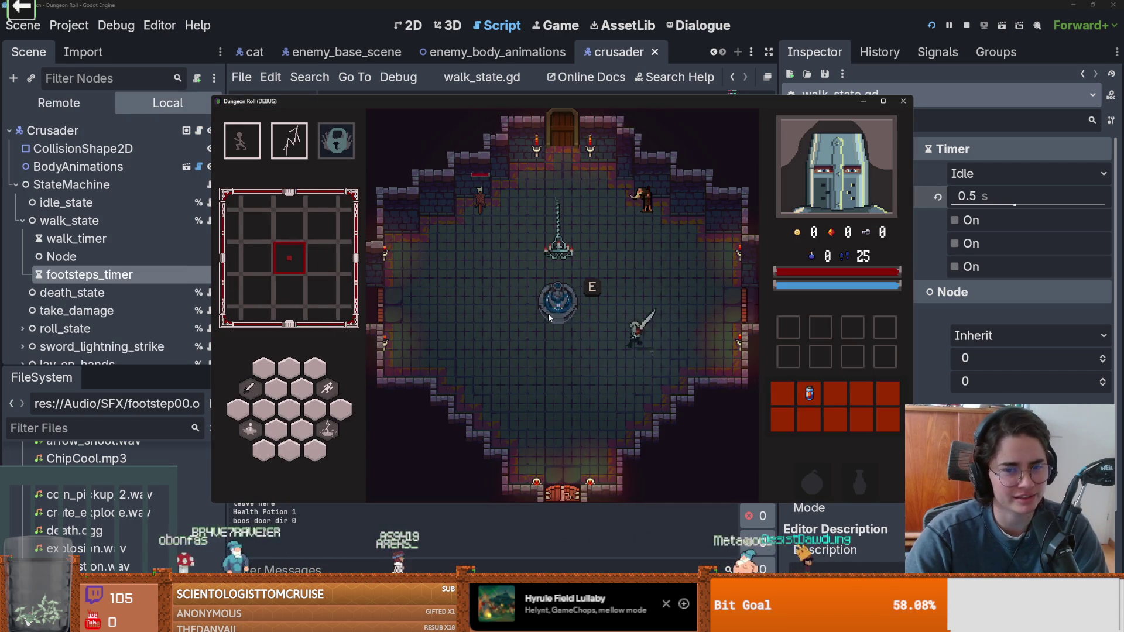
key(a)
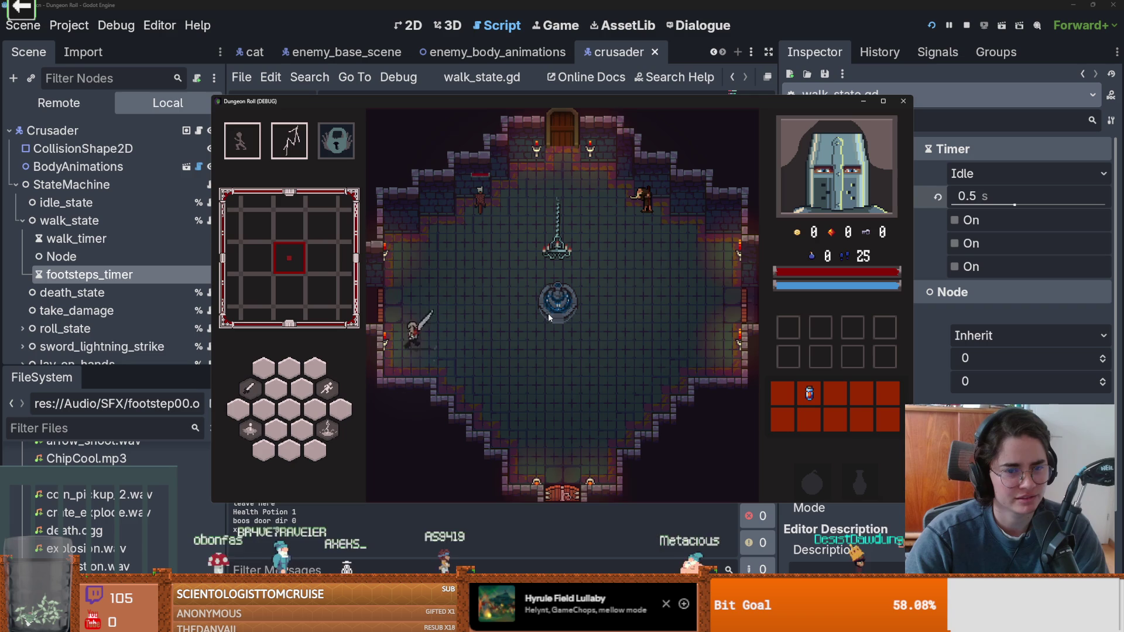
key(d)
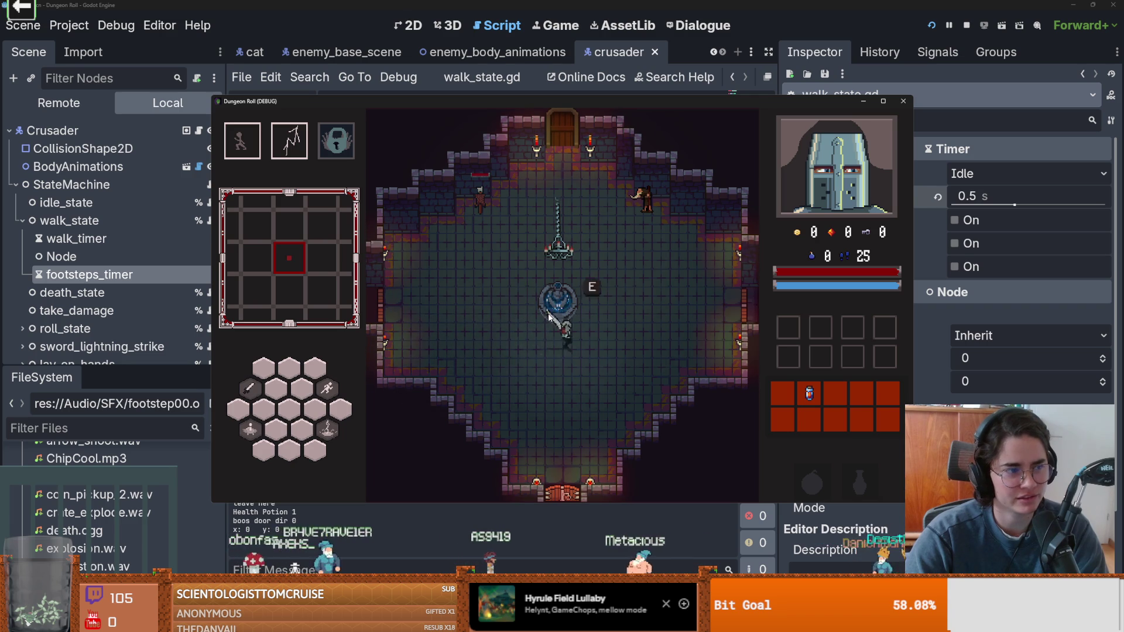
key(w)
key(a)
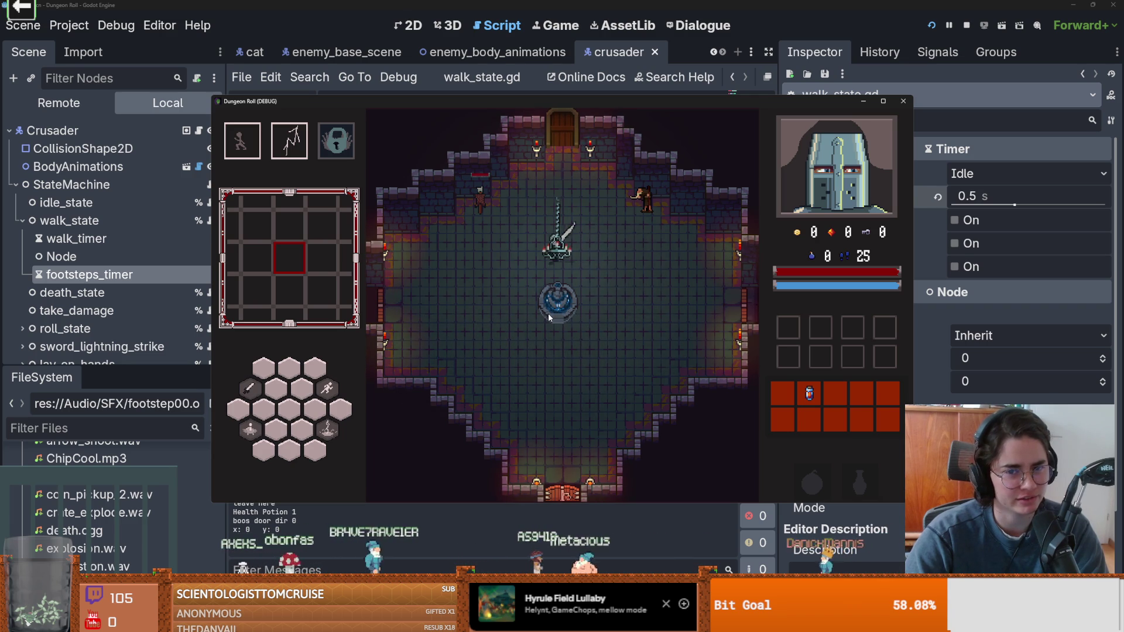
key(a)
key(s)
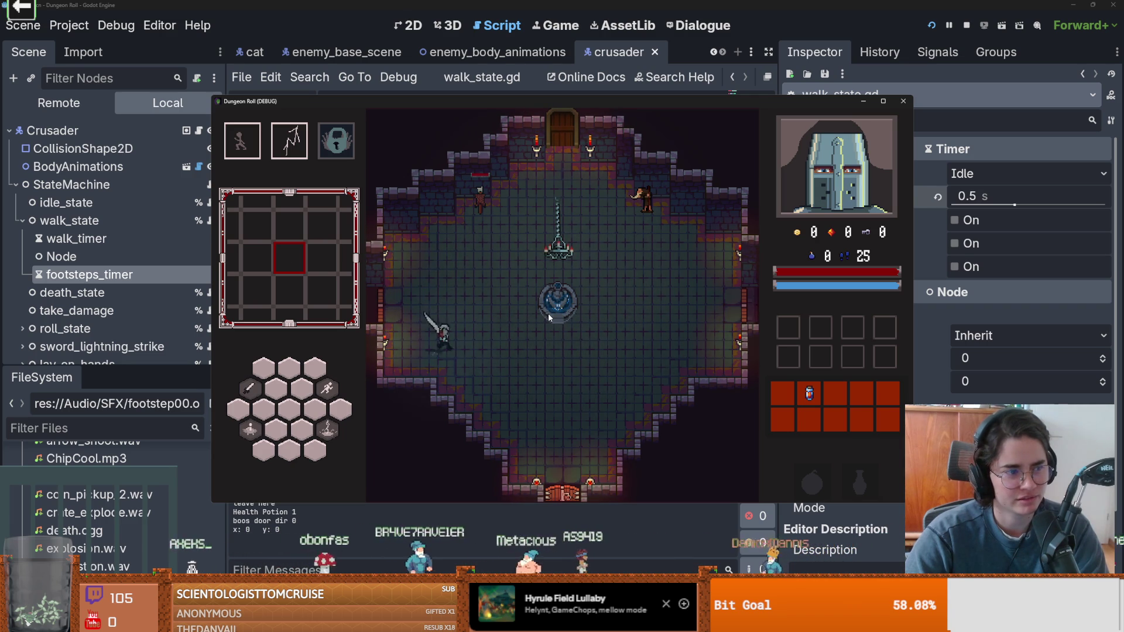
key(d)
key(d)
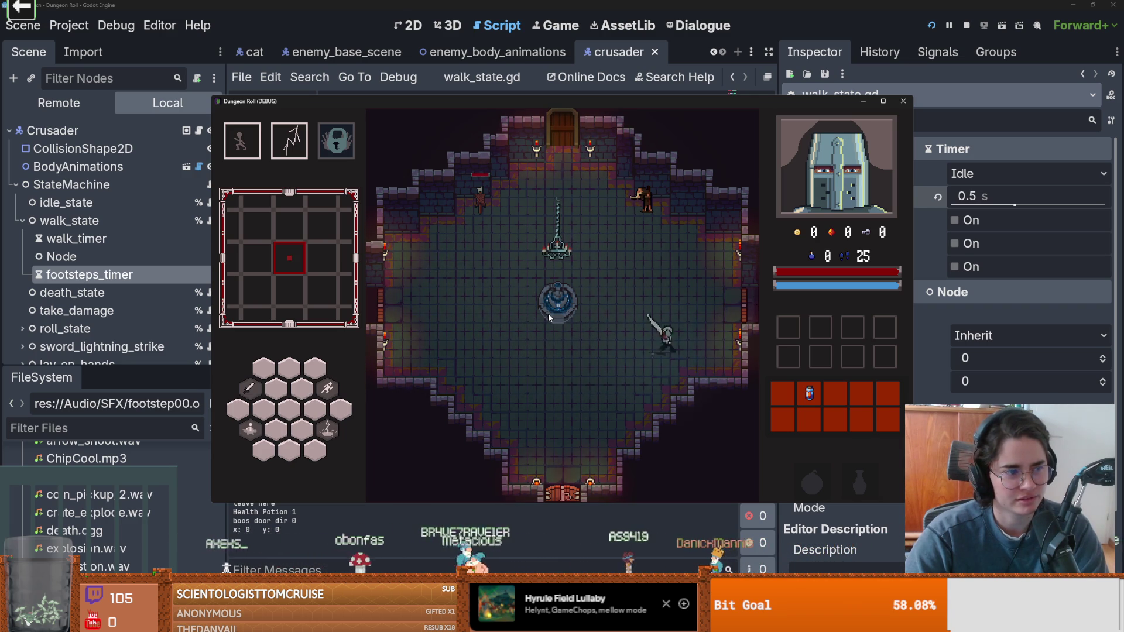
key(w)
key(a)
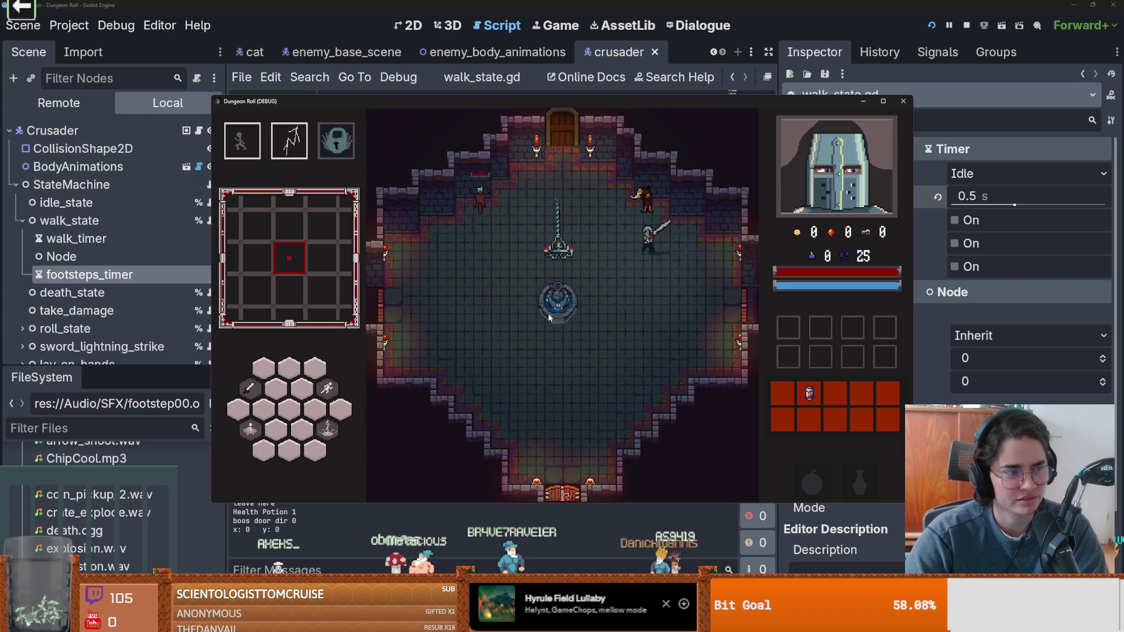
key(a)
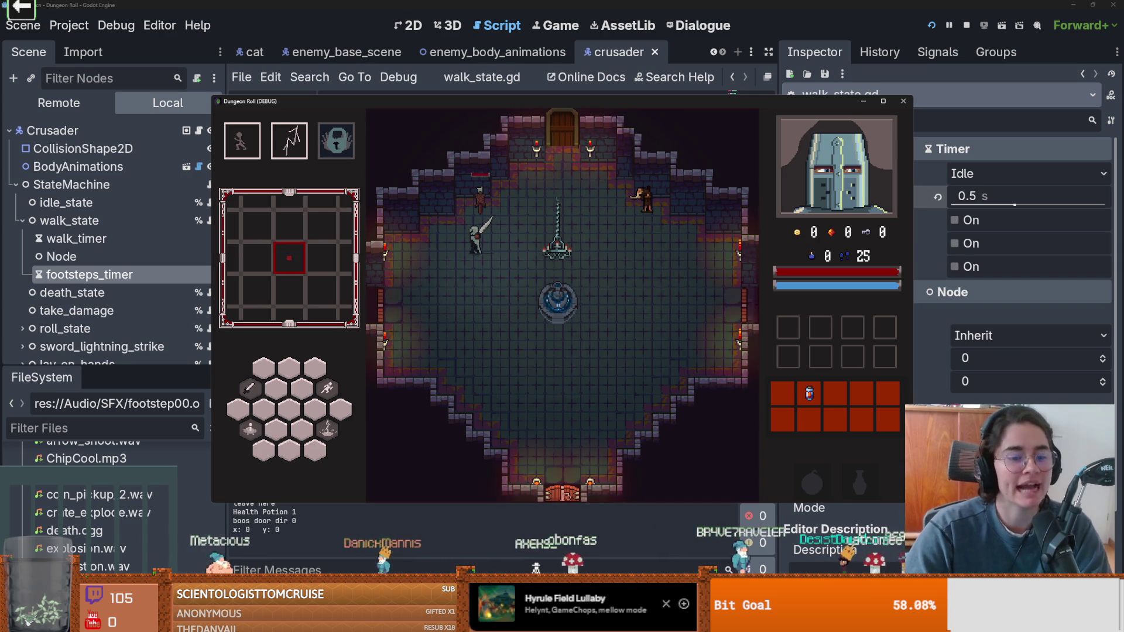
click(371, 621)
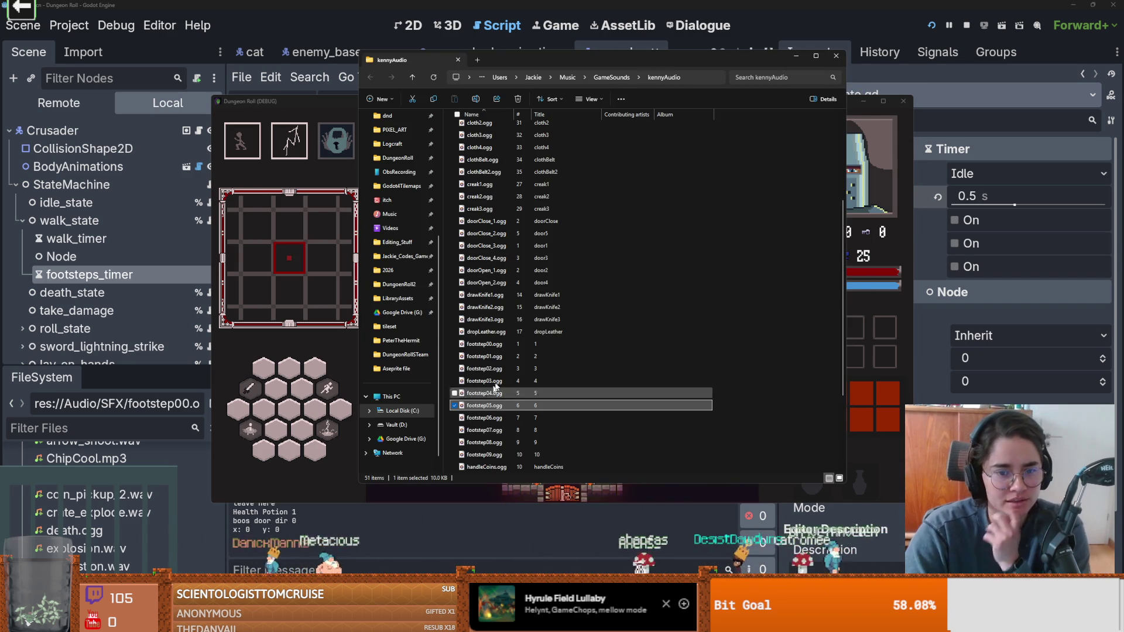
- Audition footstep00–04.ogg in kennyAudio, playing footstep04 and then footstep05 in Media Player
click(495, 346)
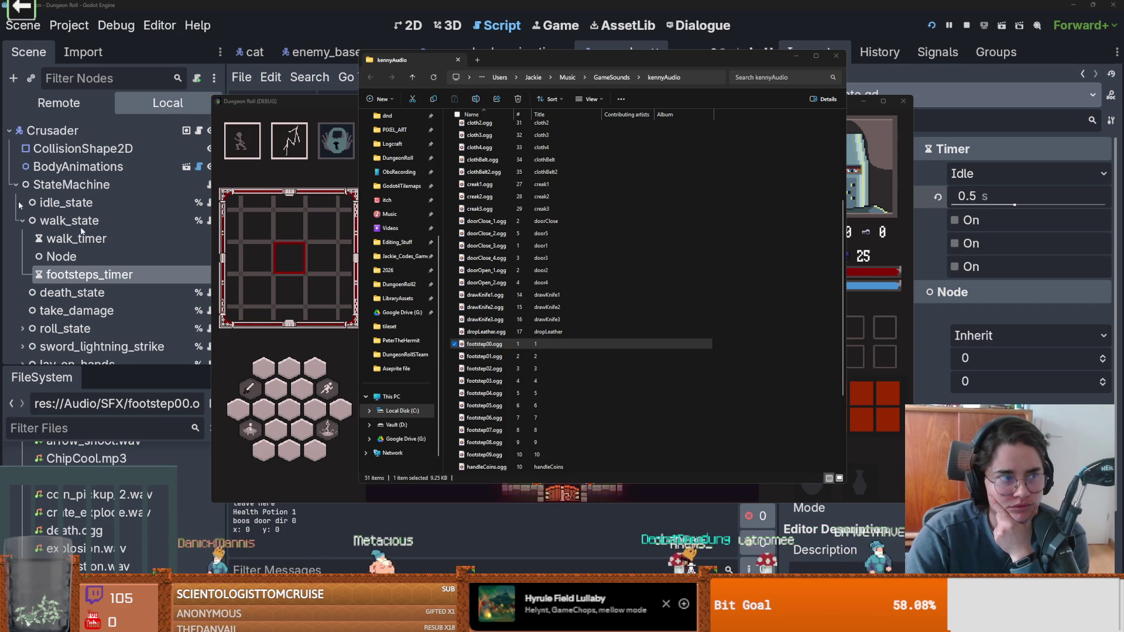
key(Down)
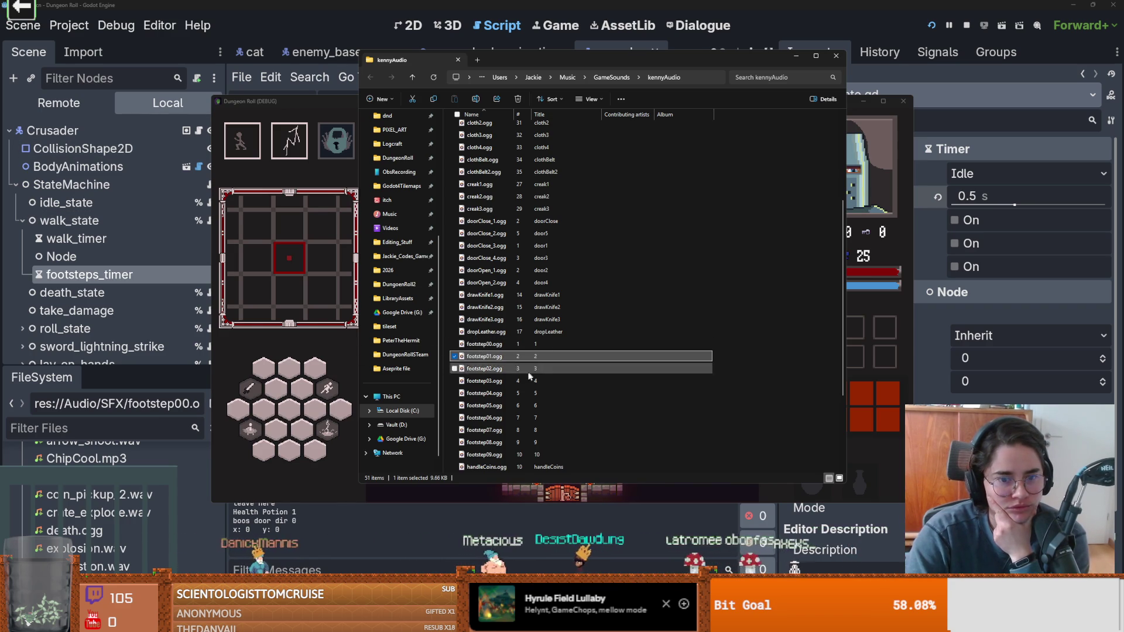
click(502, 369)
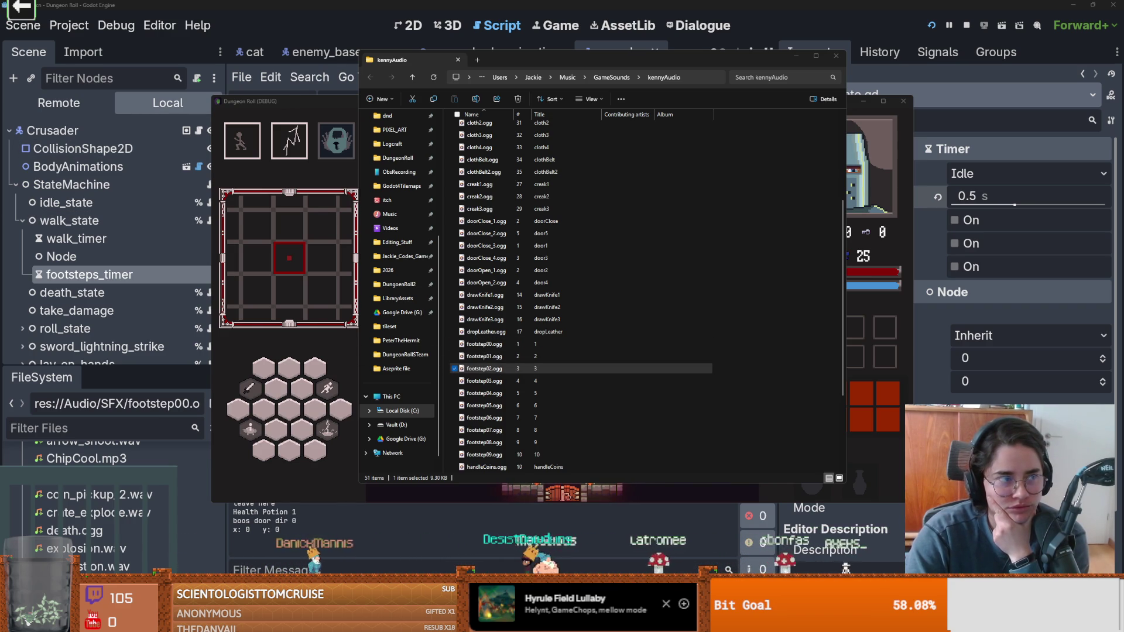
click(484, 381)
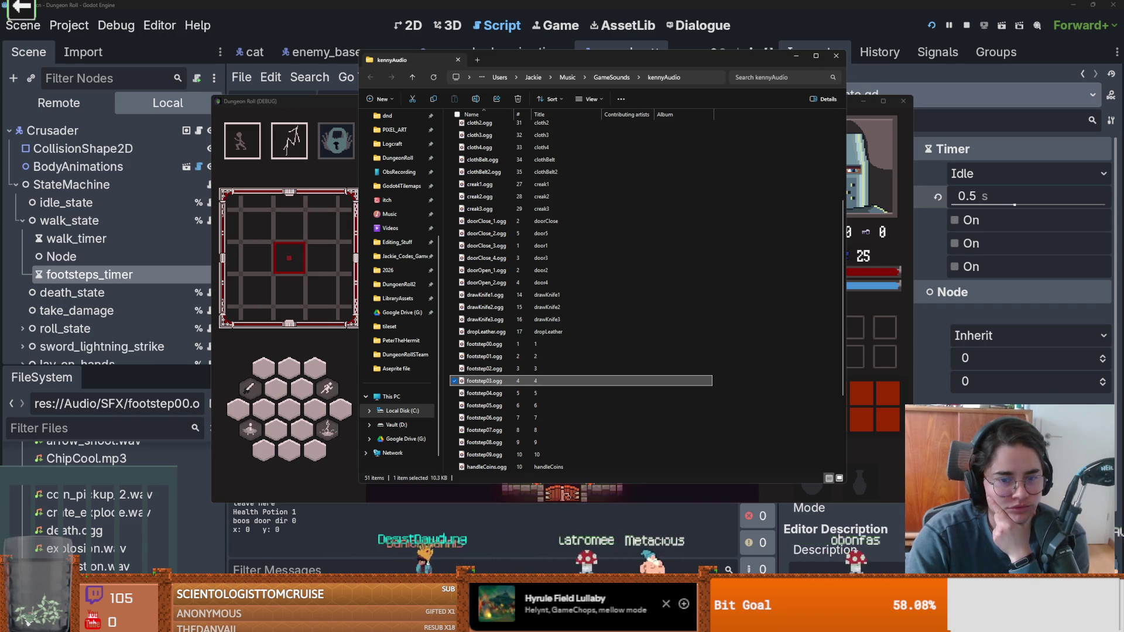
click(484, 394)
key(Return)
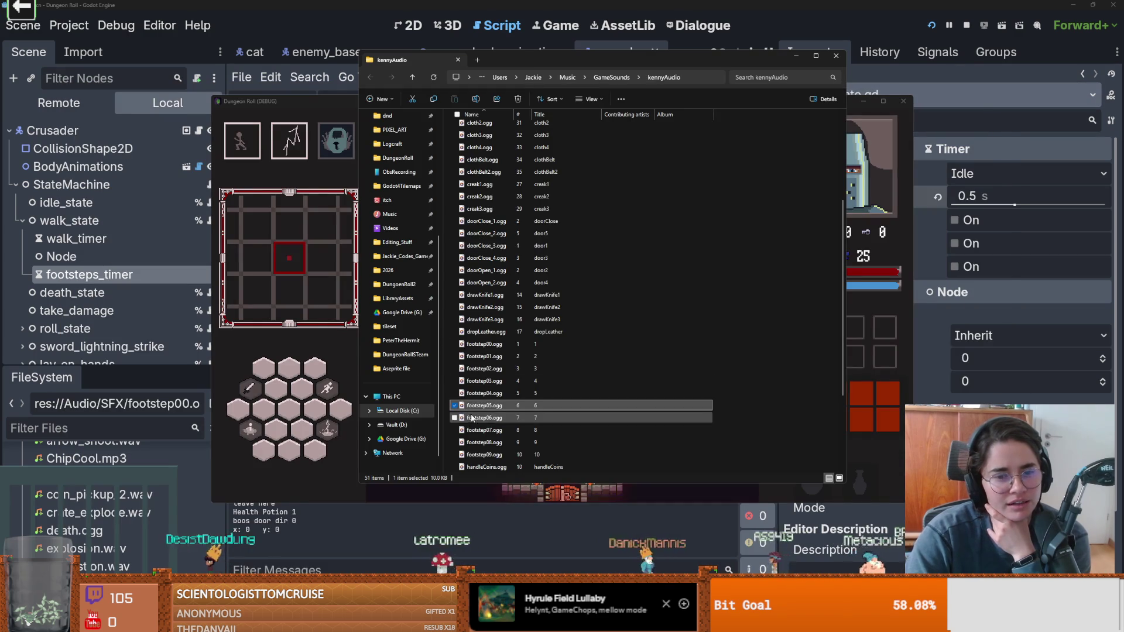
double_click(471, 416)
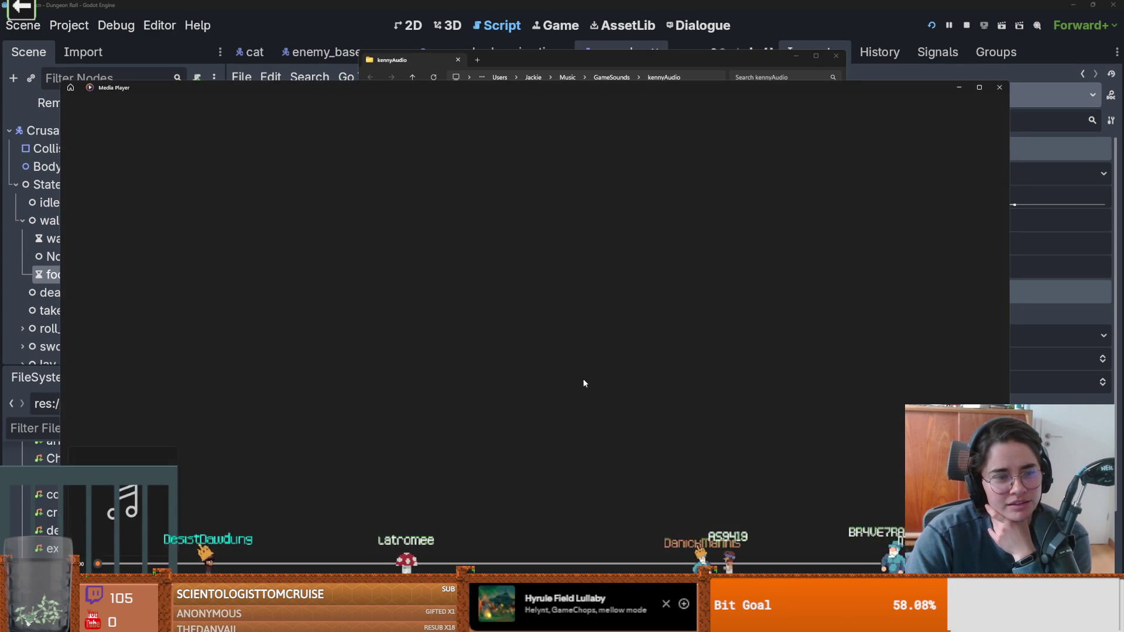
- Play footstep07.ogg and one more footstep sound, then close Media Player
click(492, 430)
double_click(491, 431)
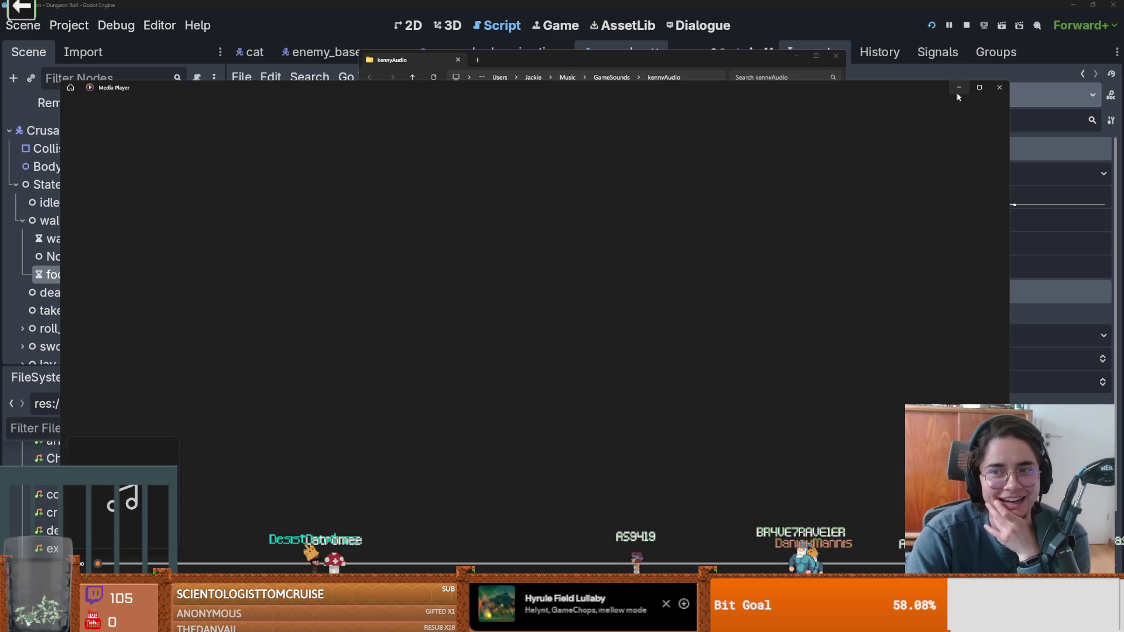
click(993, 92)
double_click(550, 399)
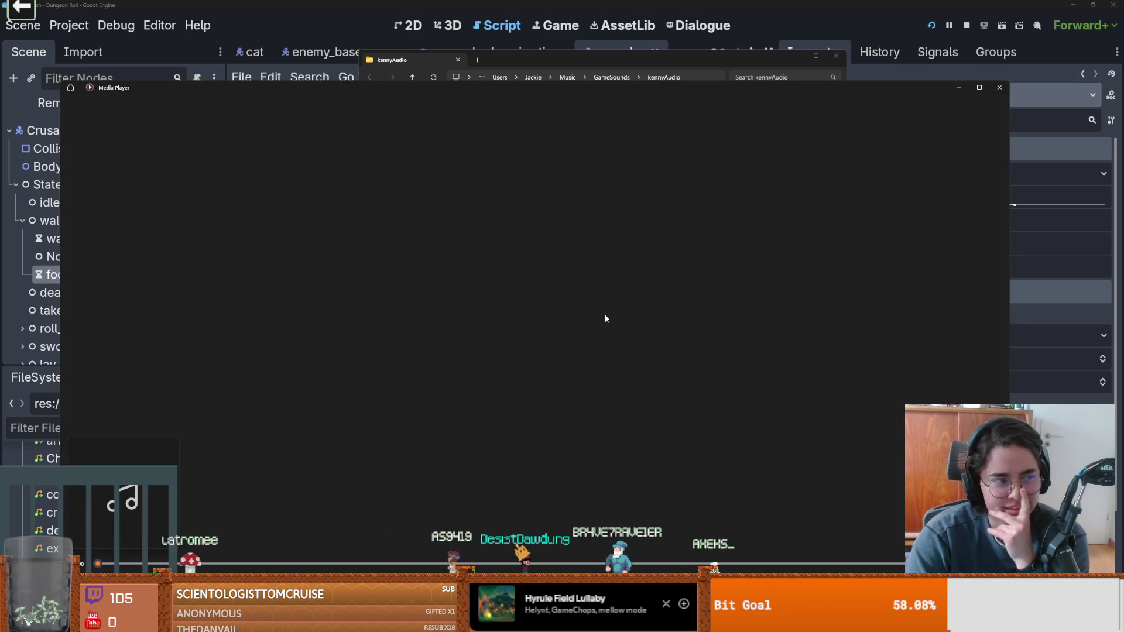
click(999, 87)
- Close the kennyAudio window, enlarge the FileSystem dock, and bring up footstep00.ogg's context menu
click(835, 56)
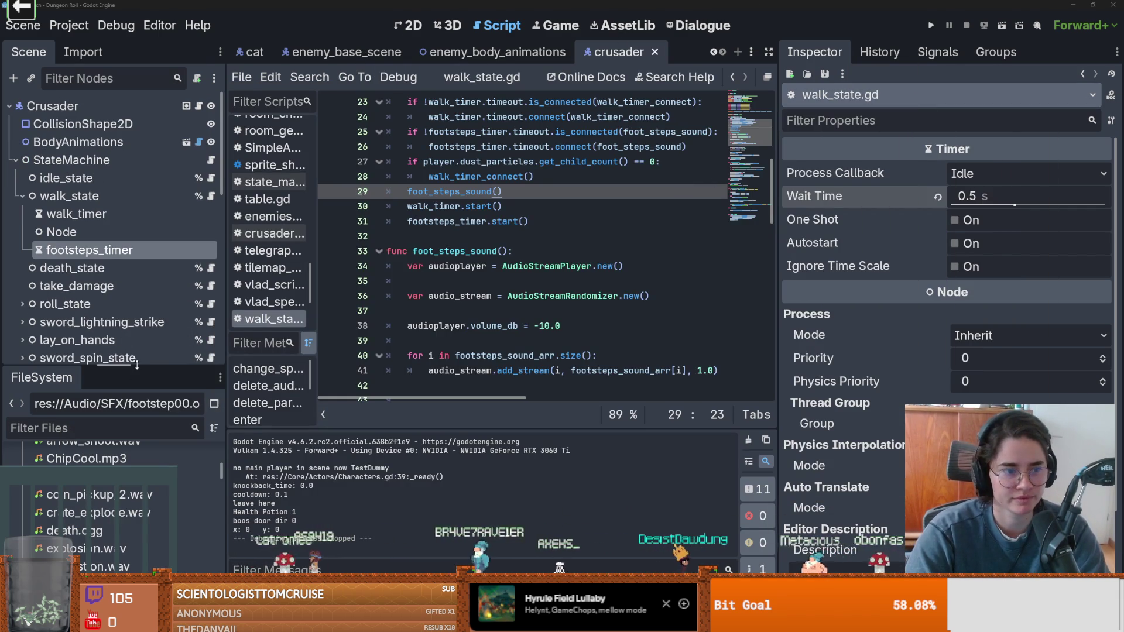
drag(136, 365, 82, 231)
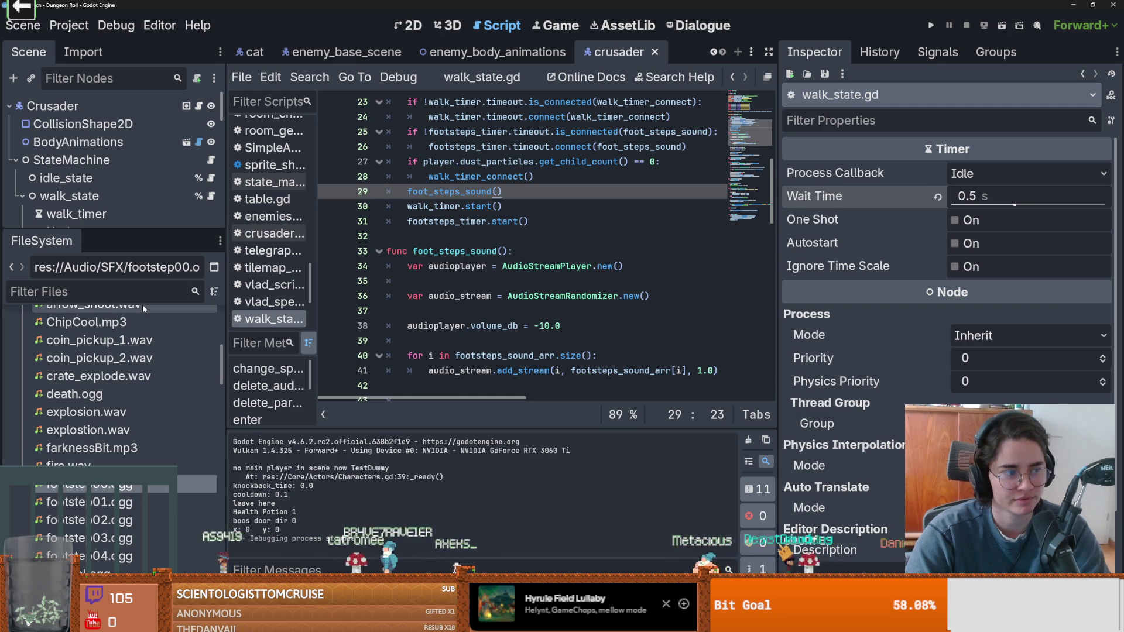
mouse_move(173, 320)
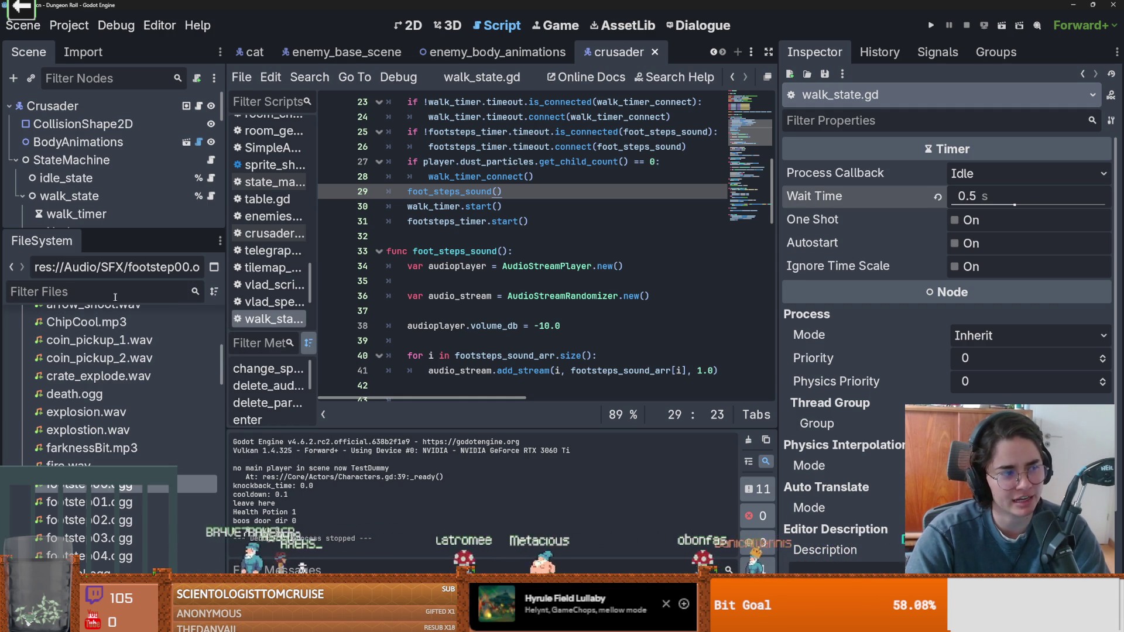
scroll(106, 460, down, 2)
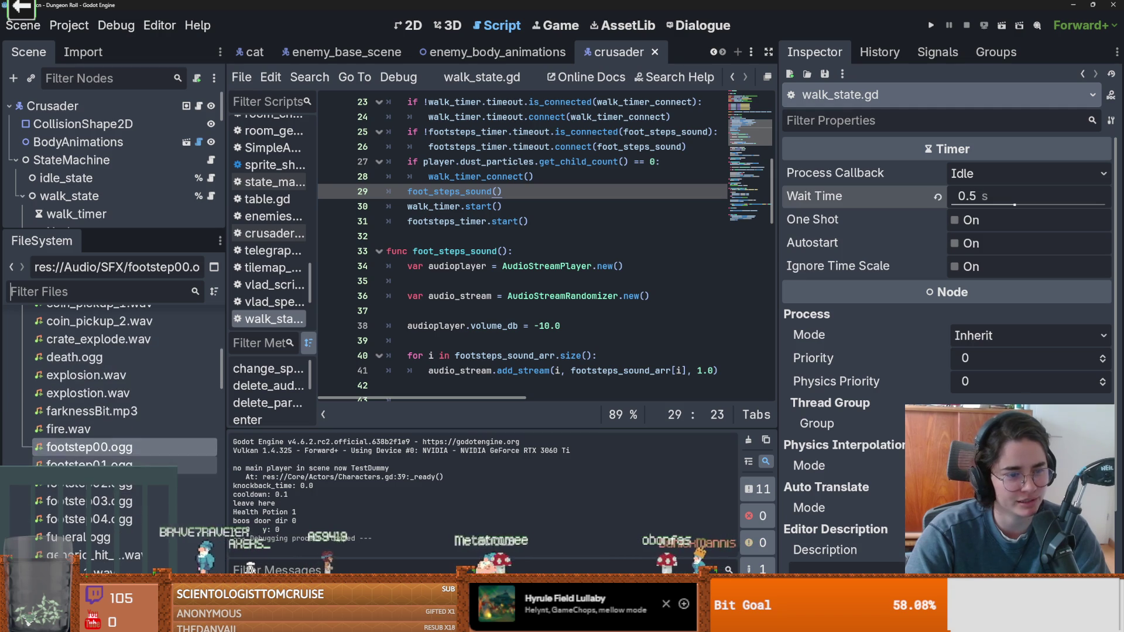
right_click(122, 454)
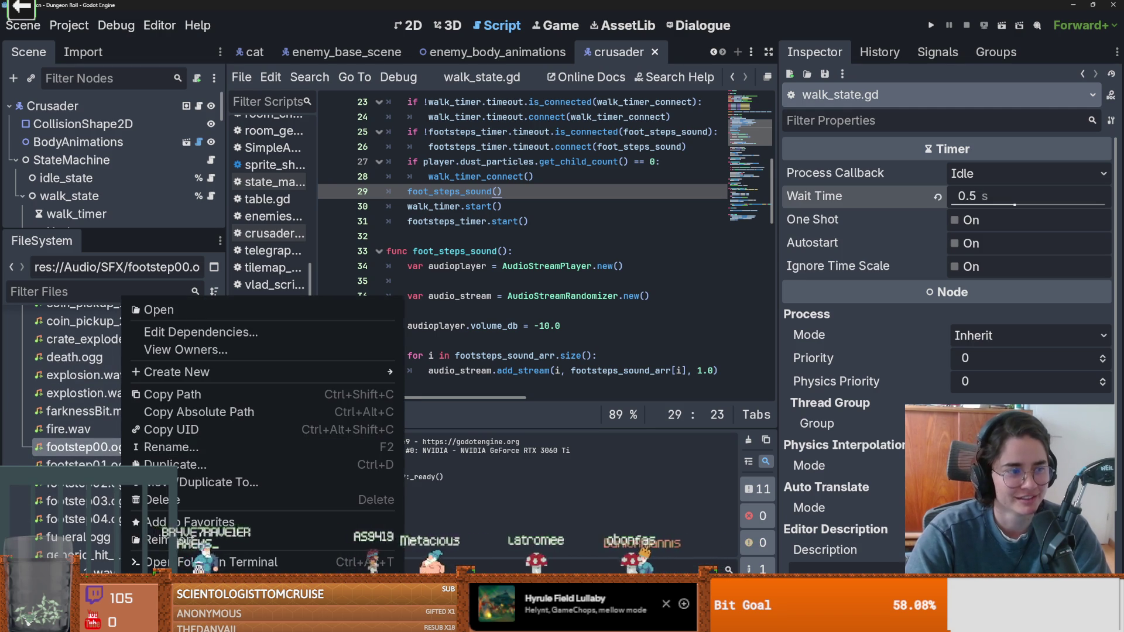
- Reveal footstep00.ogg in File Explorer and delete footstep00–03.ogg along with their .import files
click(434, 291)
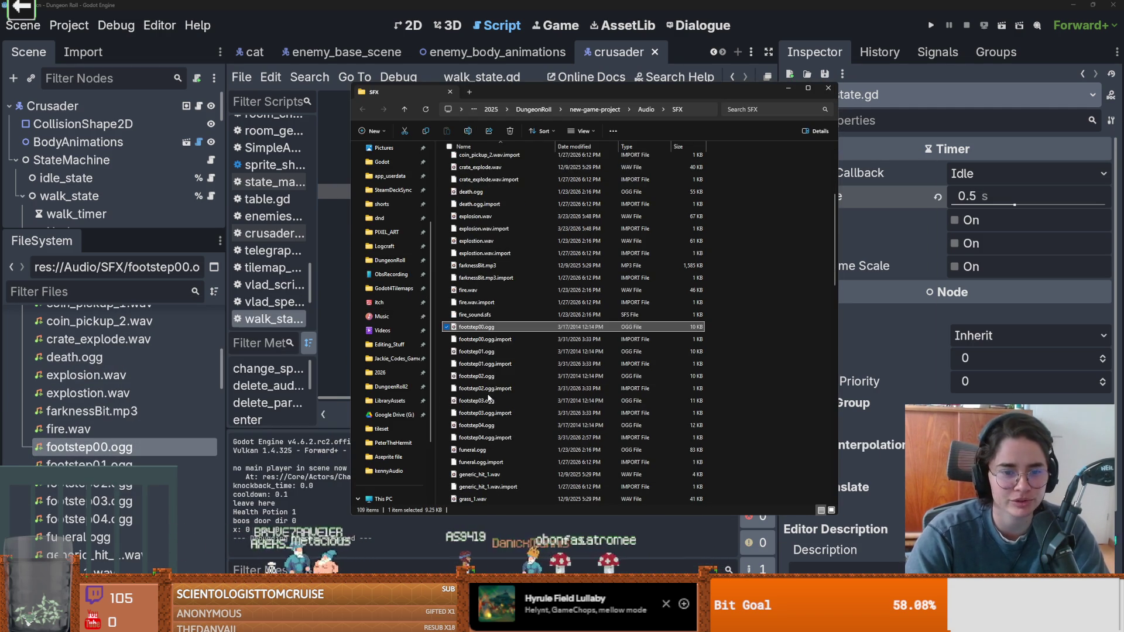
shift+click(495, 415)
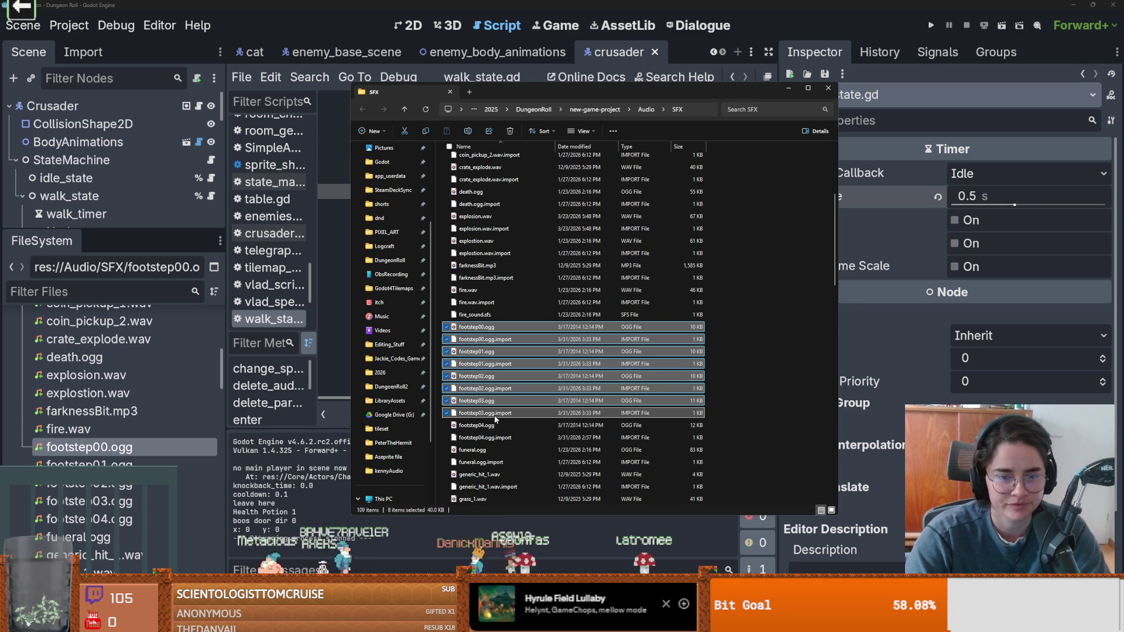
right_click(494, 415)
click(616, 420)
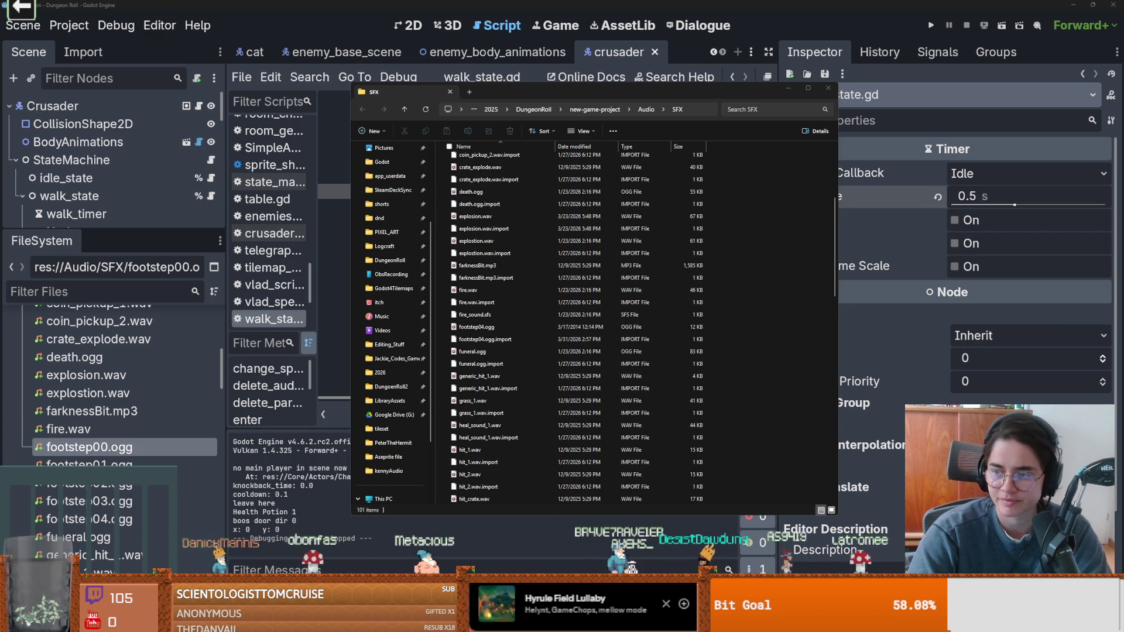
- Back in walk_state.gd, dismiss the invalid UID popup and delete the FOOTSTEP_00–03 preload lines
key(alt+Tab)
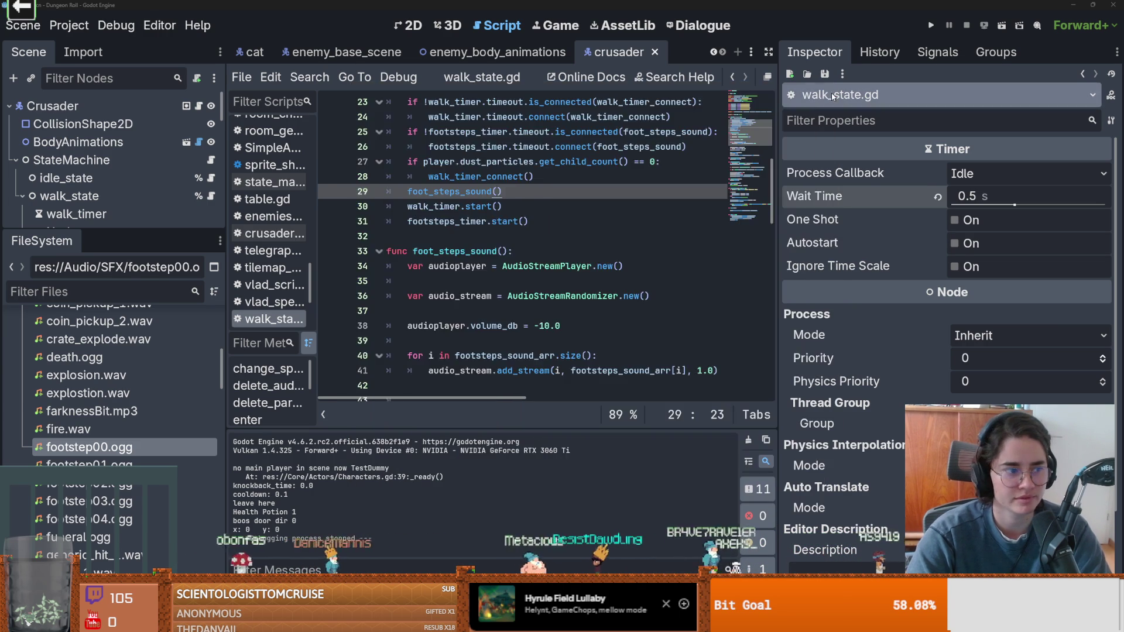
scroll(518, 356, up, 8)
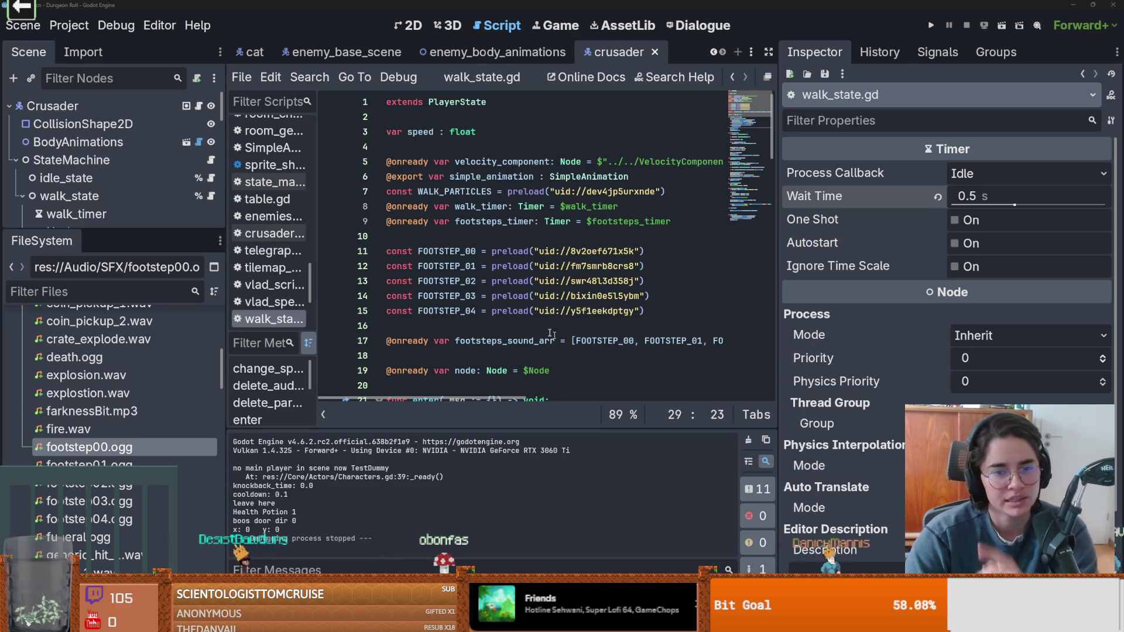
click(581, 304)
drag(650, 297, 374, 240)
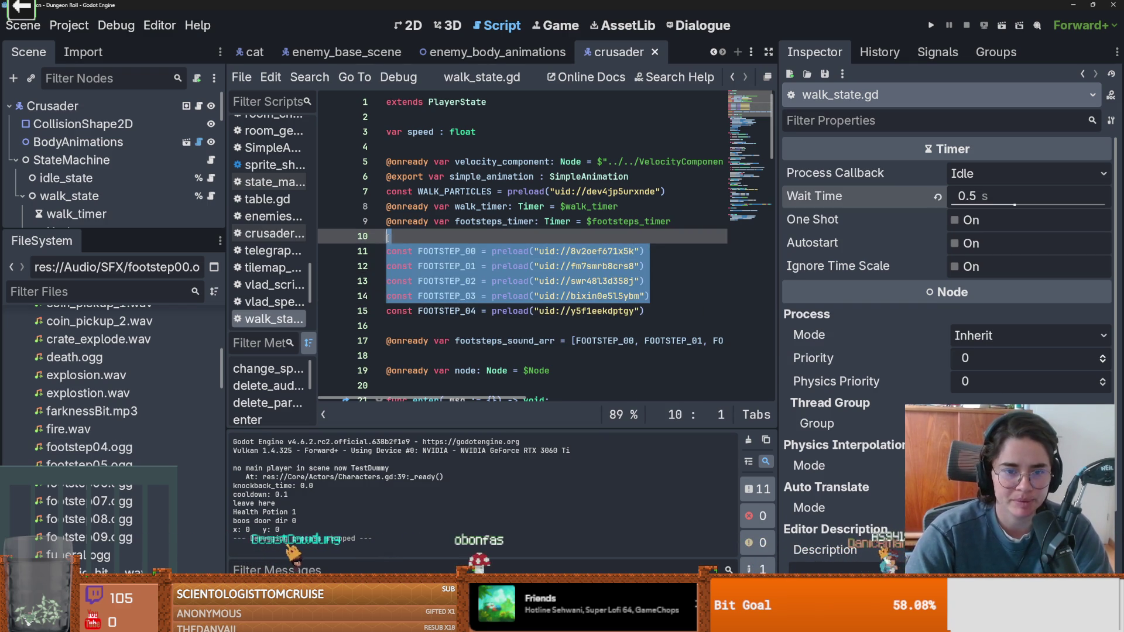
key(Delete)
- Drag footstep05–09.ogg into the script as preloads and remove FOOTSTEP_00–03 from the footsteps array
click(88, 464)
mouse_move(136, 515)
mouse_down()
mouse_move(374, 316)
mouse_move(513, 279)
mouse_up()
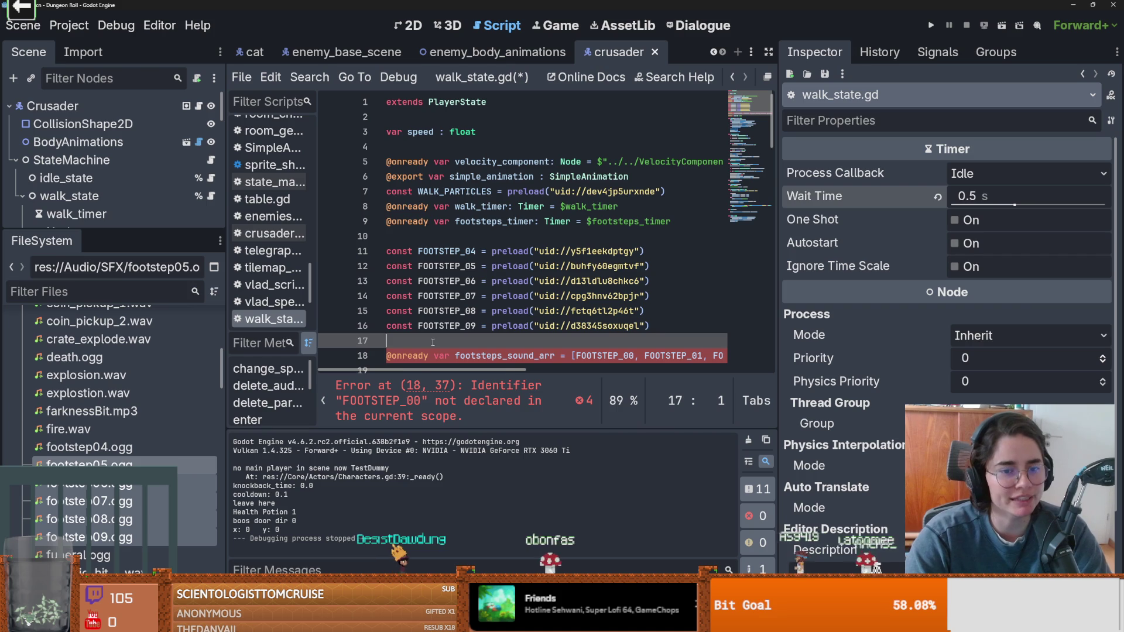
scroll(660, 327, down, 1)
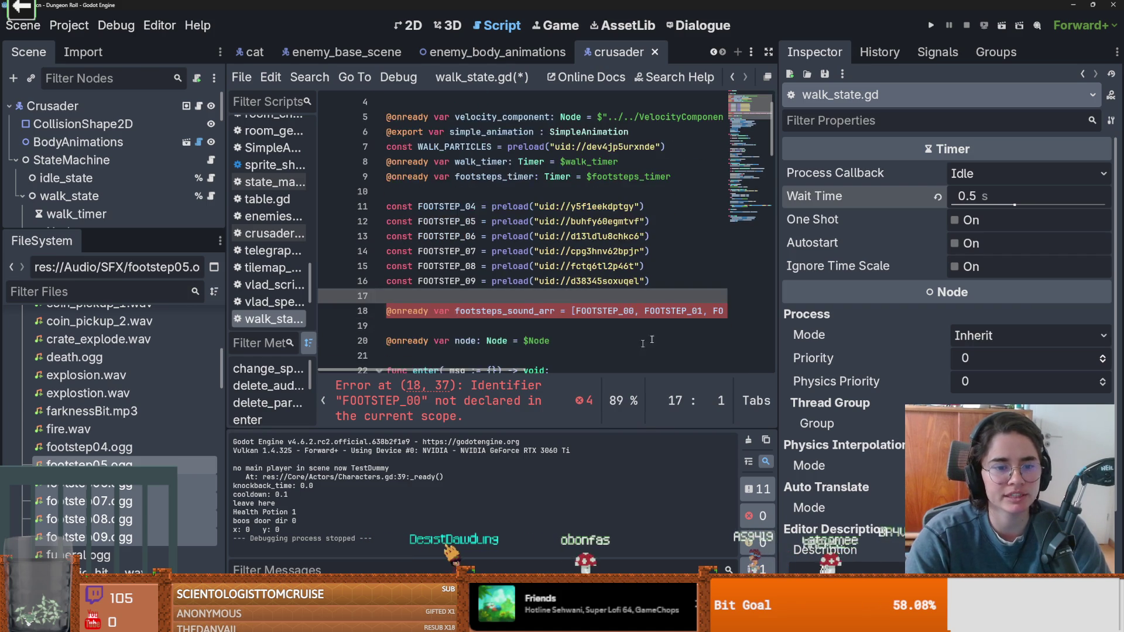
drag(778, 345, 1002, 346)
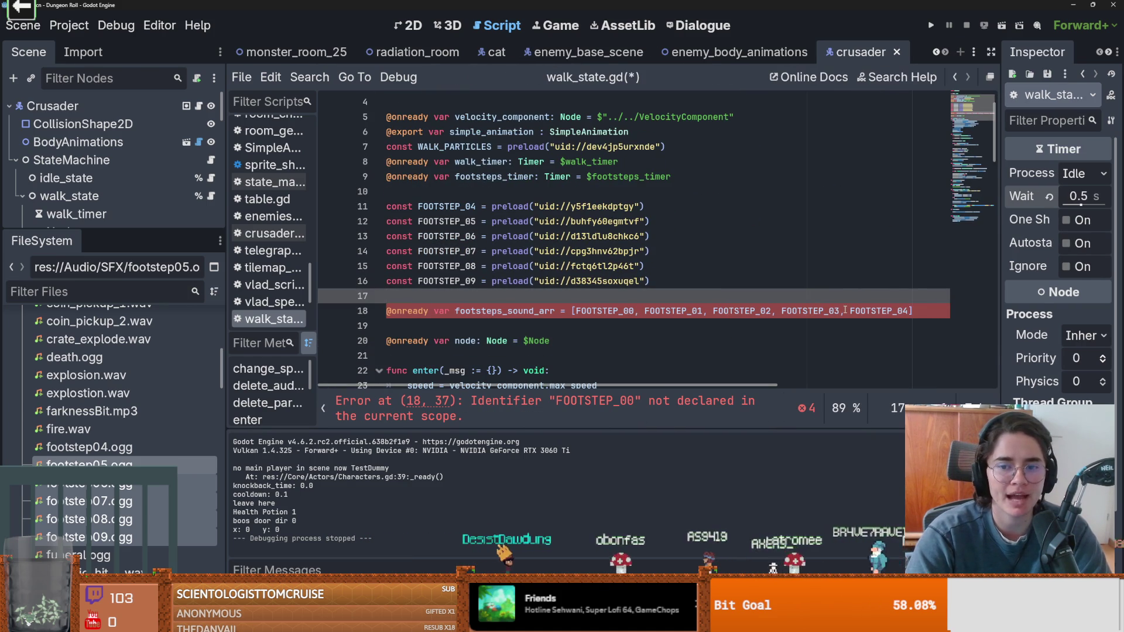
drag(844, 311, 572, 312)
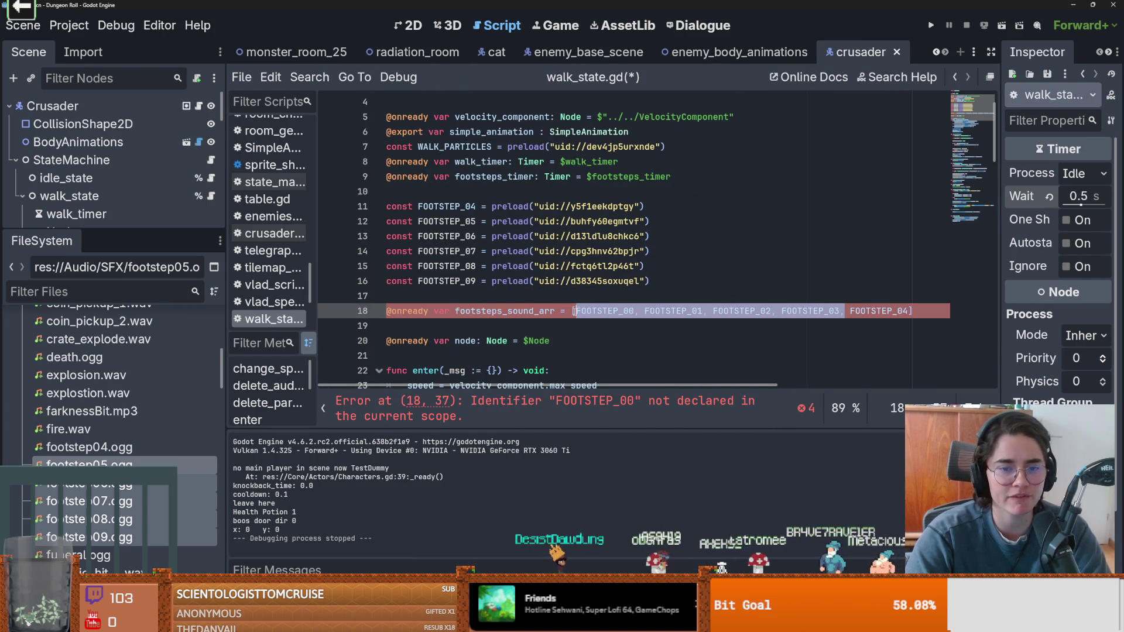
click(466, 222)
- Append FOOTSTEP_06 and FOOTSTEP_07 to footsteps_sound_arr, separated by commas
click(643, 312)
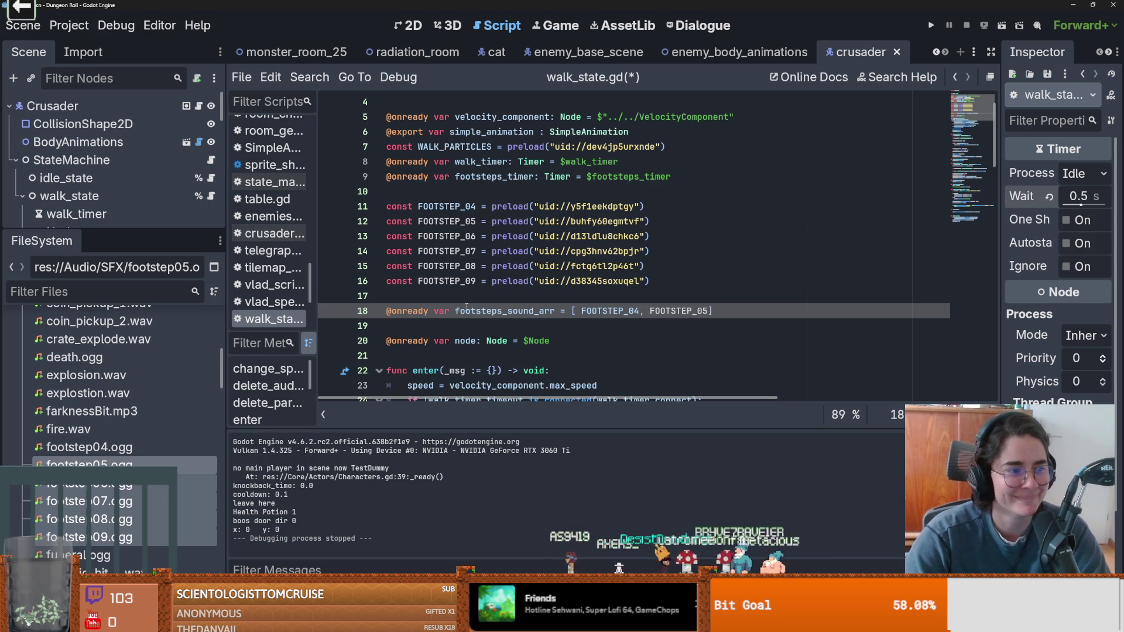
double_click(447, 235)
key(ctrl+c)
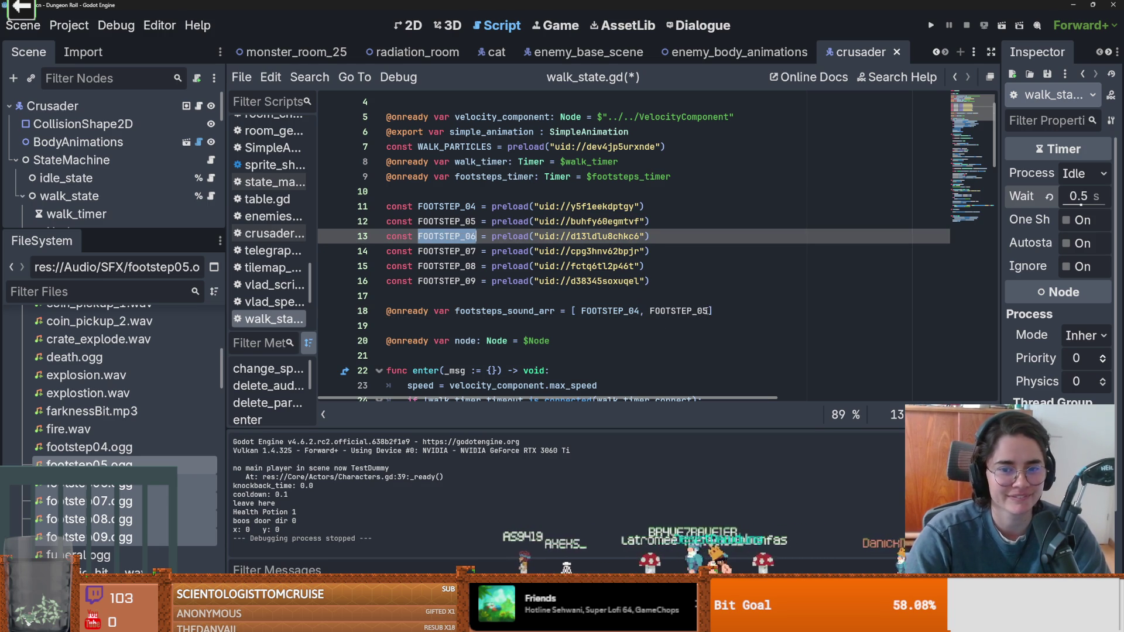
click(708, 311)
text(,)
key(ctrl+v)
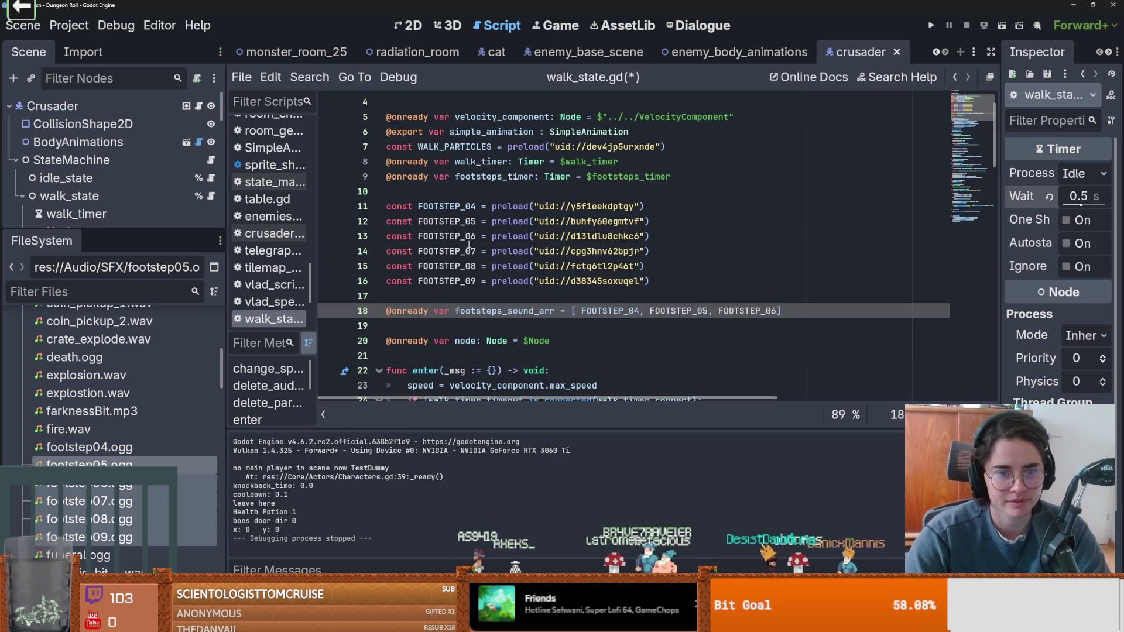
double_click(469, 248)
key(ctrl+c)
click(784, 311)
text(,)
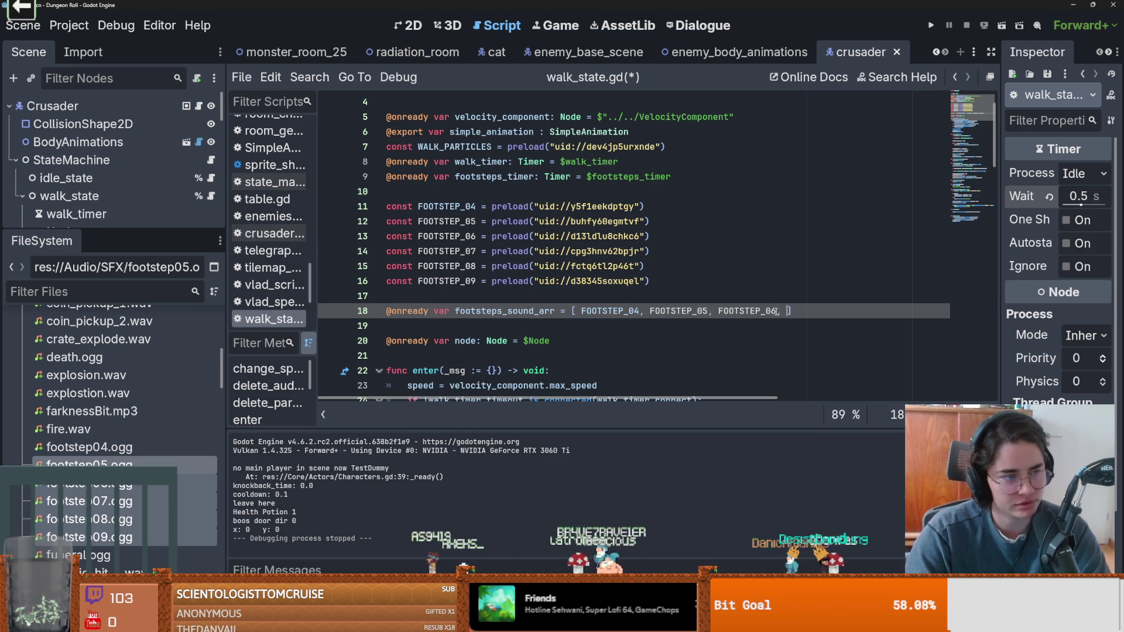
key(ctrl+v)
- Append FOOTSTEP_08 and FOOTSTEP_09 to the array and save walk_state.gd
double_click(447, 266)
key(ctrl+c)
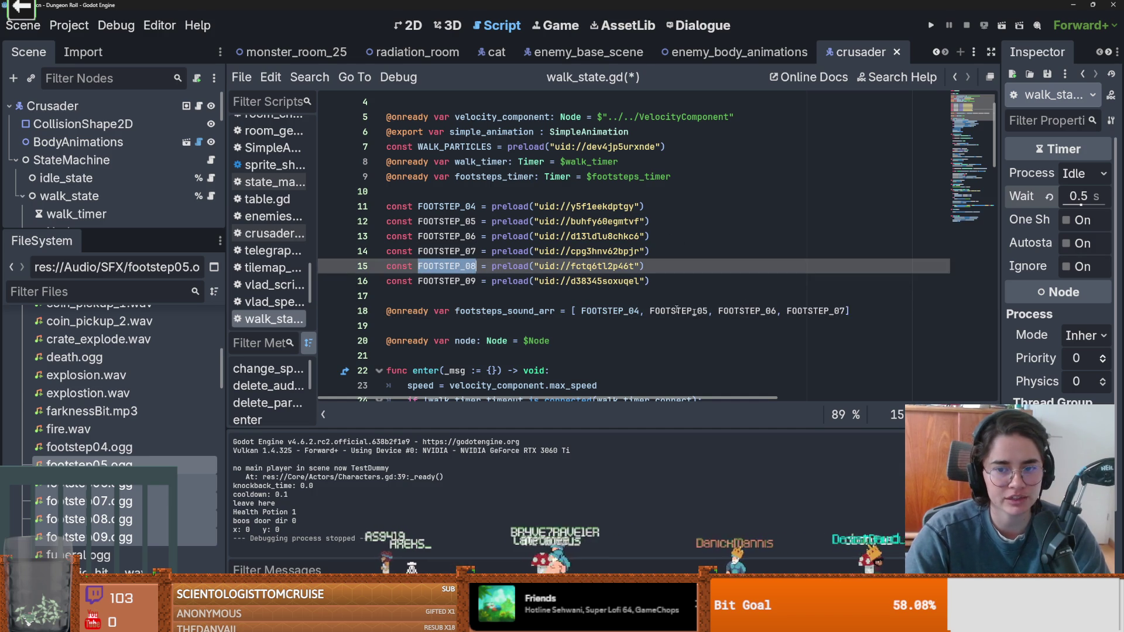
click(847, 311)
text(,)
key(ctrl+v)
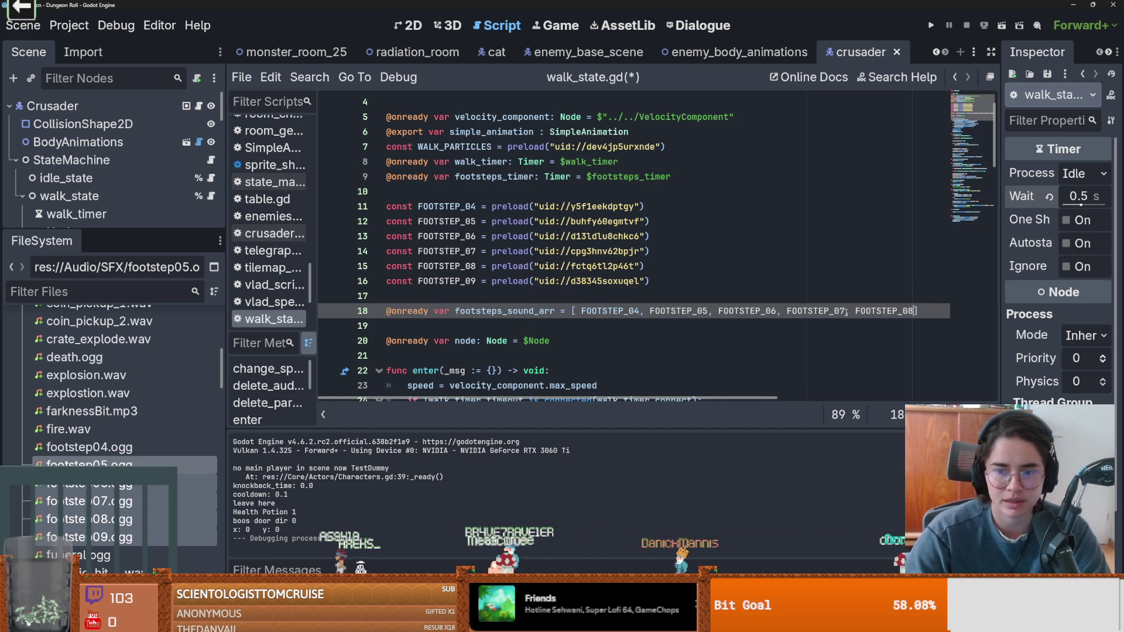
double_click(447, 280)
key(ctrl+c)
click(915, 311)
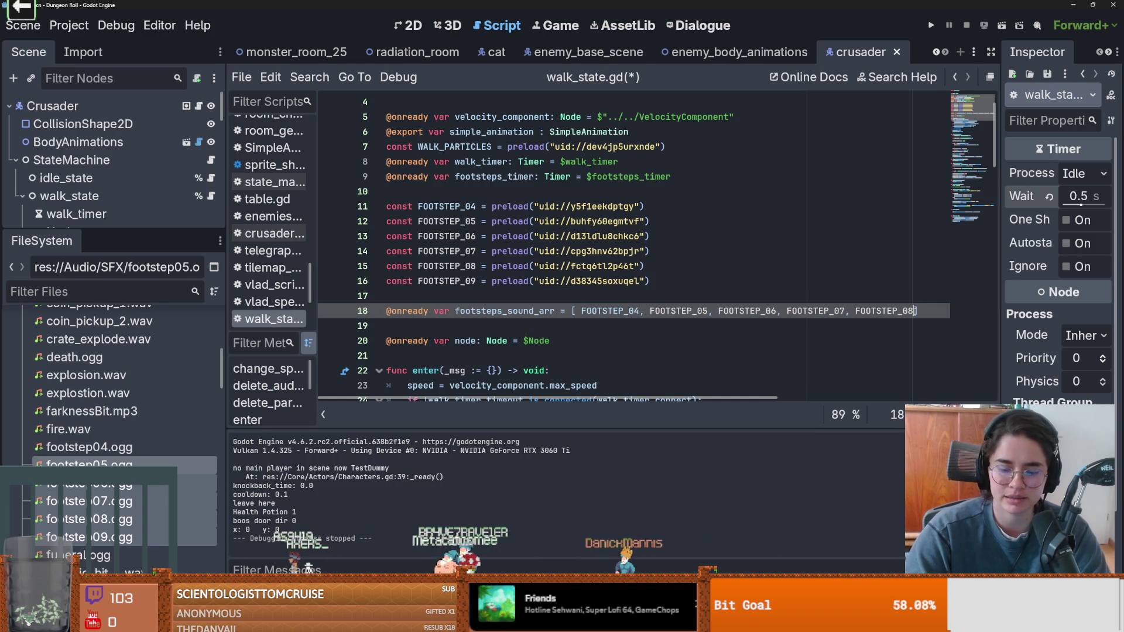
text(,)
key(ctrl+v)
key(ctrl+s)
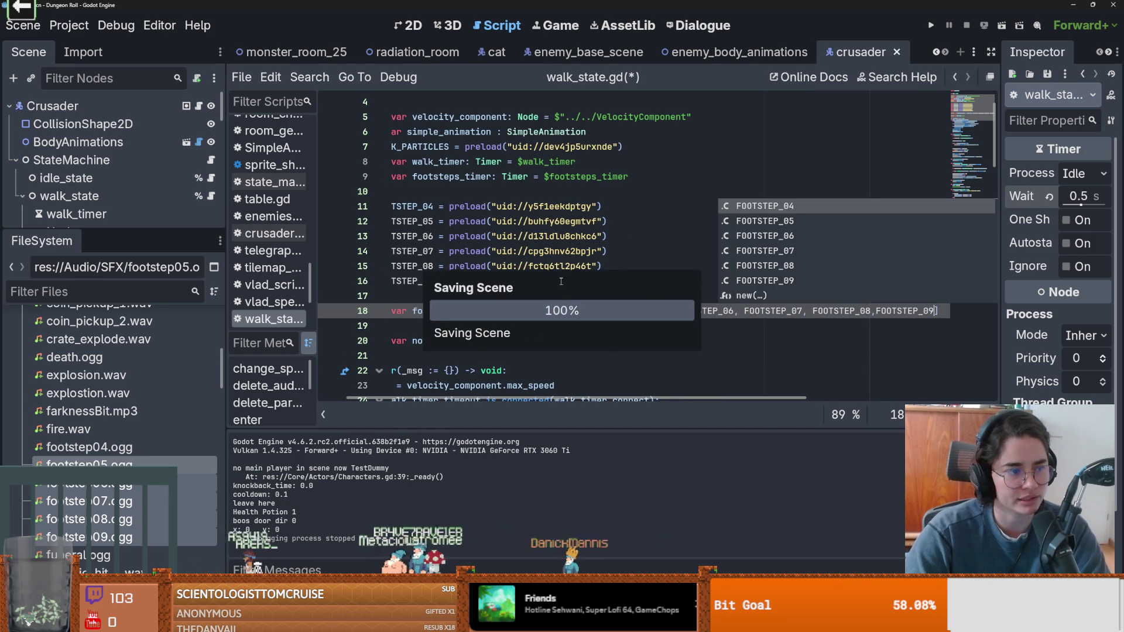
click(560, 281)
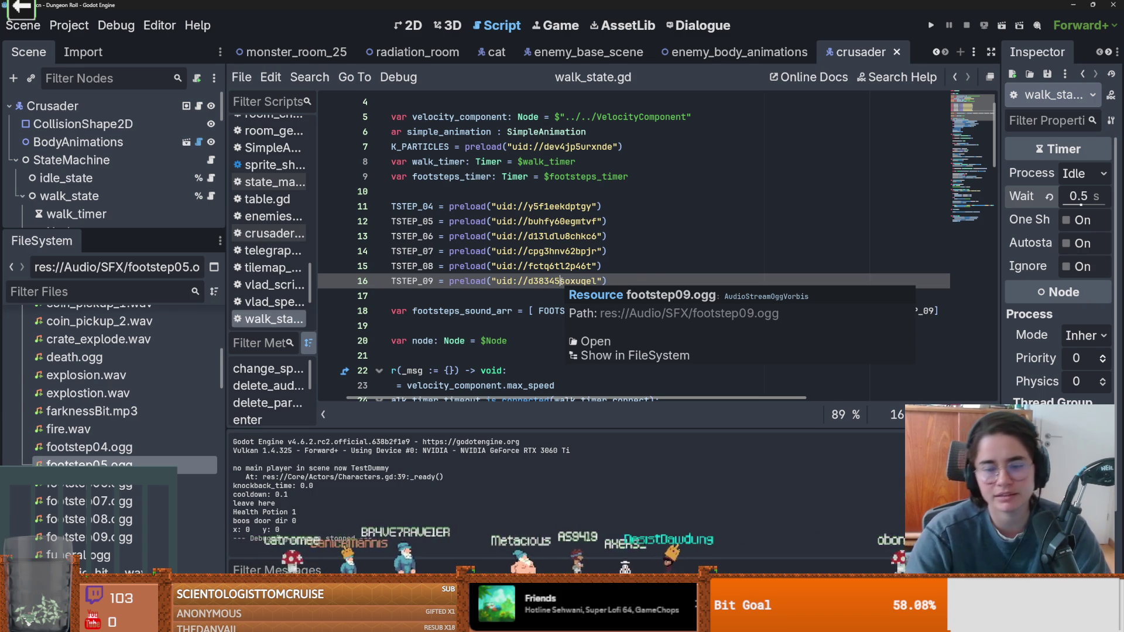
- Dismiss the footstep09 resource details in the script editor
click(422, 299)
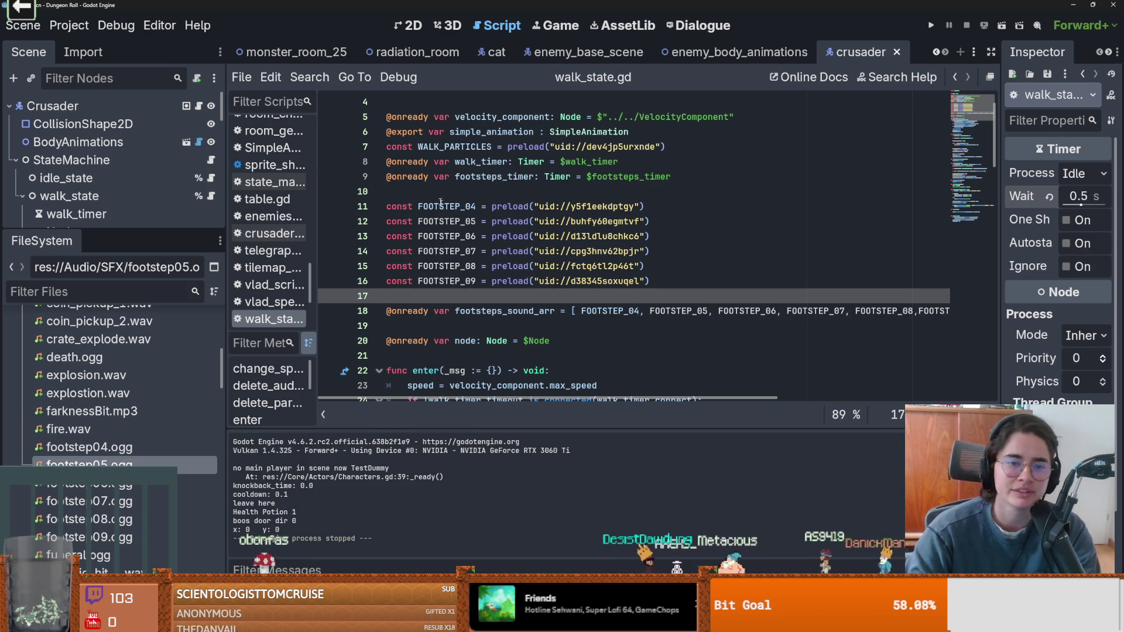
click(440, 177)
scroll(442, 256, up, 1)
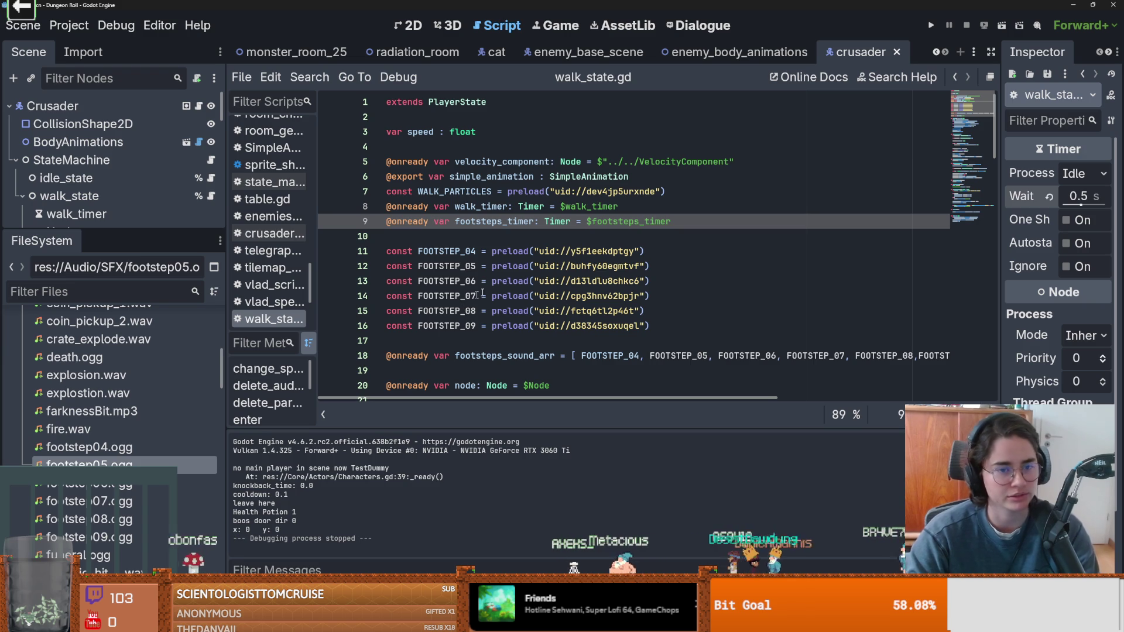
click(468, 235)
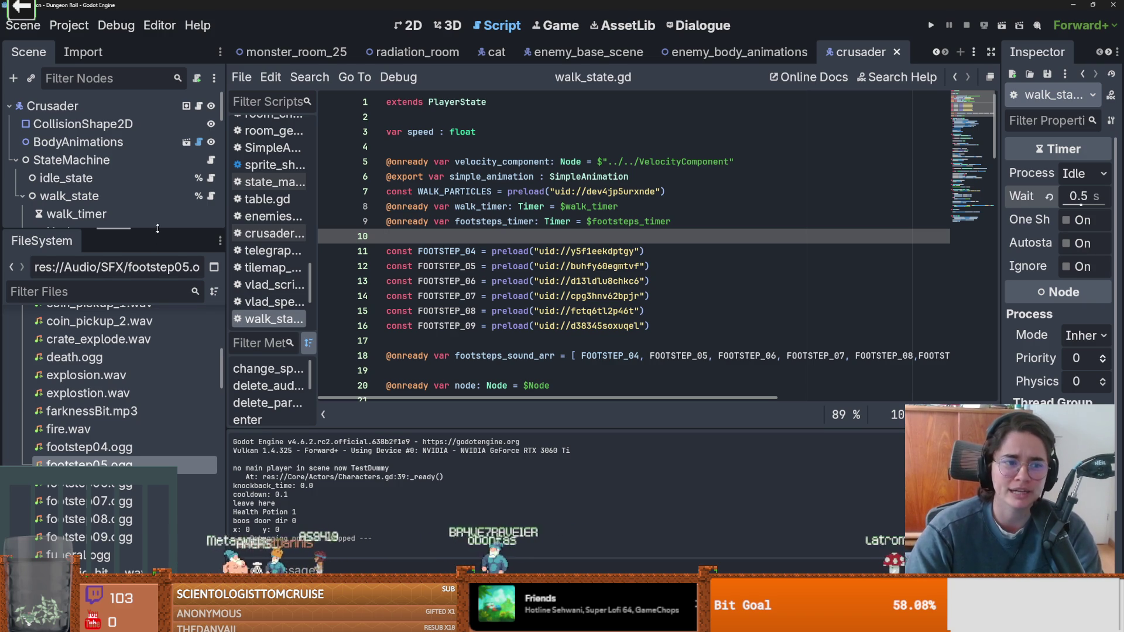
- Enlarge the Scene dock, collapse the walk_state and StateMachine nodes, and save the scene
drag(157, 231, 157, 384)
click(22, 196)
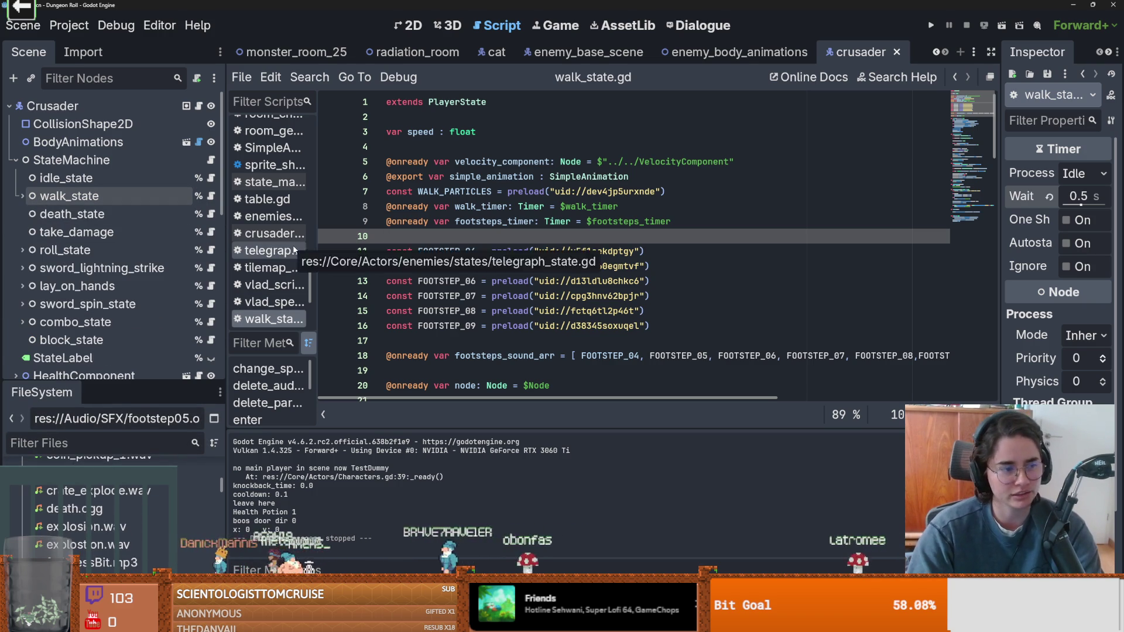
key(ctrl+s)
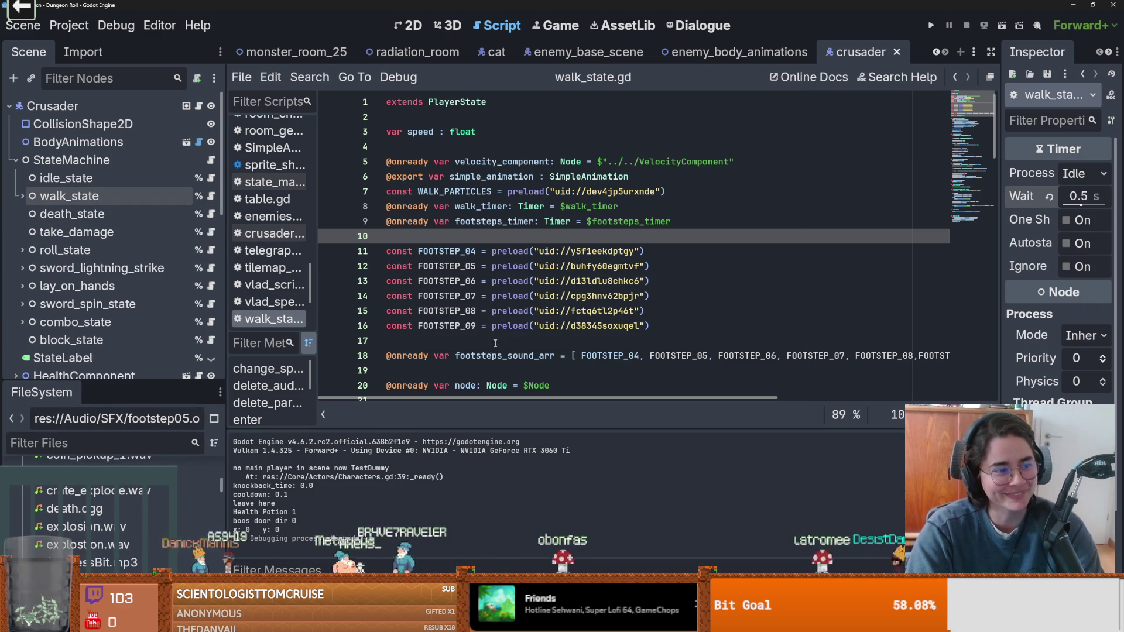
scroll(525, 301, down, 1)
scroll(525, 302, down, 2)
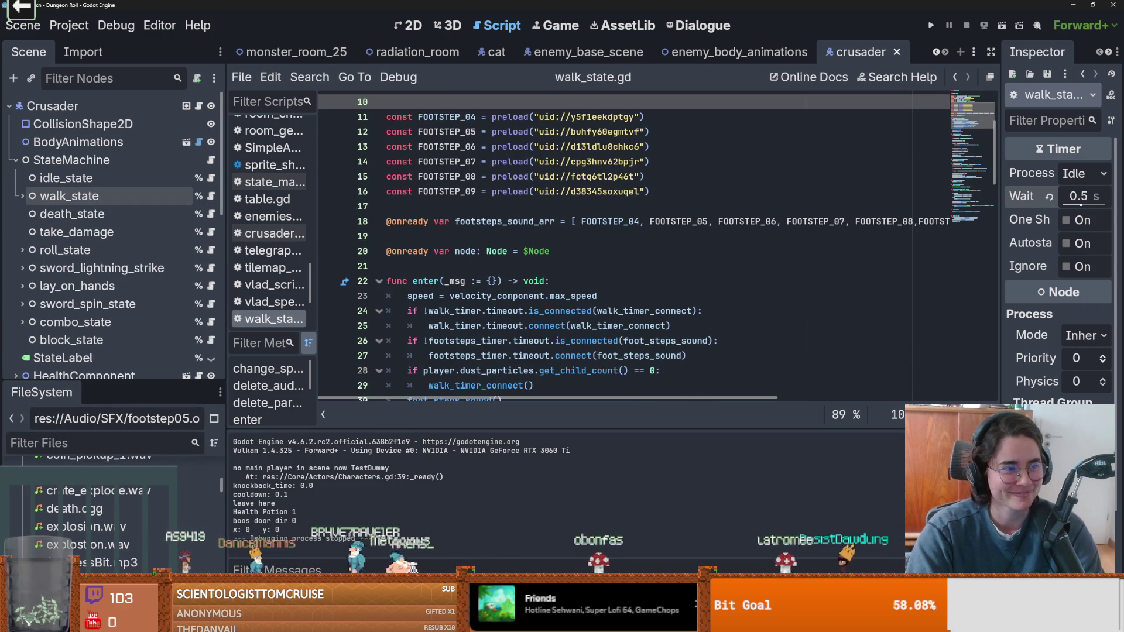
click(15, 163)
key(ctrl+s)
scroll(515, 248, up, 3)
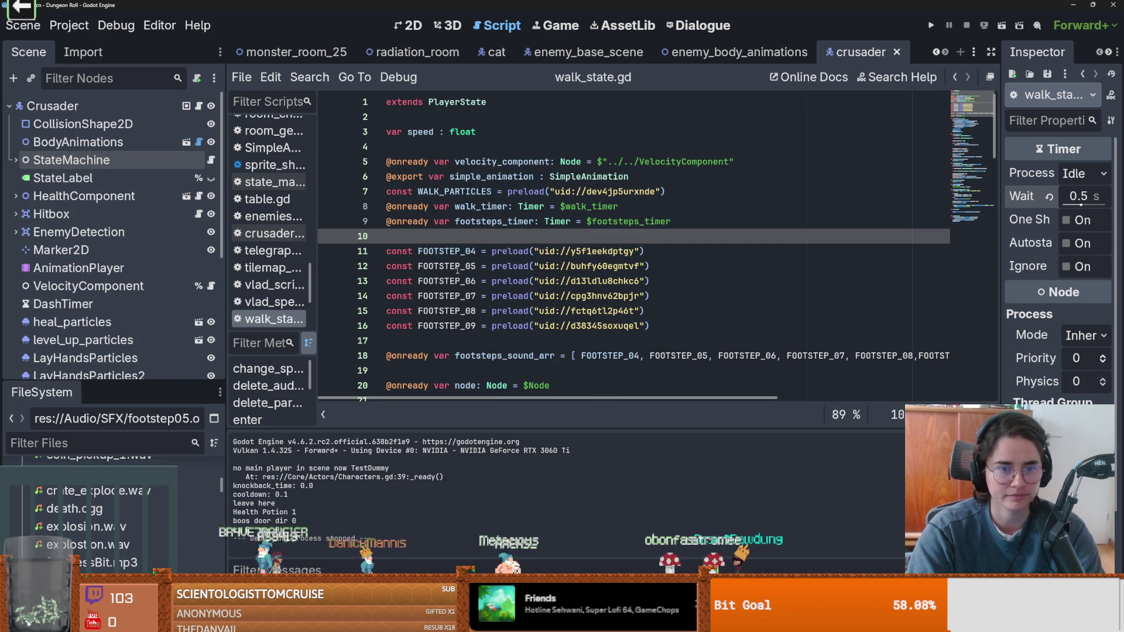
- Show the crusader scene in 2D, save it, and expand StateMachine to list its states
click(409, 29)
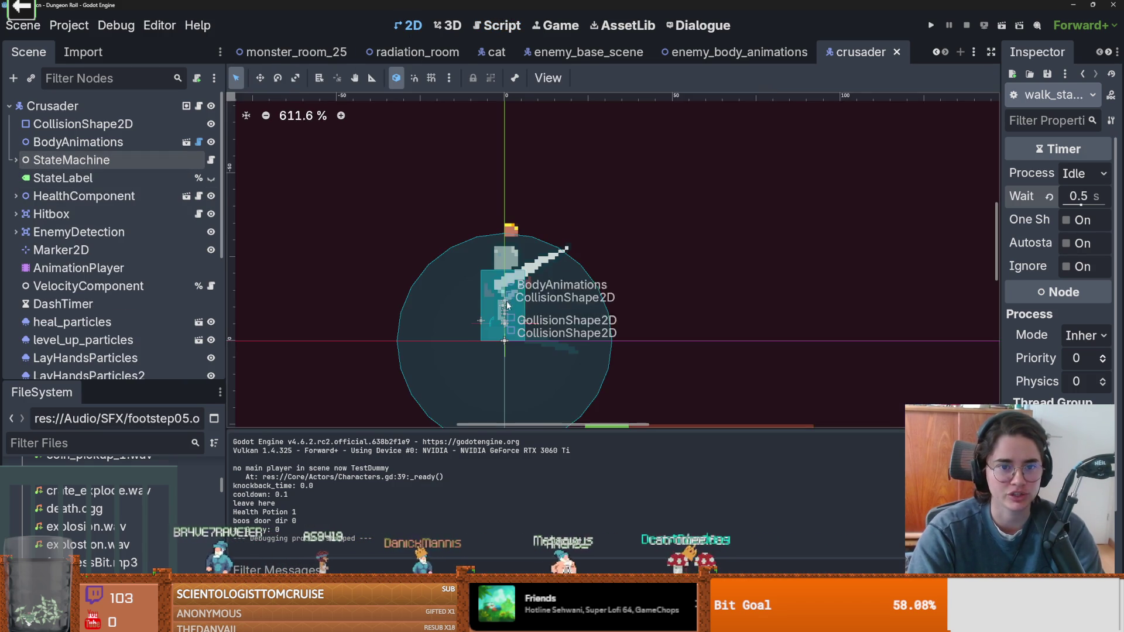
scroll(266, 276, down, 1)
key(ctrl+s)
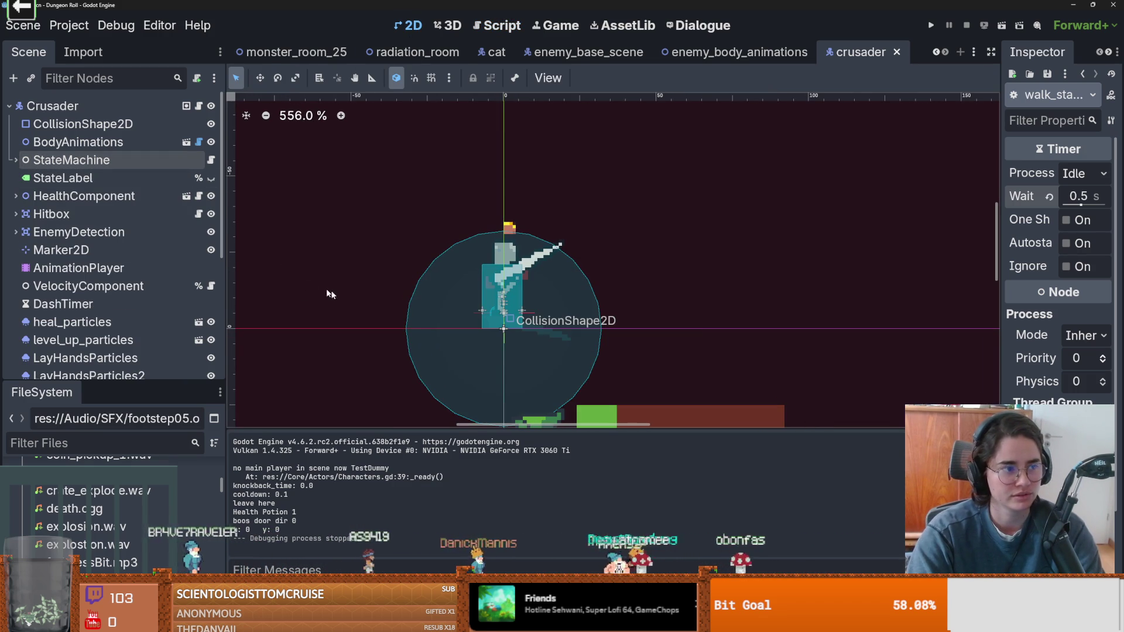
click(15, 160)
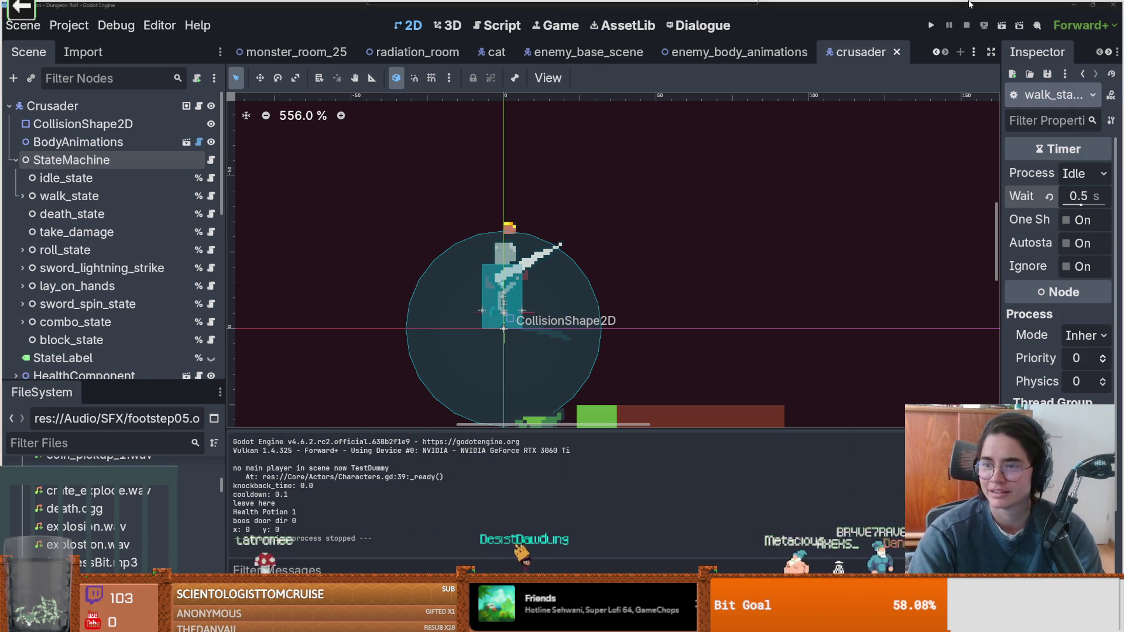
key(alt+Tab)
- Read the X post about leaked source code, selecting its opening lines, then return to Godot
scroll(491, 215, down, 10)
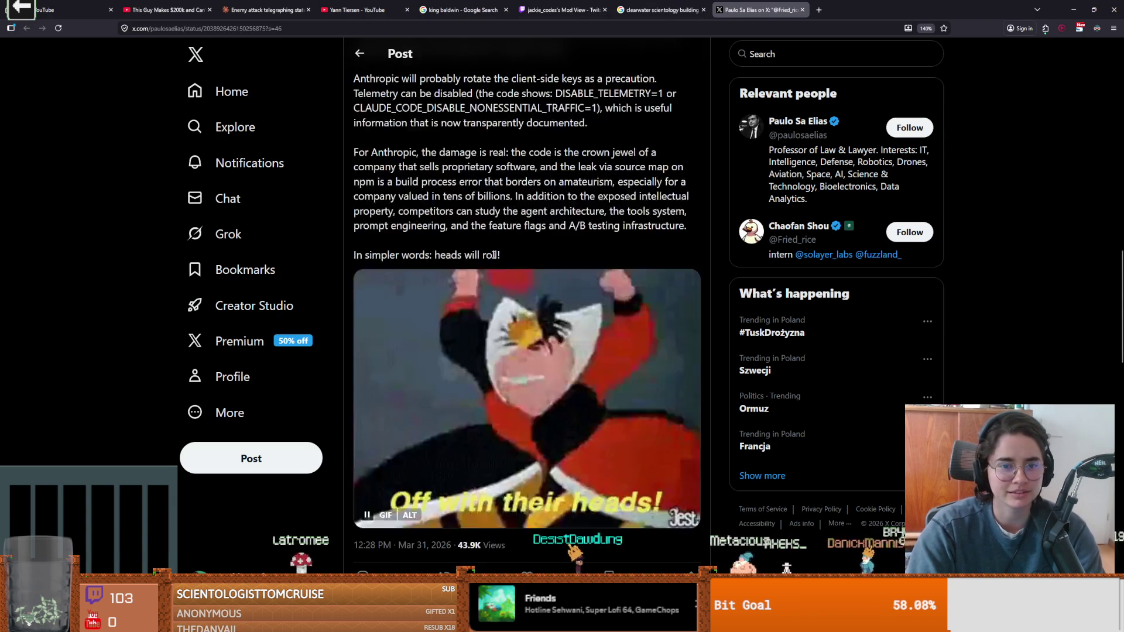
scroll(450, 398, down, 3)
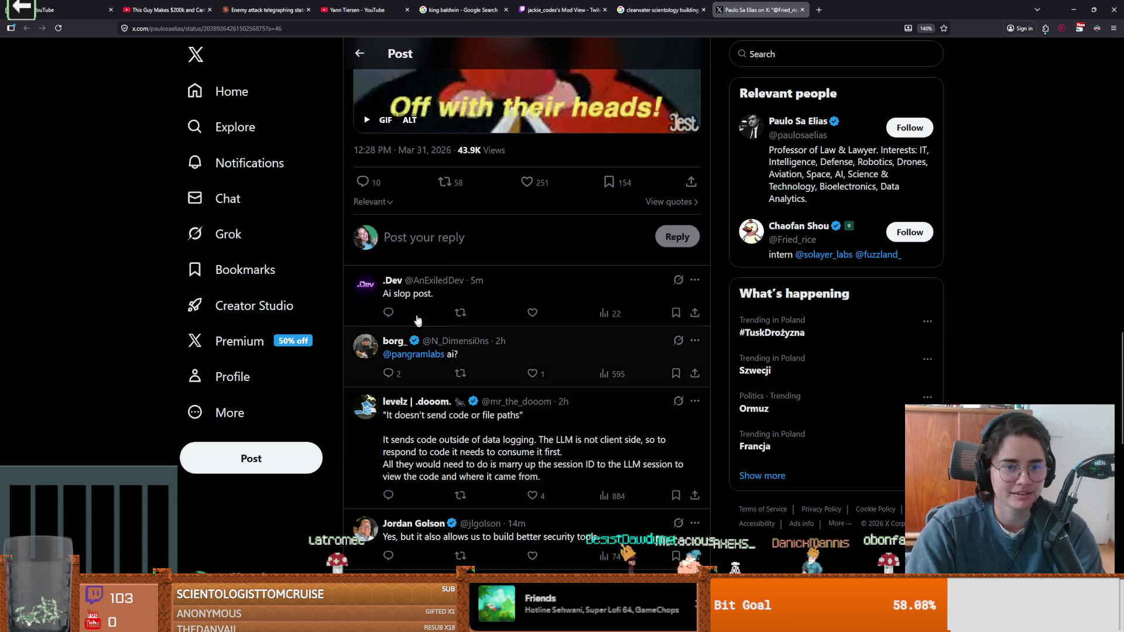
scroll(463, 369, down, 1)
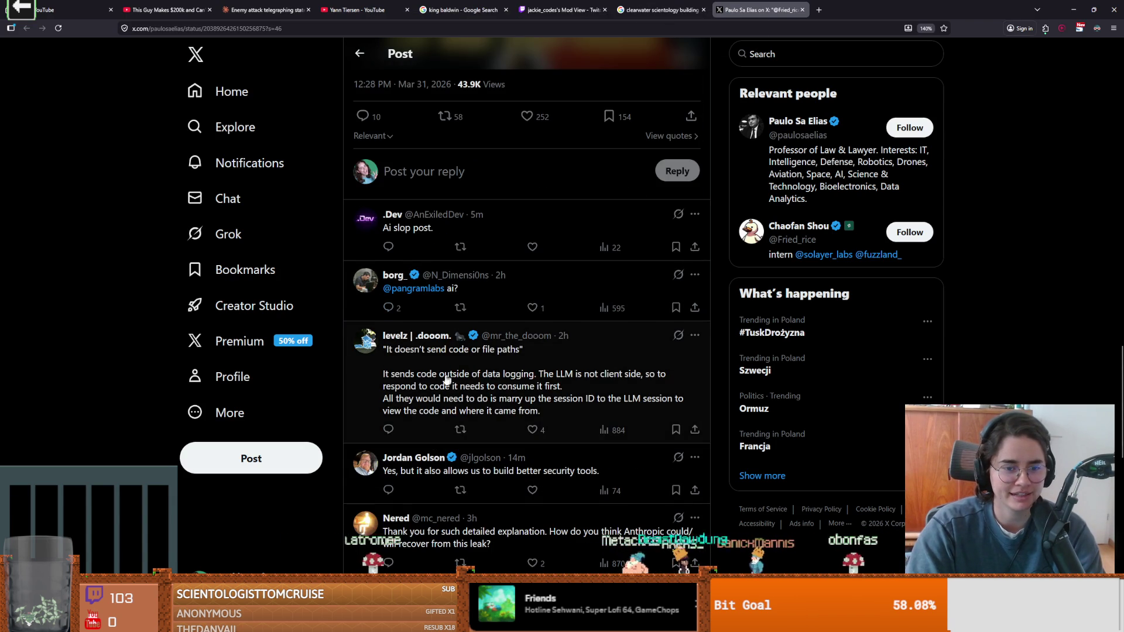
scroll(461, 380, up, 15)
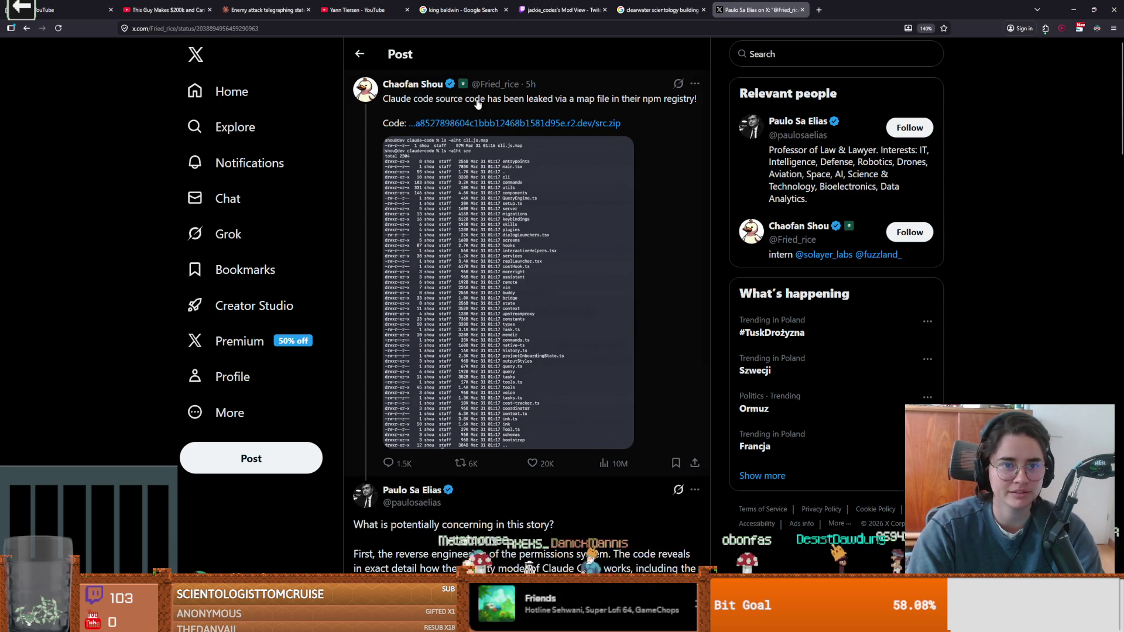
mouse_move(469, 124)
mouse_down()
mouse_move(614, 130)
mouse_move(604, 122)
mouse_move(422, 147)
mouse_up()
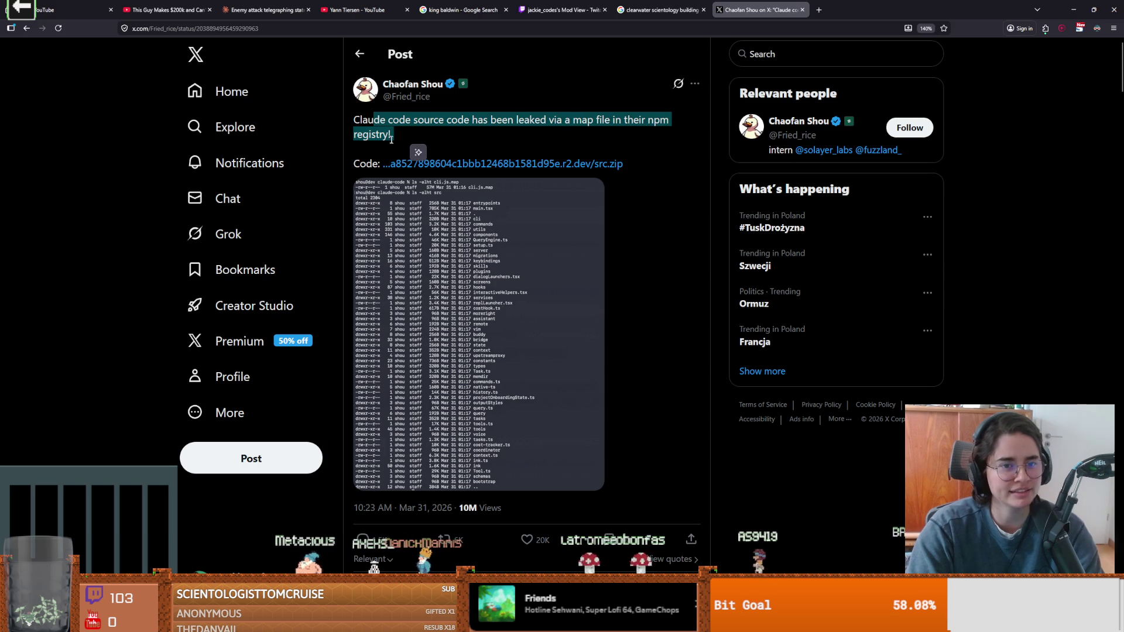
click(373, 157)
drag(359, 130, 359, 123)
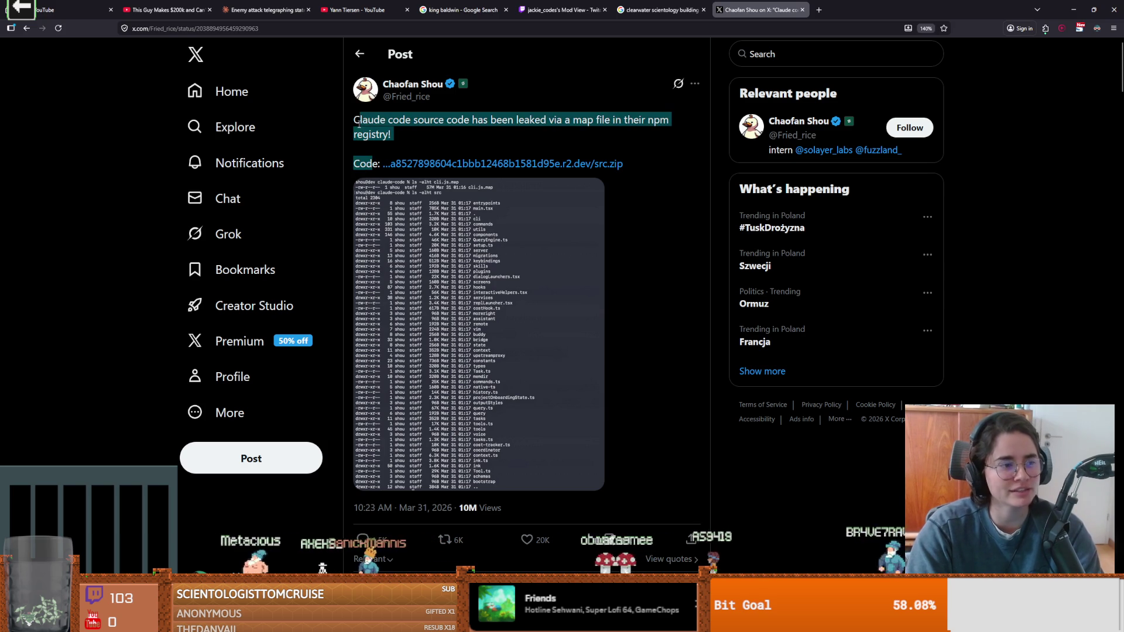
key(alt+Tab)
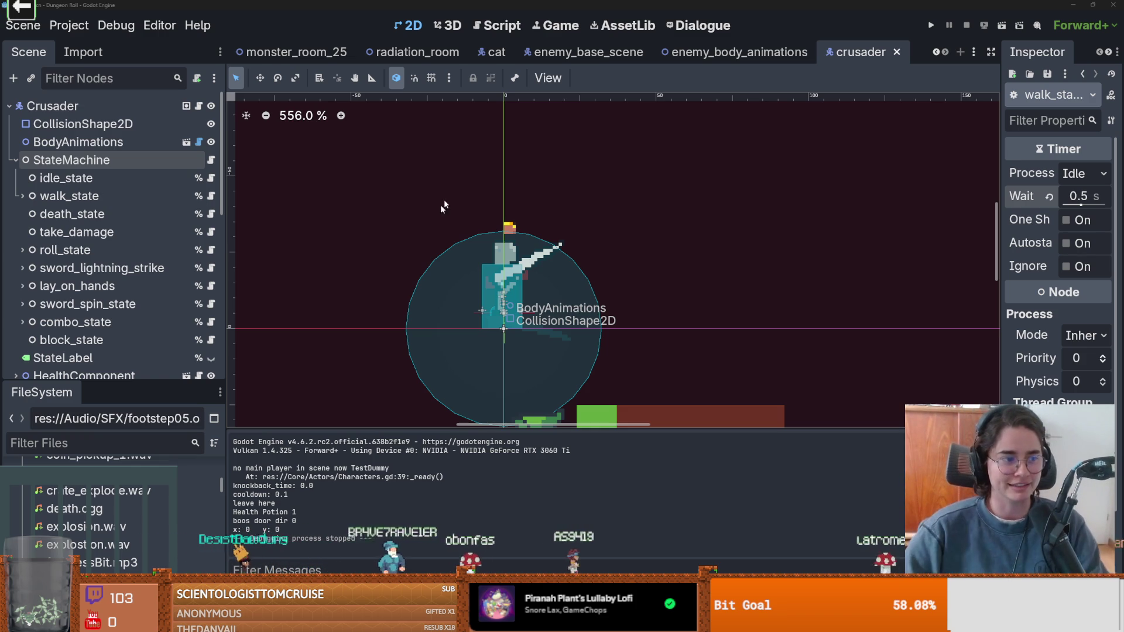
- Zoom and pan the 2D viewport to recentre the crusader, then save the scene
scroll(369, 275, down, 1)
scroll(402, 254, up, 1)
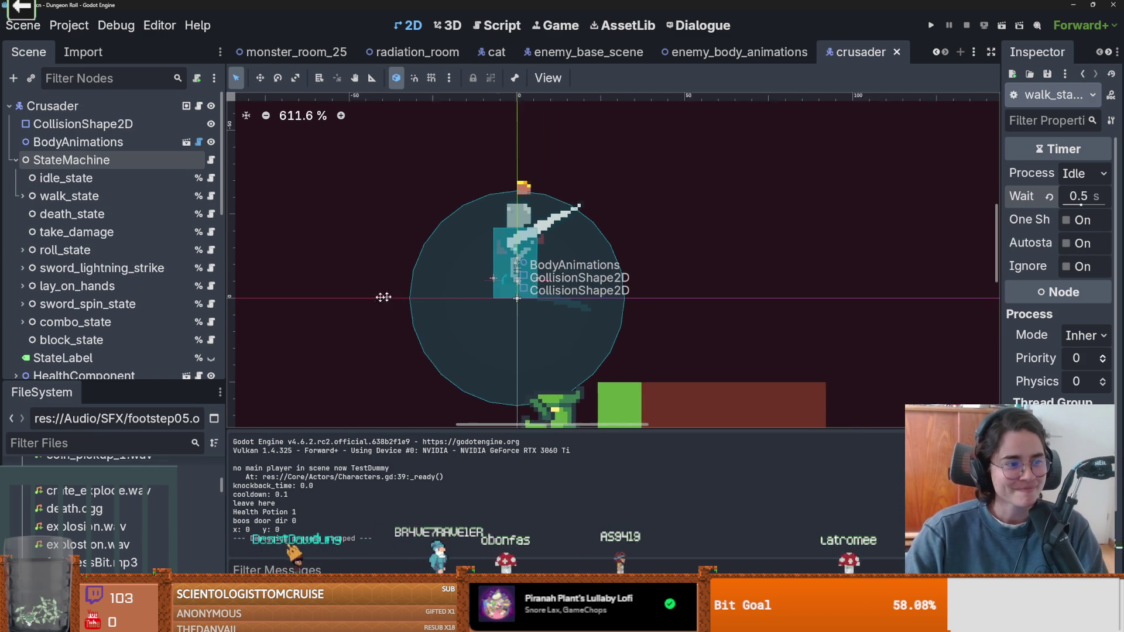
scroll(381, 296, right, 1)
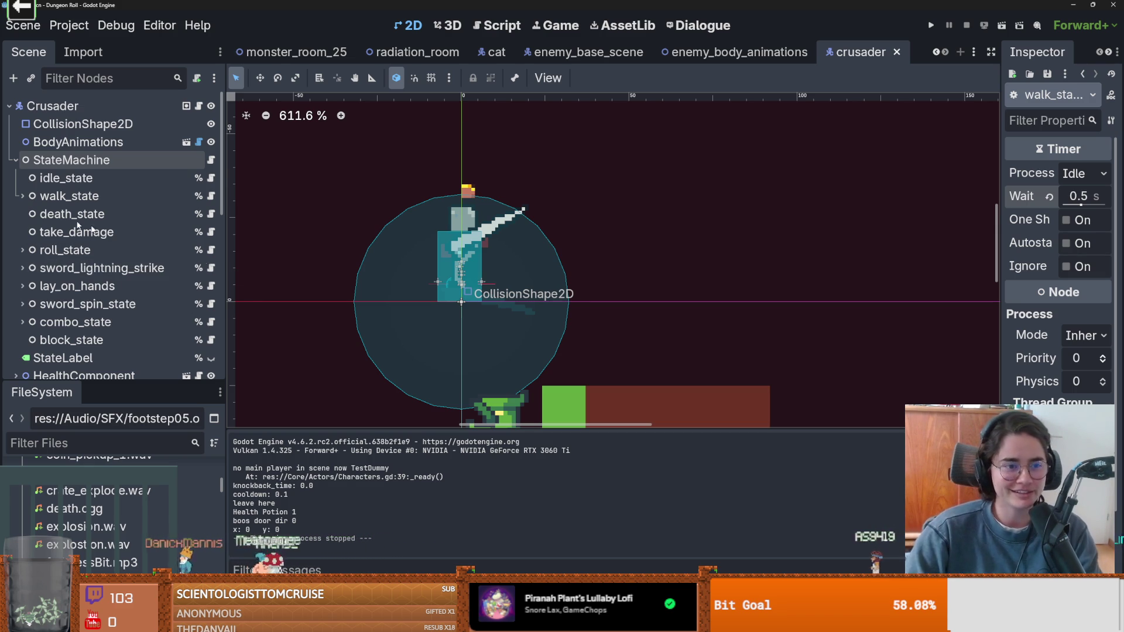
drag(417, 351, 506, 293)
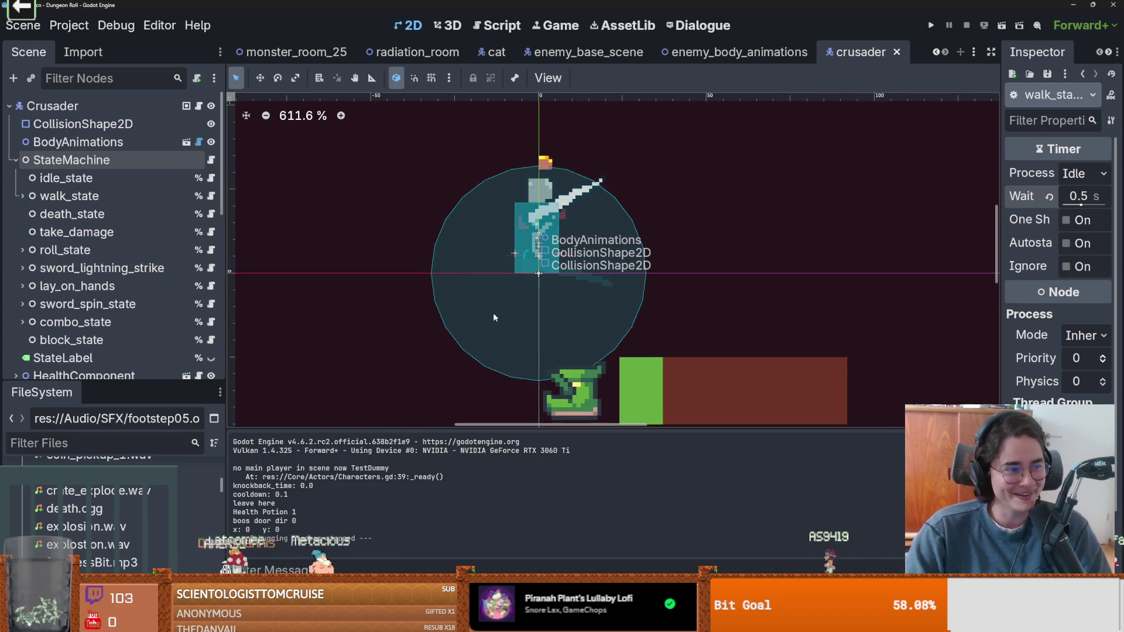
scroll(505, 293, up, 2)
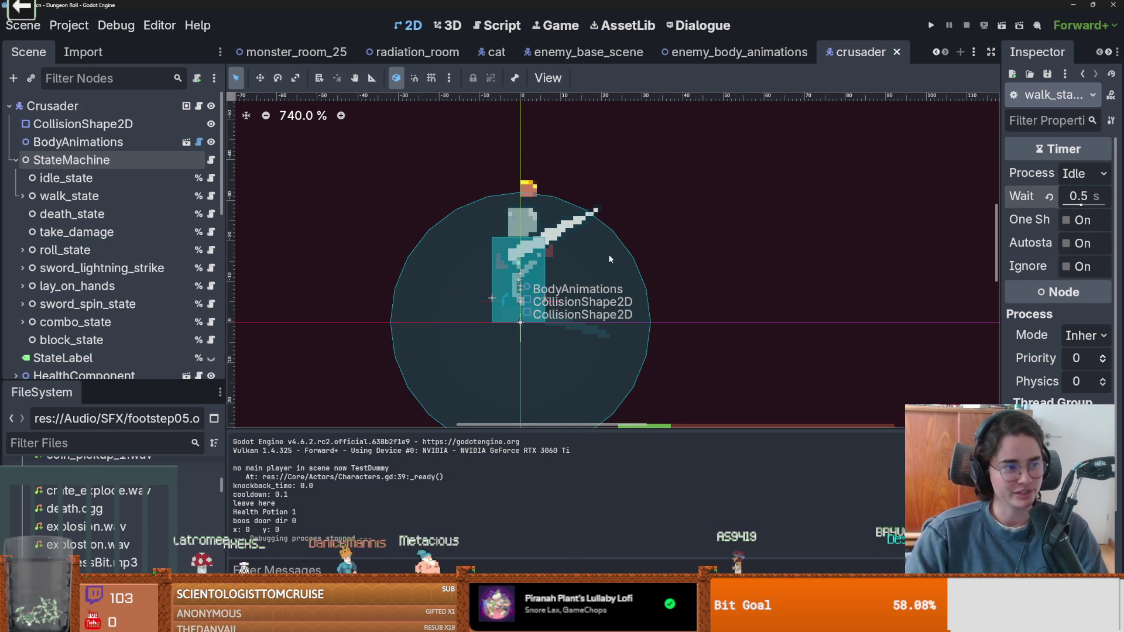
scroll(433, 269, up, 1)
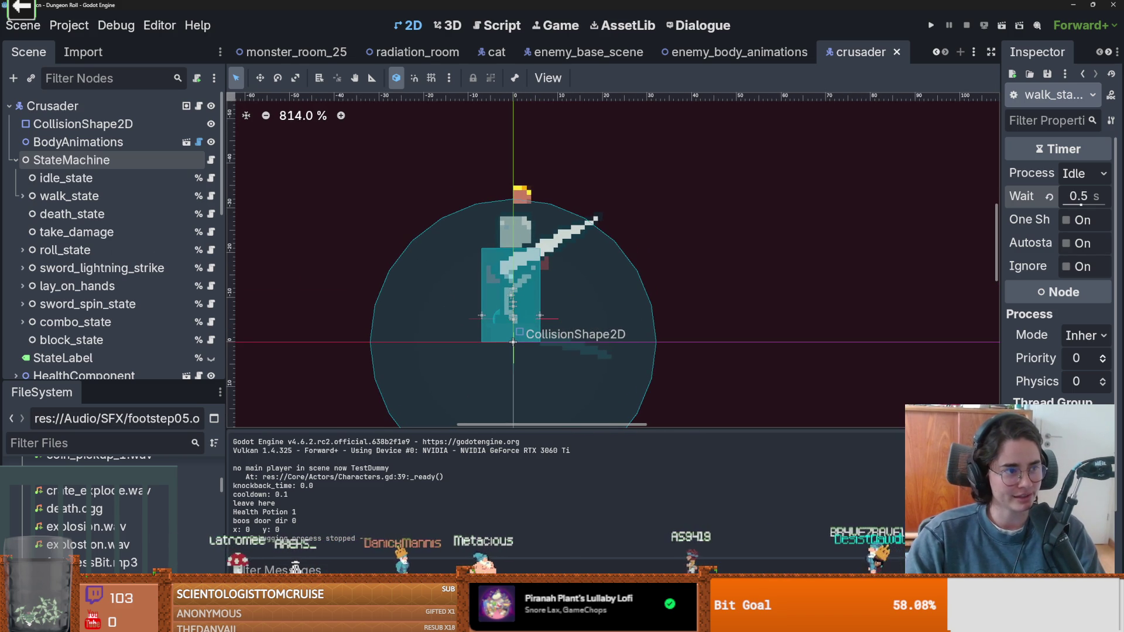
scroll(468, 269, down, 1)
key(ctrl+s)
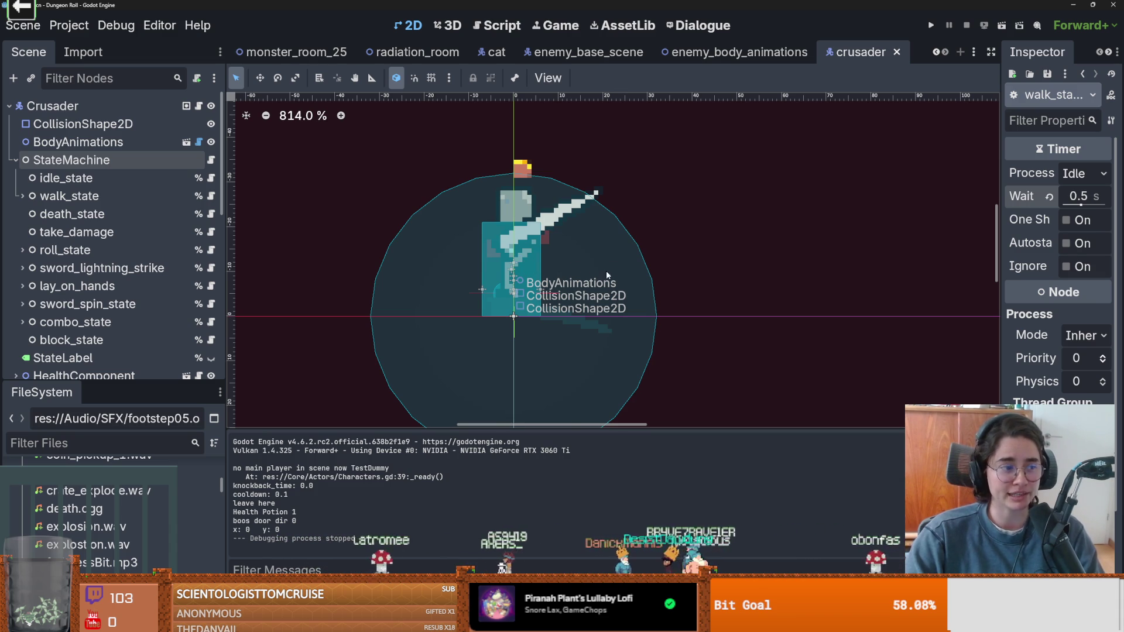
scroll(606, 265, up, 1)
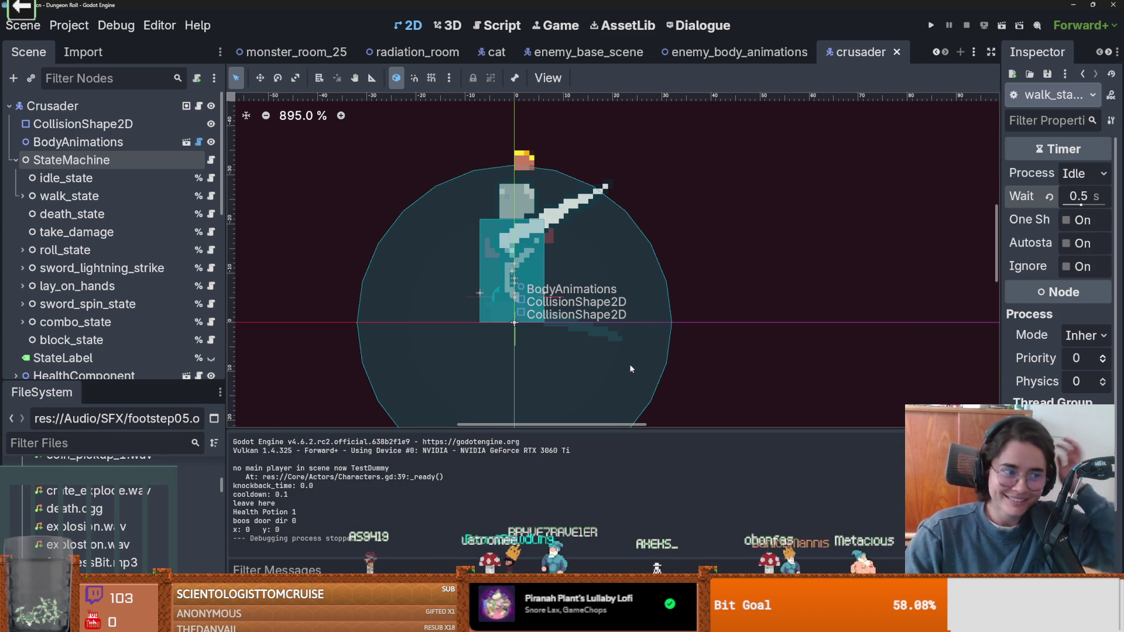
- Run Dungeon Roll and walk the knight right, then left, to test the footstep sounds
click(930, 27)
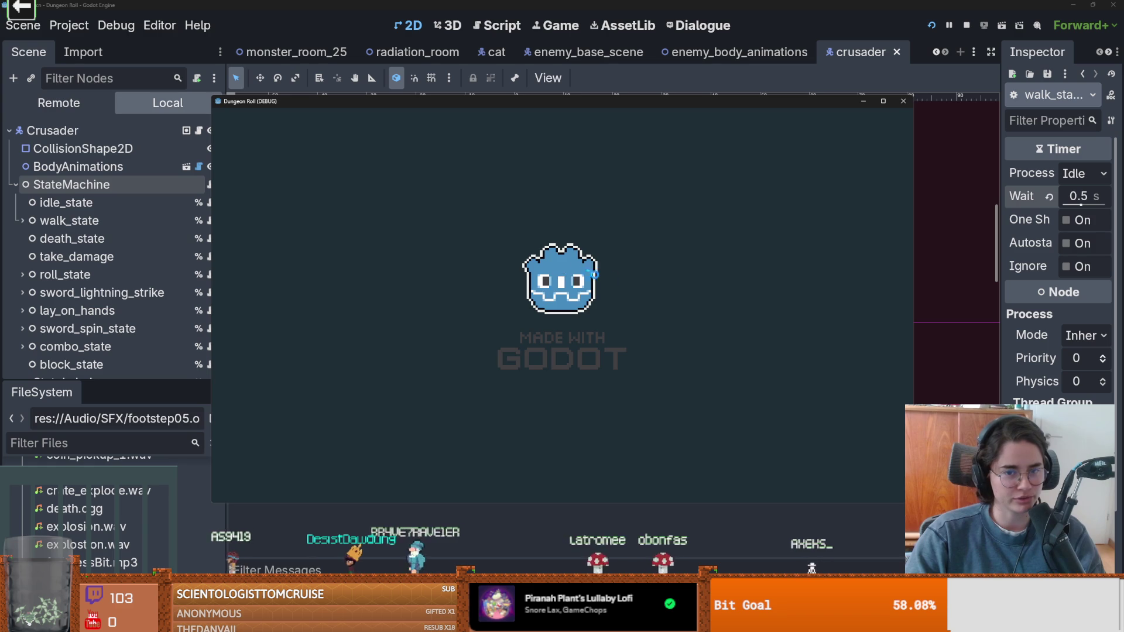
key(d)
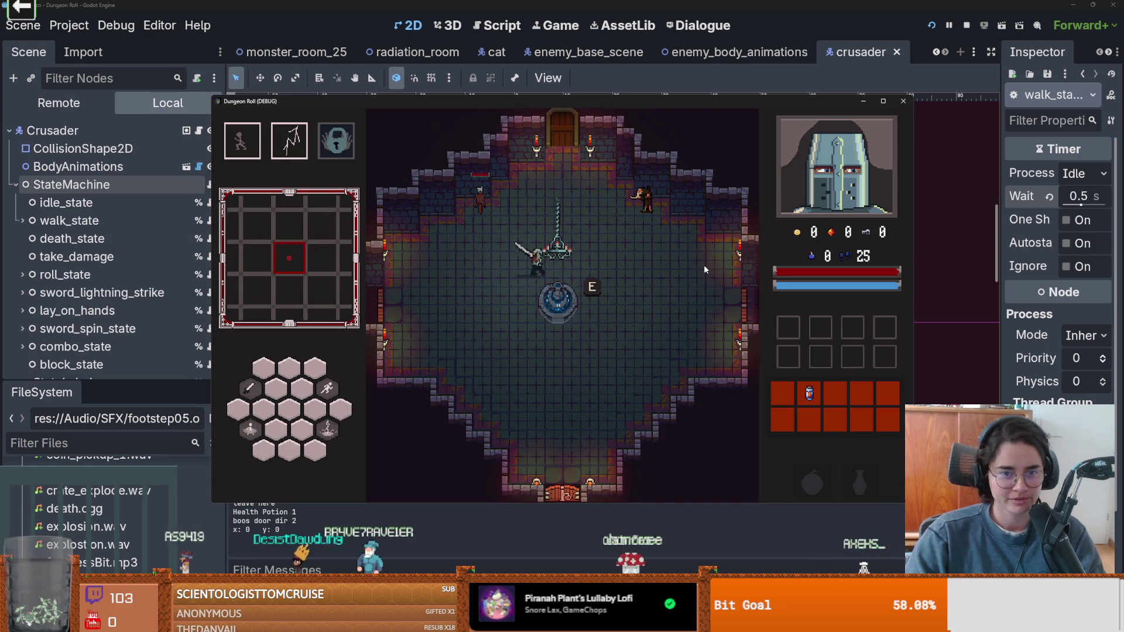
key(d)
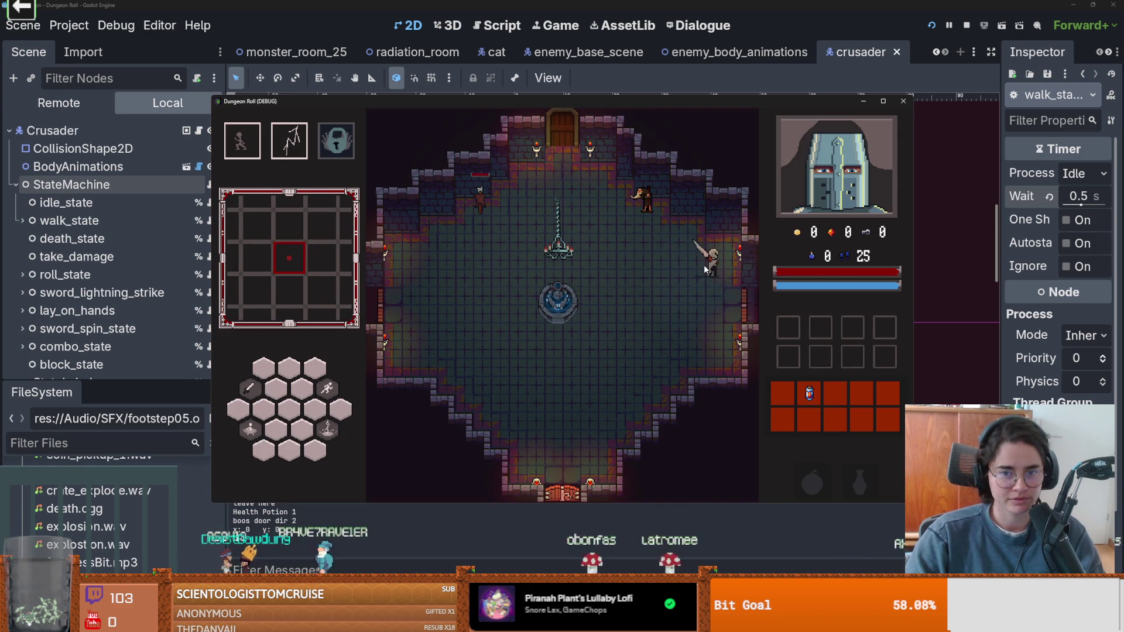
key(a)
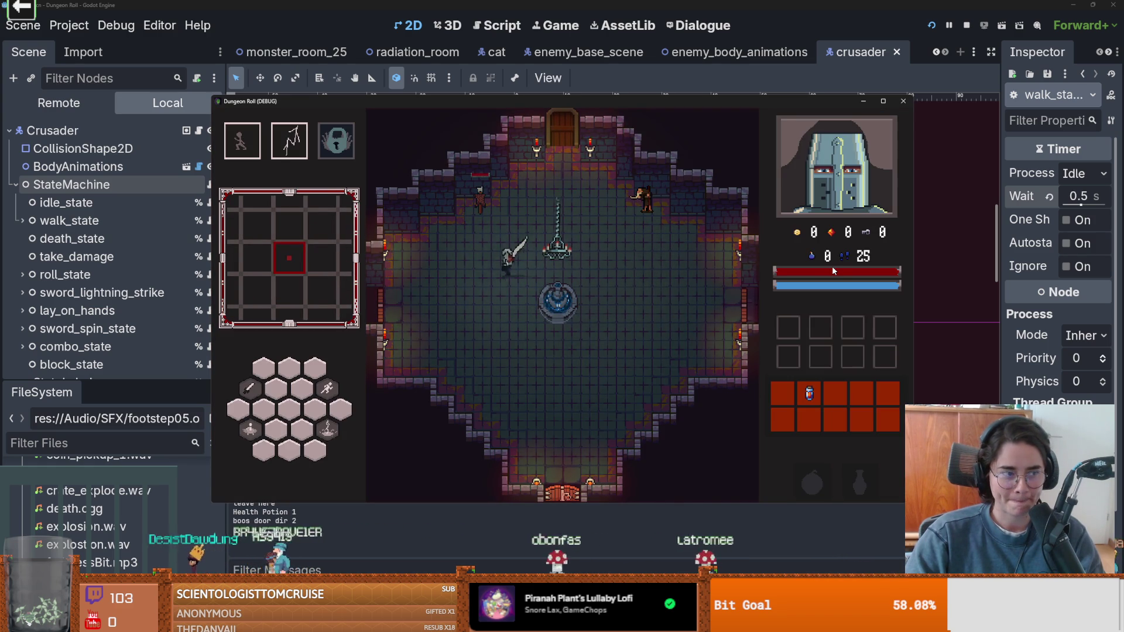
key(a)
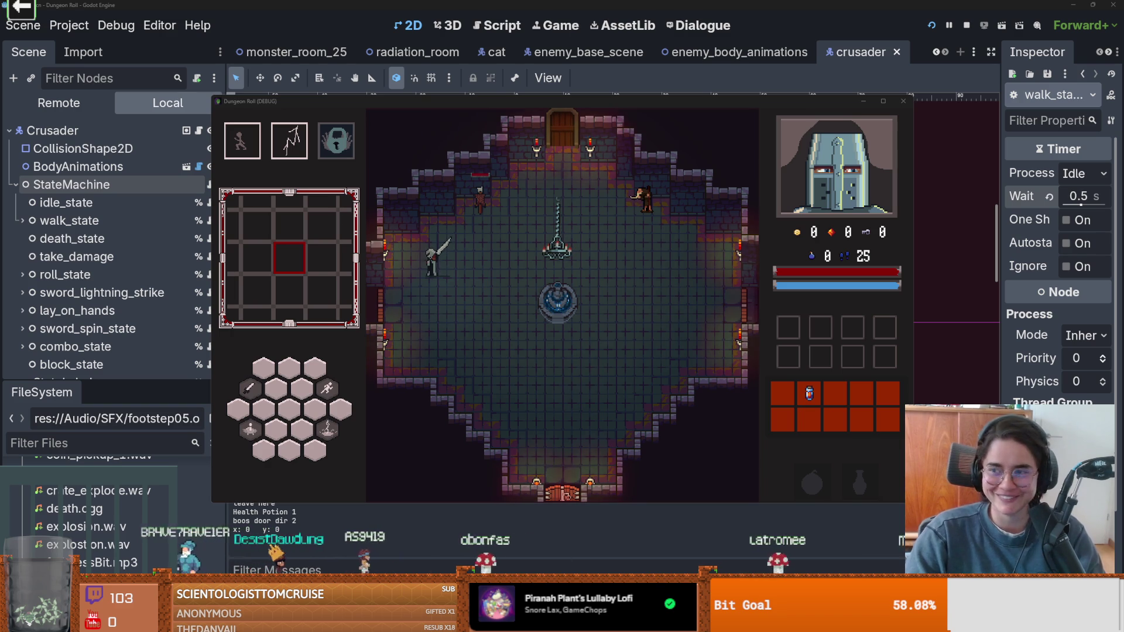
- Audition two kennyAudio footstep files, including footstep08.ogg, in Media Player, then return to Godot
double_click(567, 493)
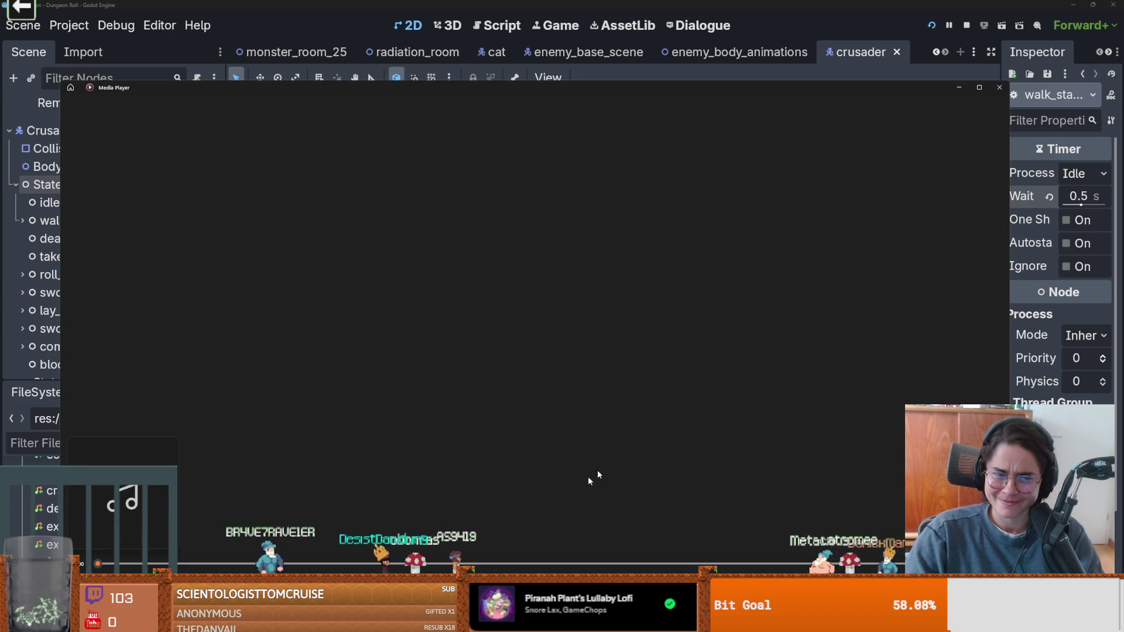
click(998, 87)
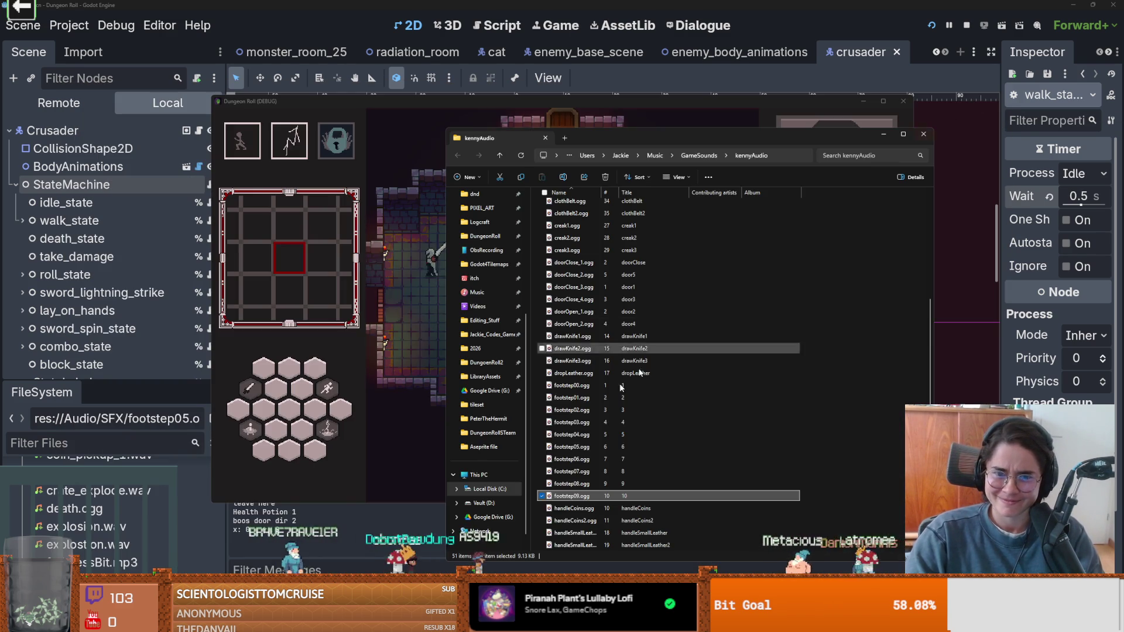
double_click(570, 480)
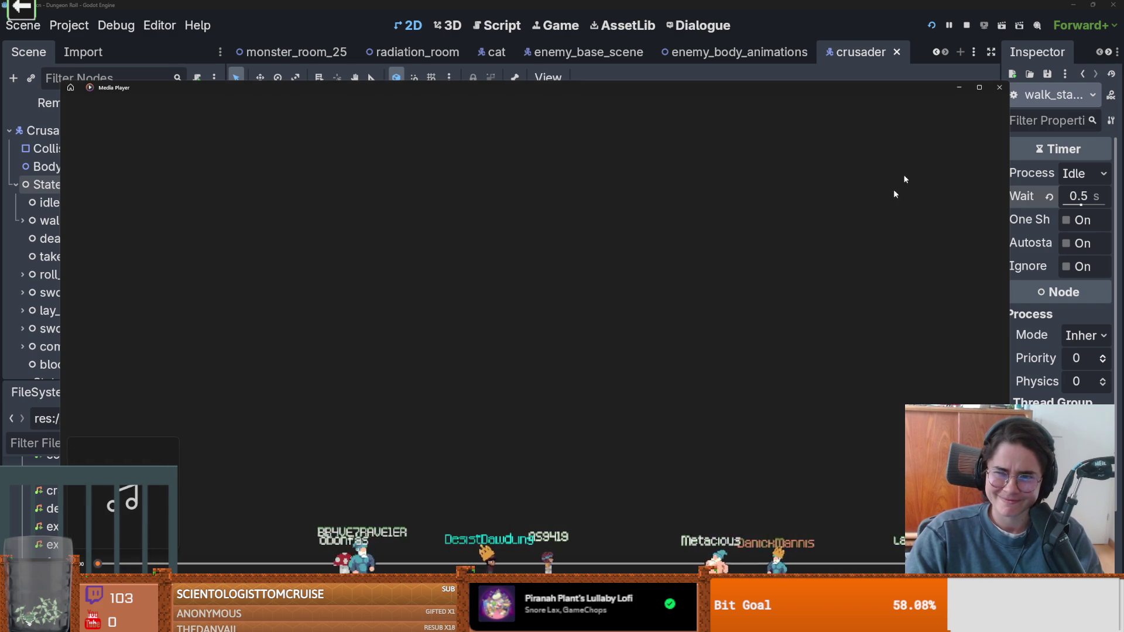
click(998, 87)
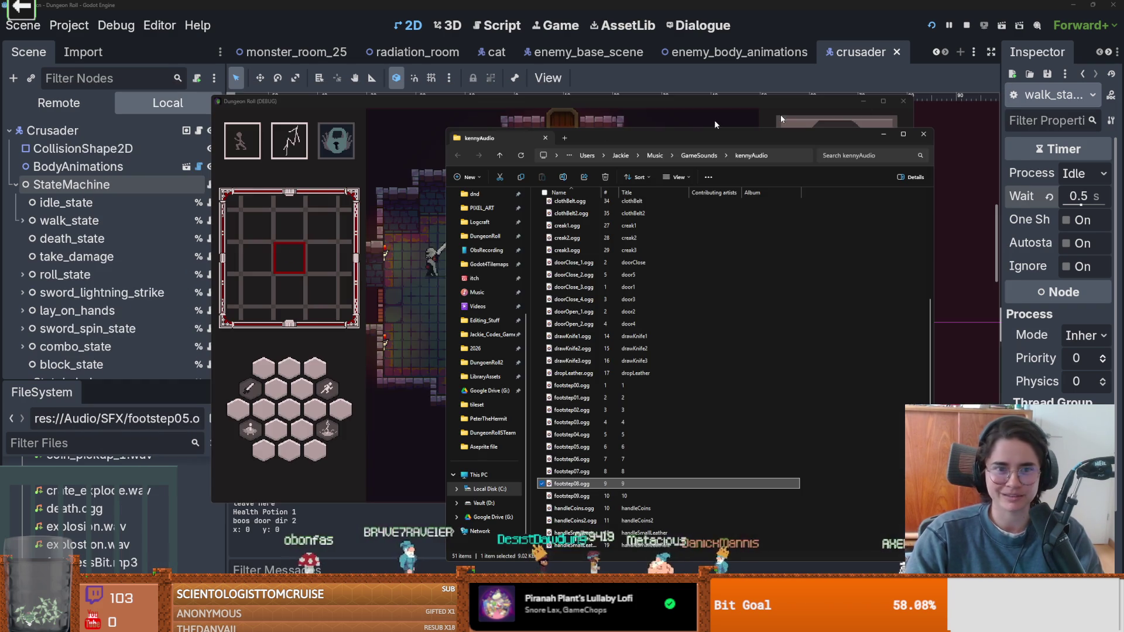
click(71, 184)
- Delete the FOOTSTEP_08 preload and its footsteps_sound_arr entry in walk_state.gd, then relaunch the game
click(209, 221)
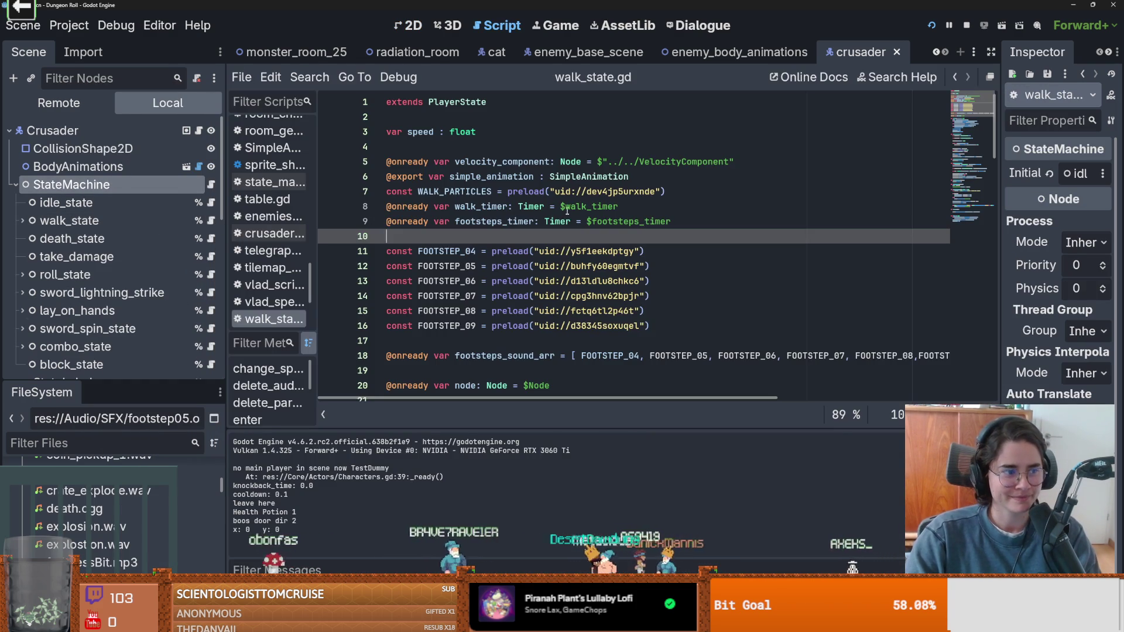
drag(646, 310, 354, 320)
drag(646, 311, 386, 310)
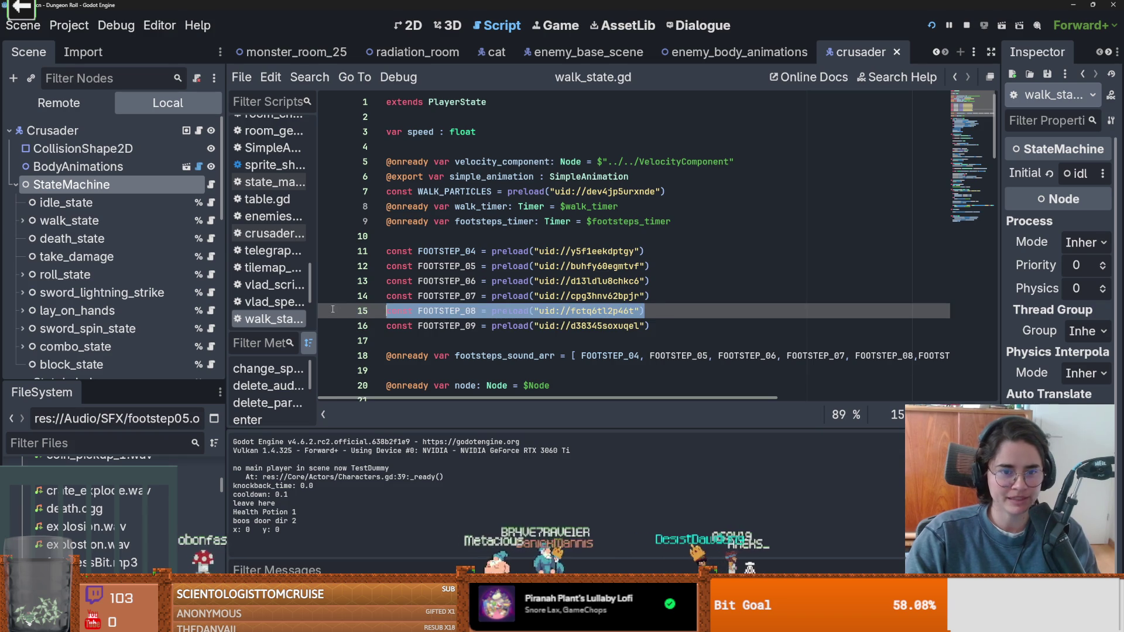
key(BackSpace)
drag(852, 355, 913, 356)
key(BackSpace)
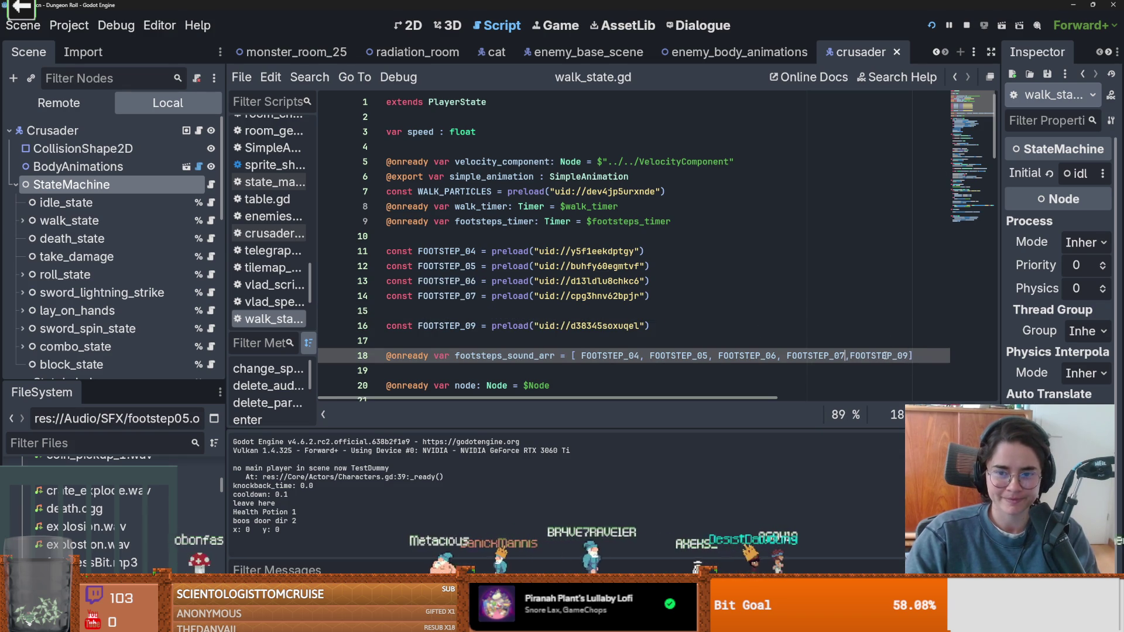
click(931, 25)
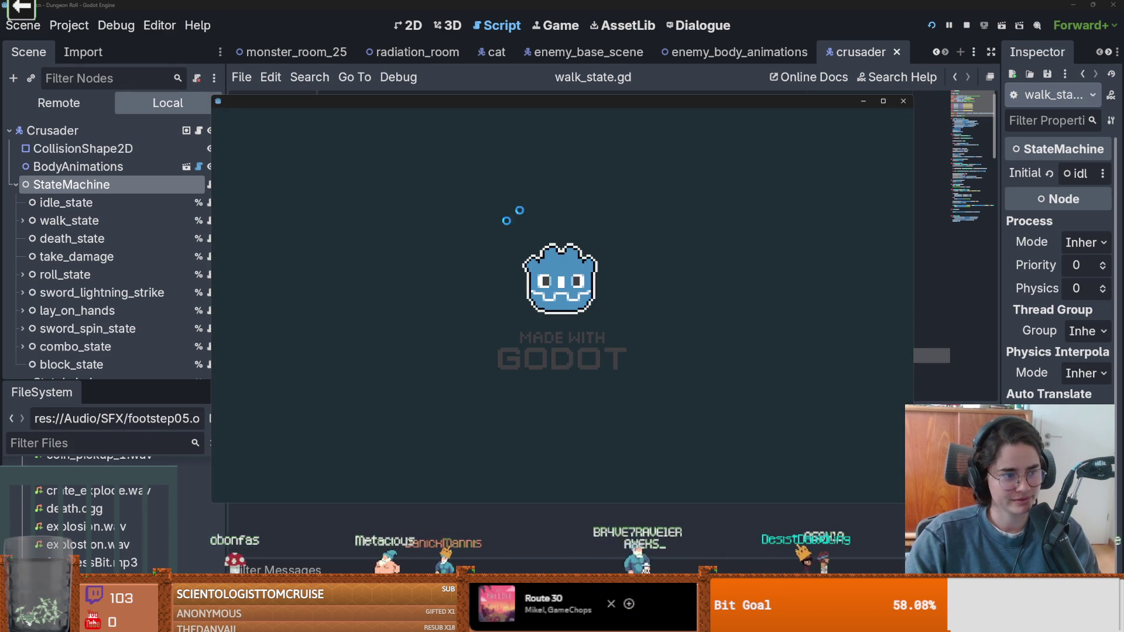
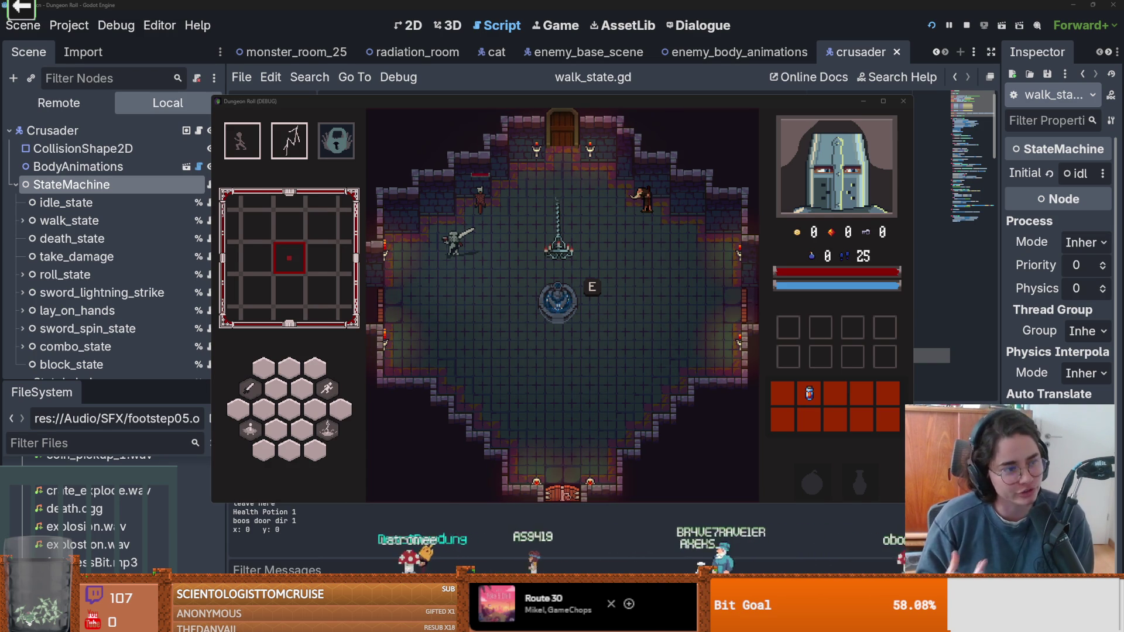
- Swing the knight's sword, then walk it around the room's right, left and lower floor
click(608, 141)
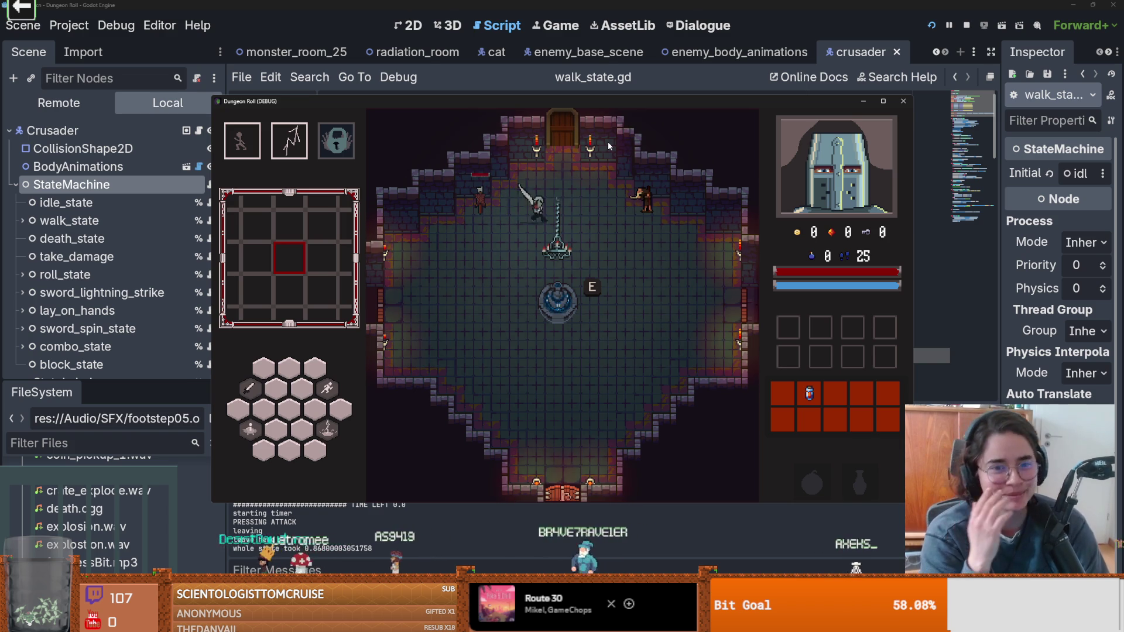
key(d)
key(s)
key(a)
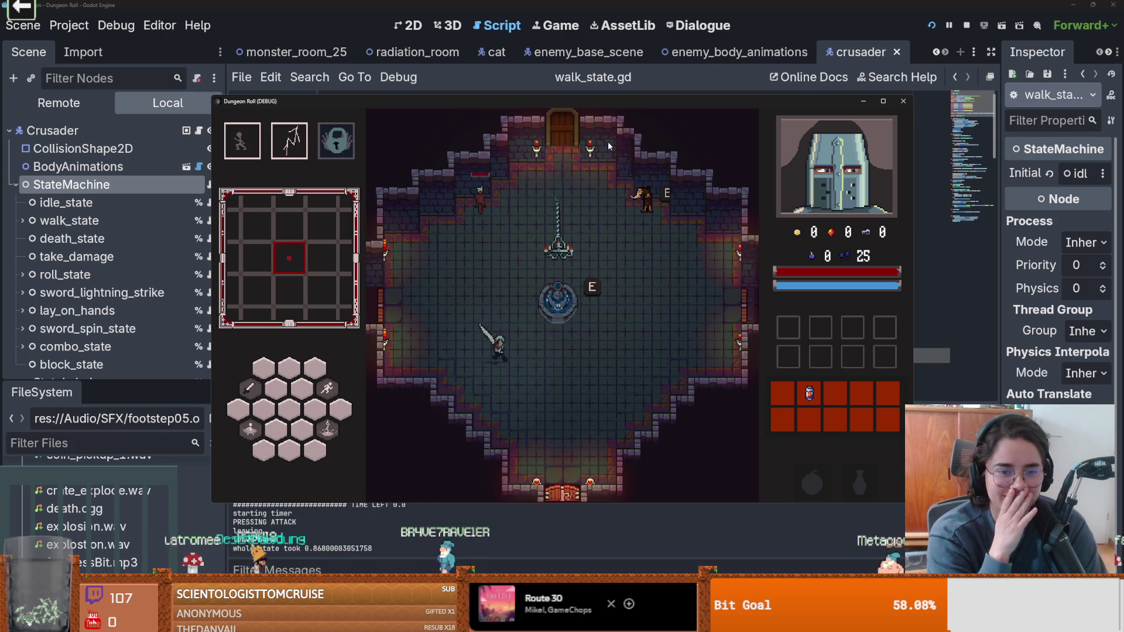
key(d)
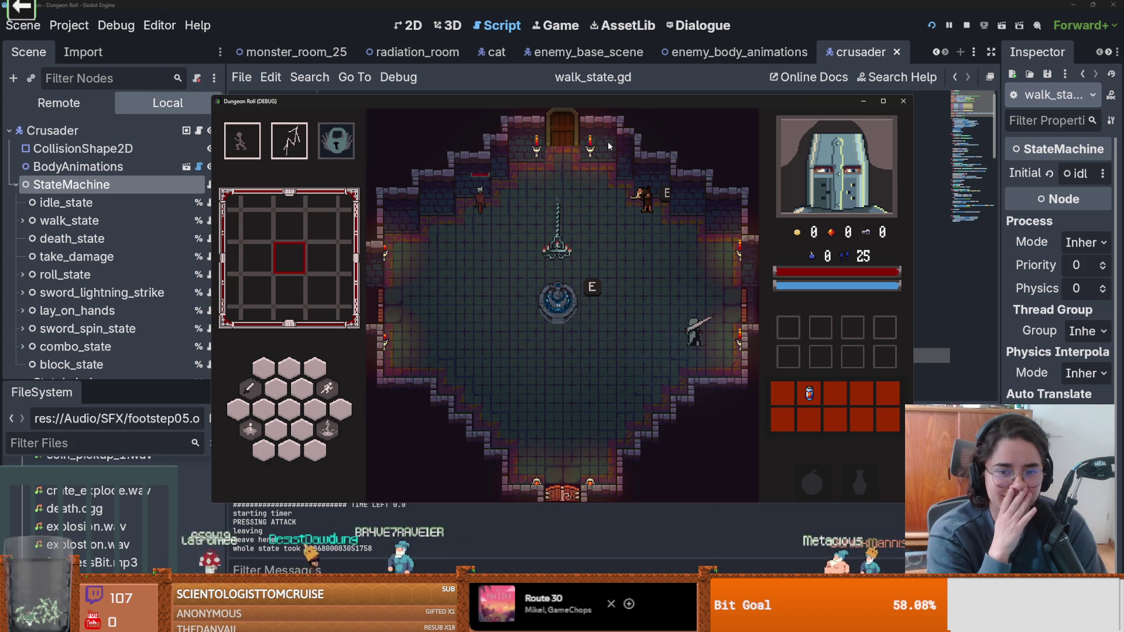
key(a)
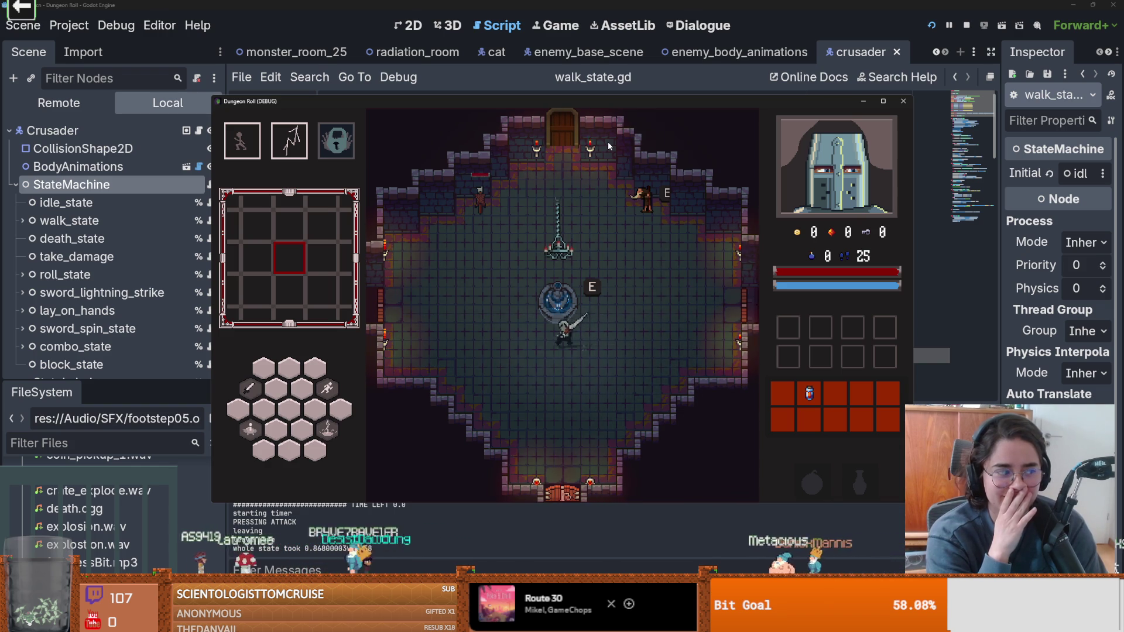
key(a)
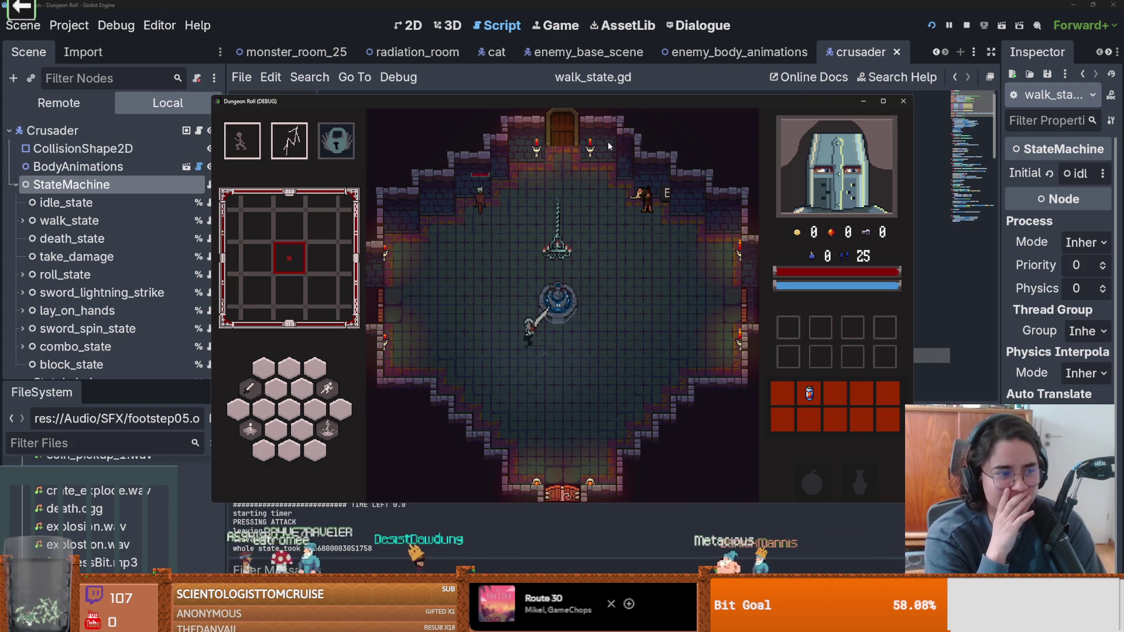
key(w)
key(w)
key(d)
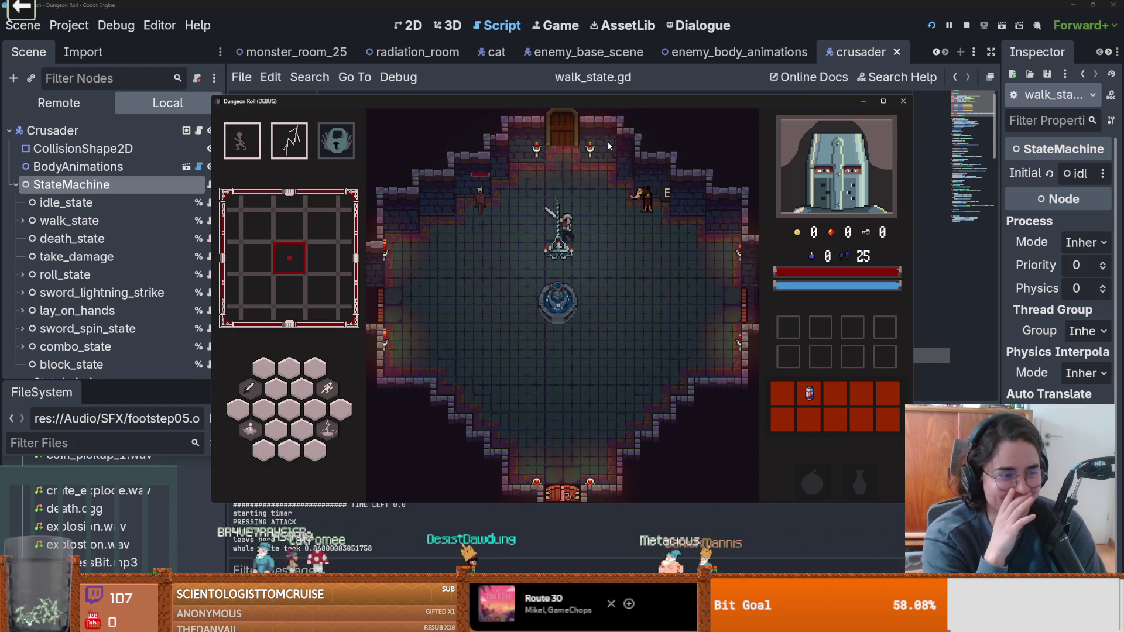
key(s)
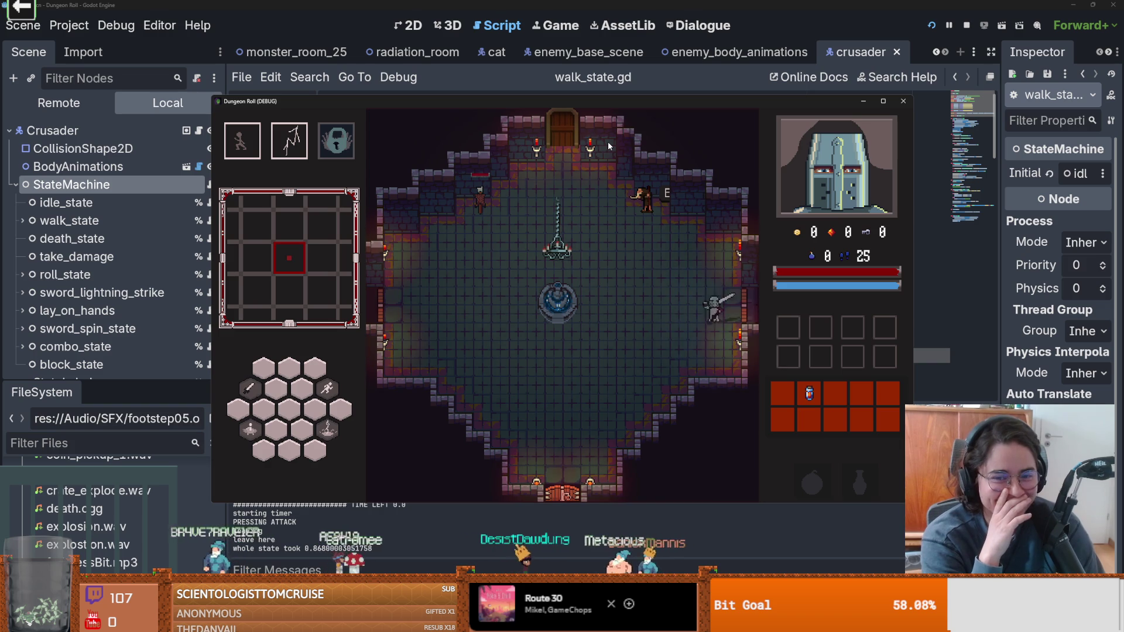
key(a)
key(a)
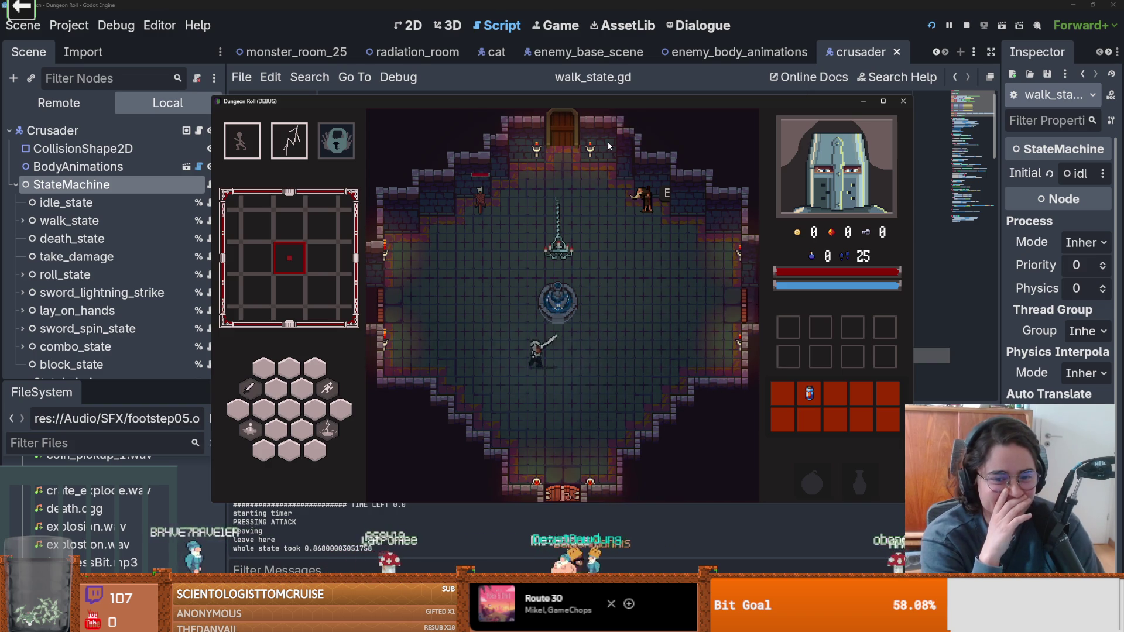
key(a)
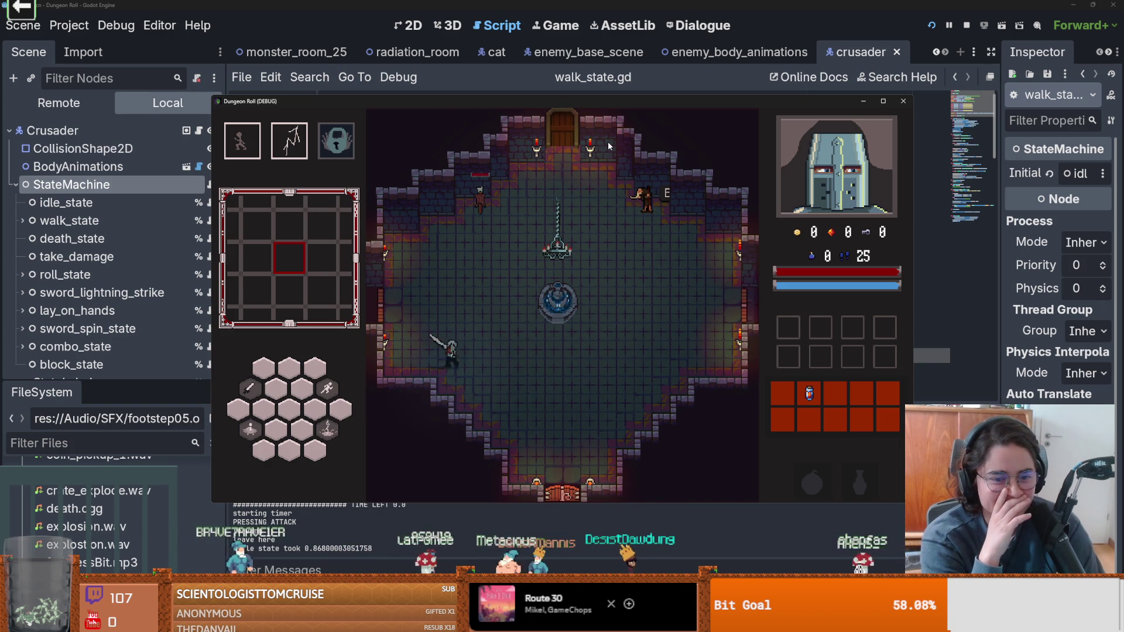
key(d)
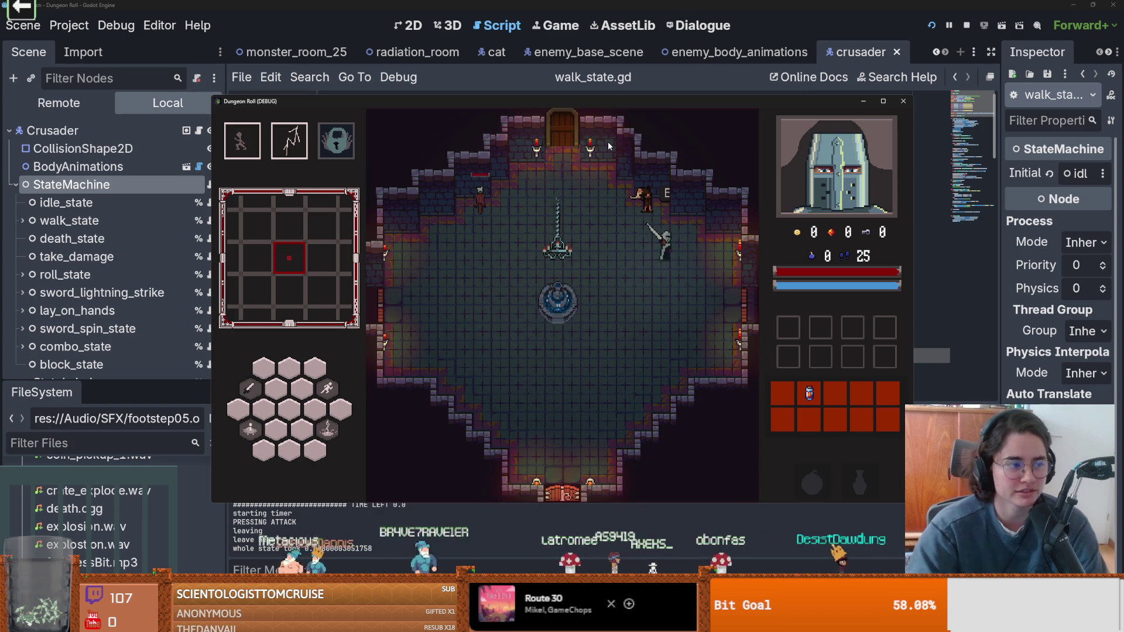
- Attack again, roll the knight down-left, and swing the sword at the chandelier
click(646, 302)
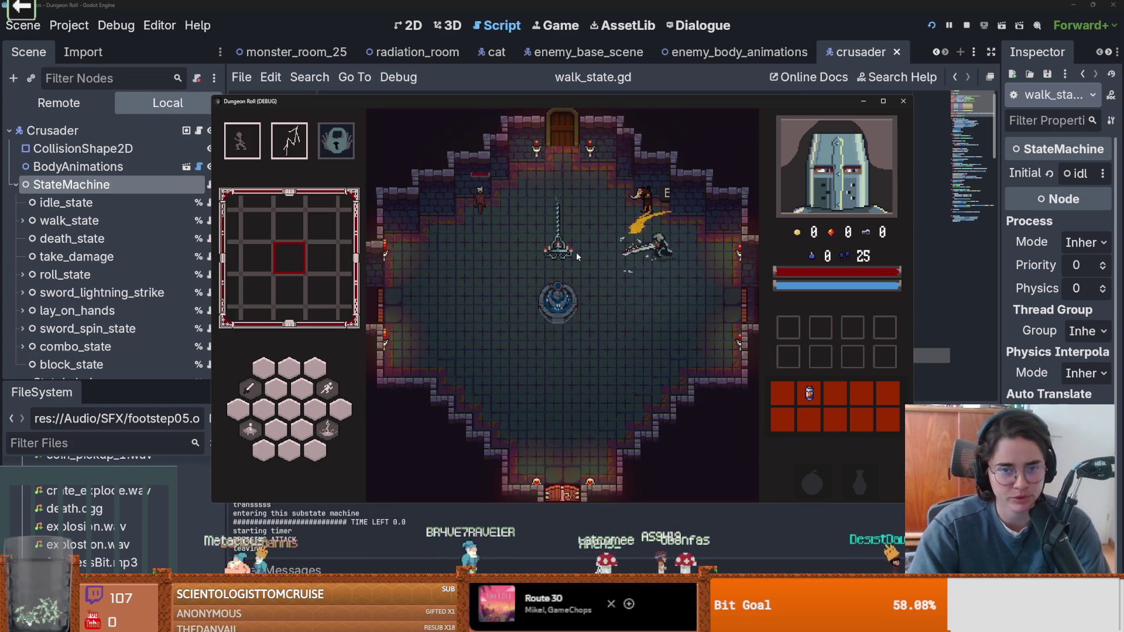
key(a)
key(a)
key(space)
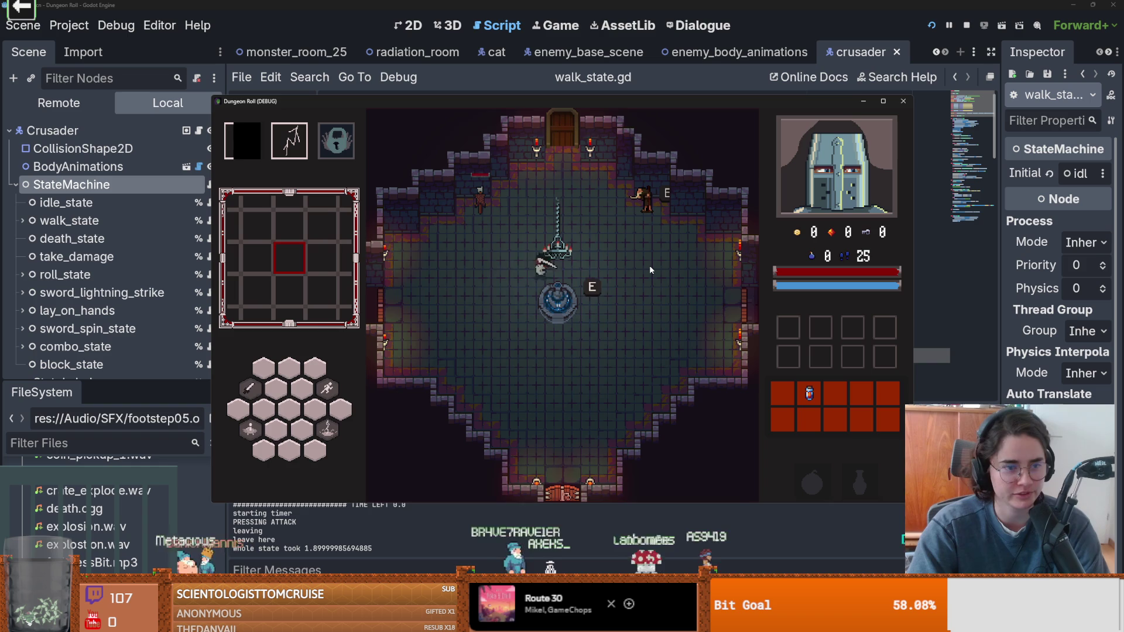
key(s)
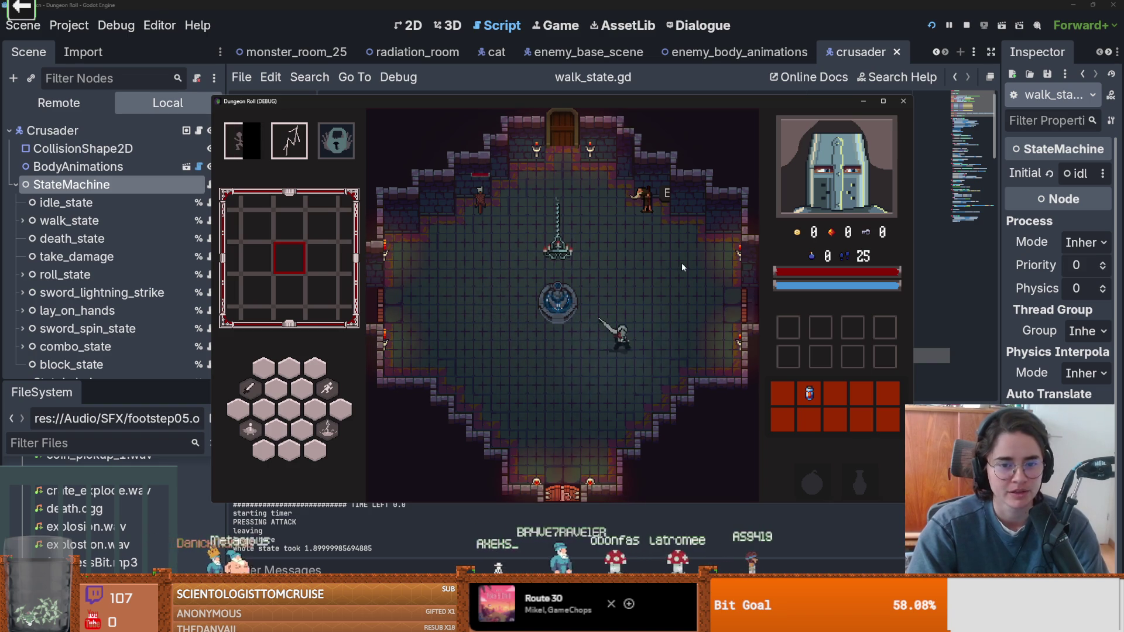
key(d)
key(w)
click(621, 313)
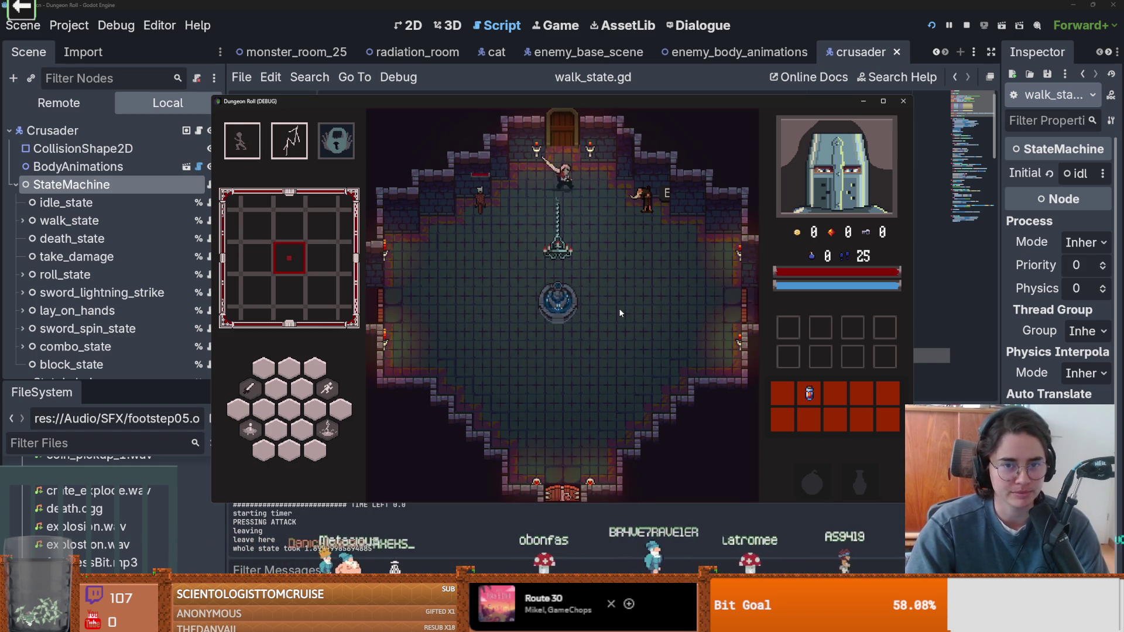
- Walk the knight around the fountain and top door, then stop the game with F8
key(s)
key(d)
key(s)
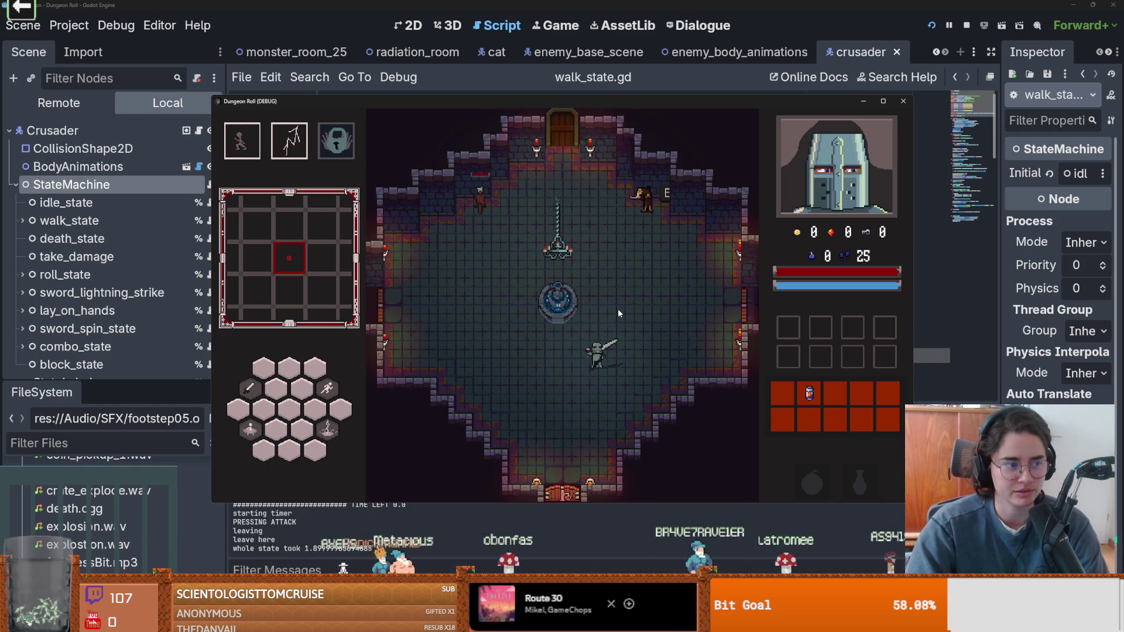
key(a)
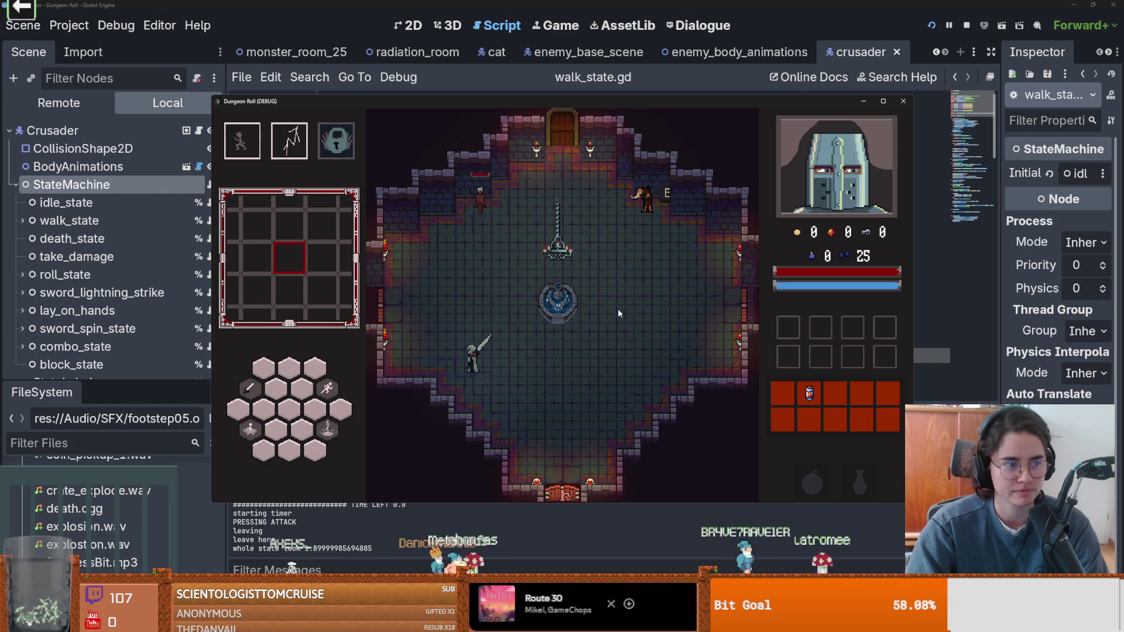
key(d)
key(d)
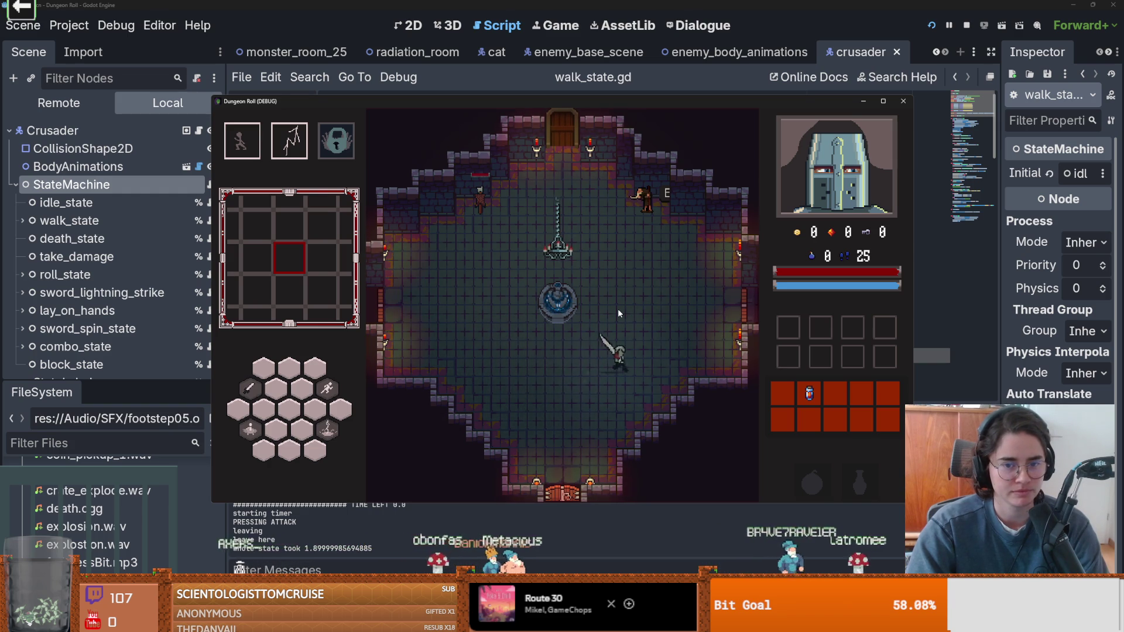
key(w)
key(w)
key(a)
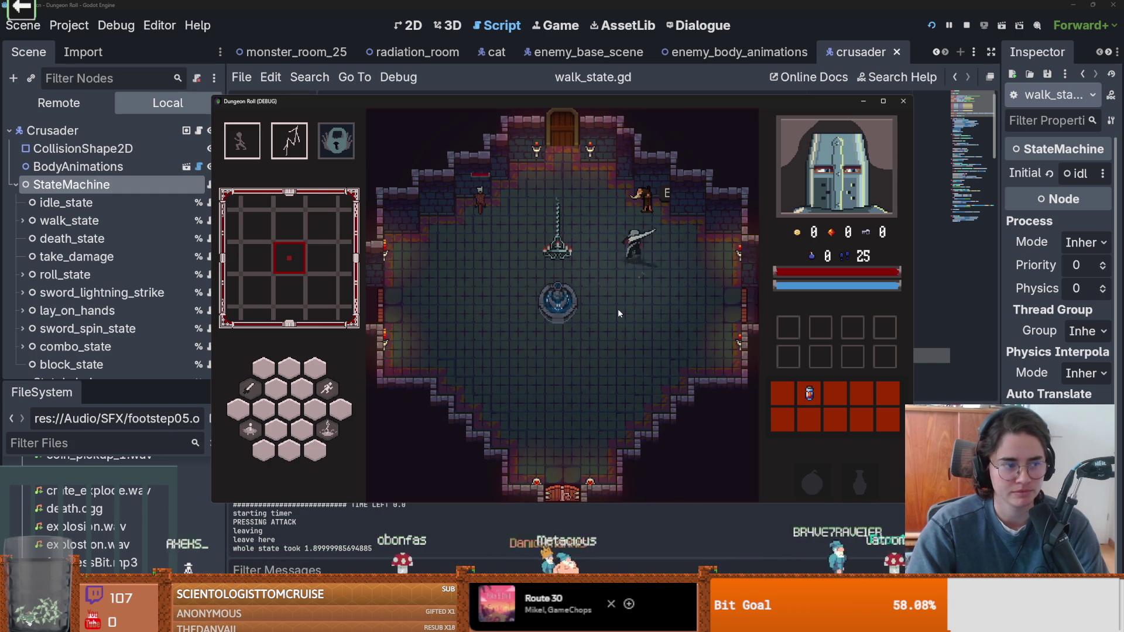
key(s)
key(d)
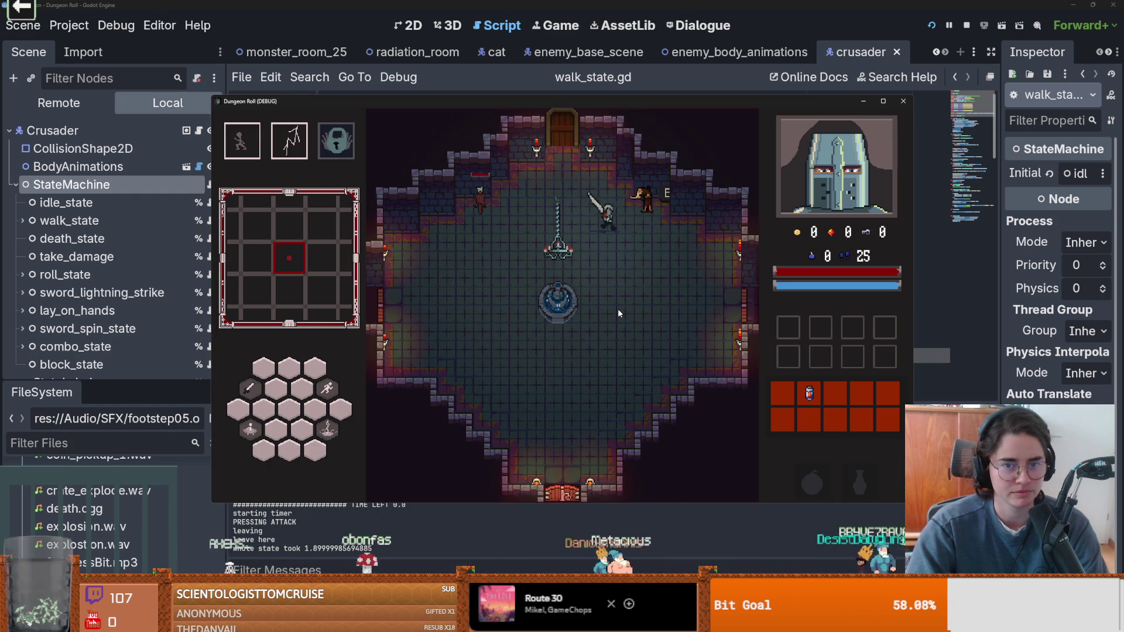
key(a)
key(d)
key(a)
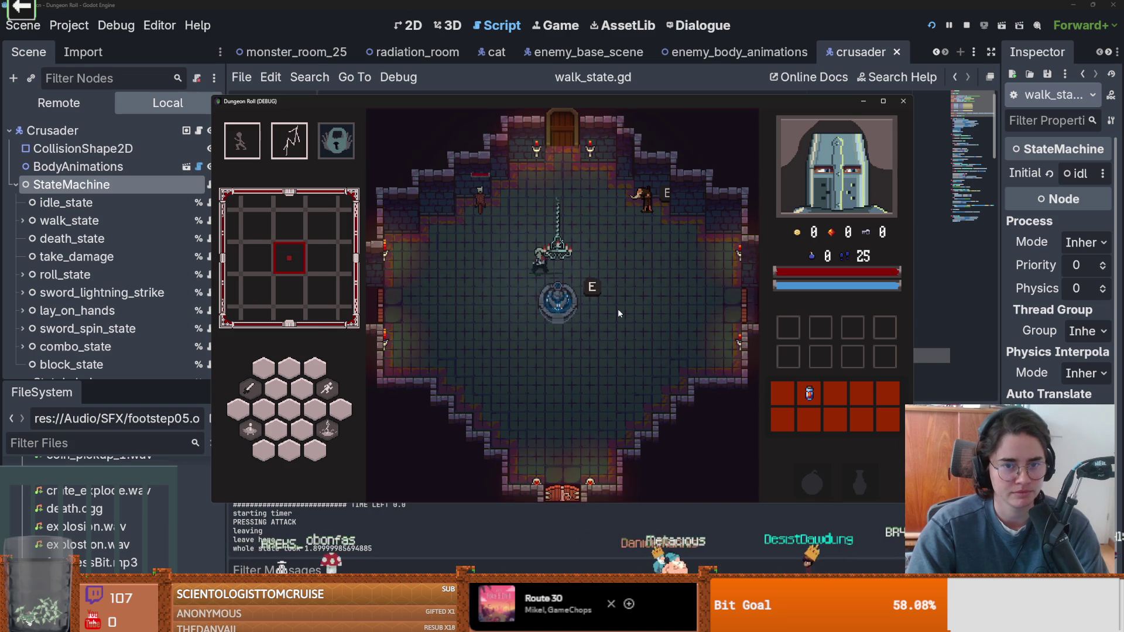
key(s)
key(d)
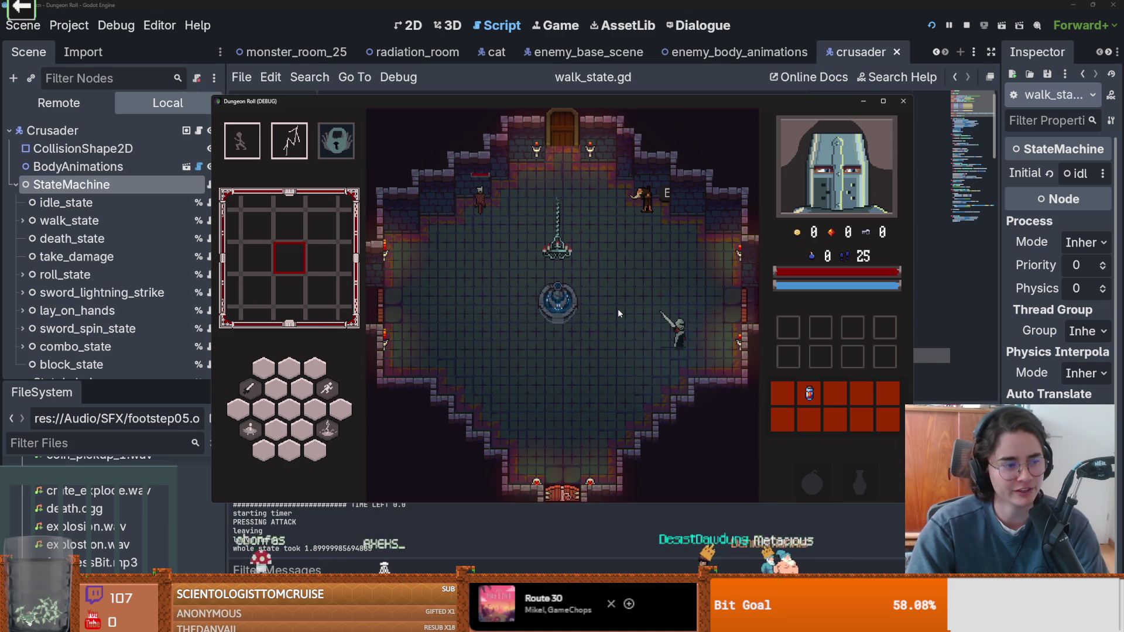
key(w)
key(a)
key(a)
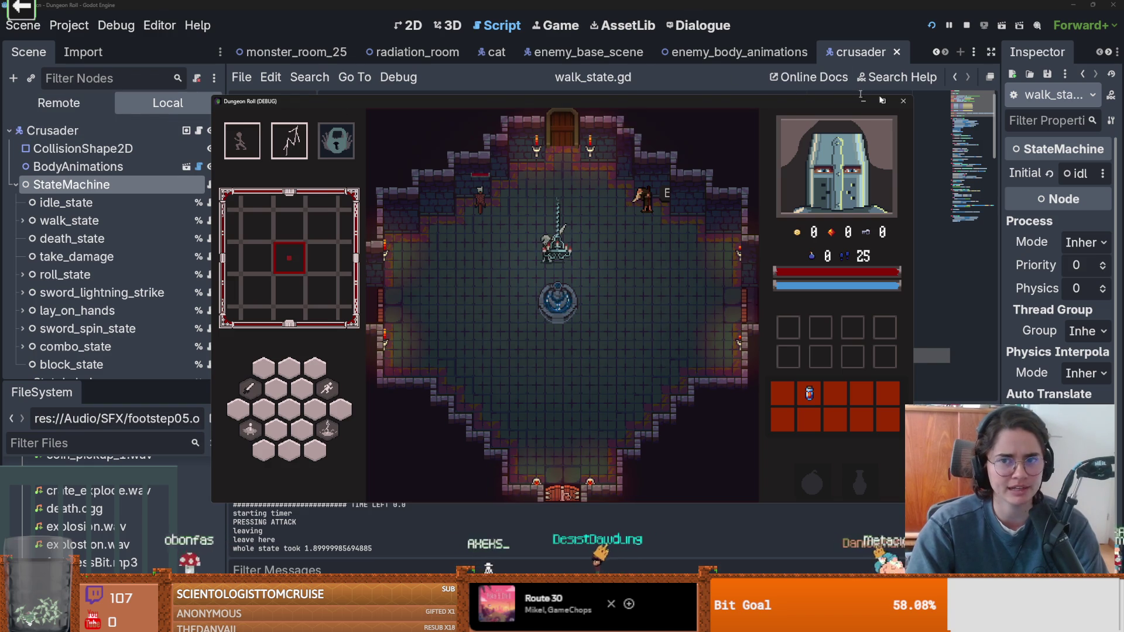
key(F8)
- Close the game window and rerun the game embedded in the editor
click(555, 25)
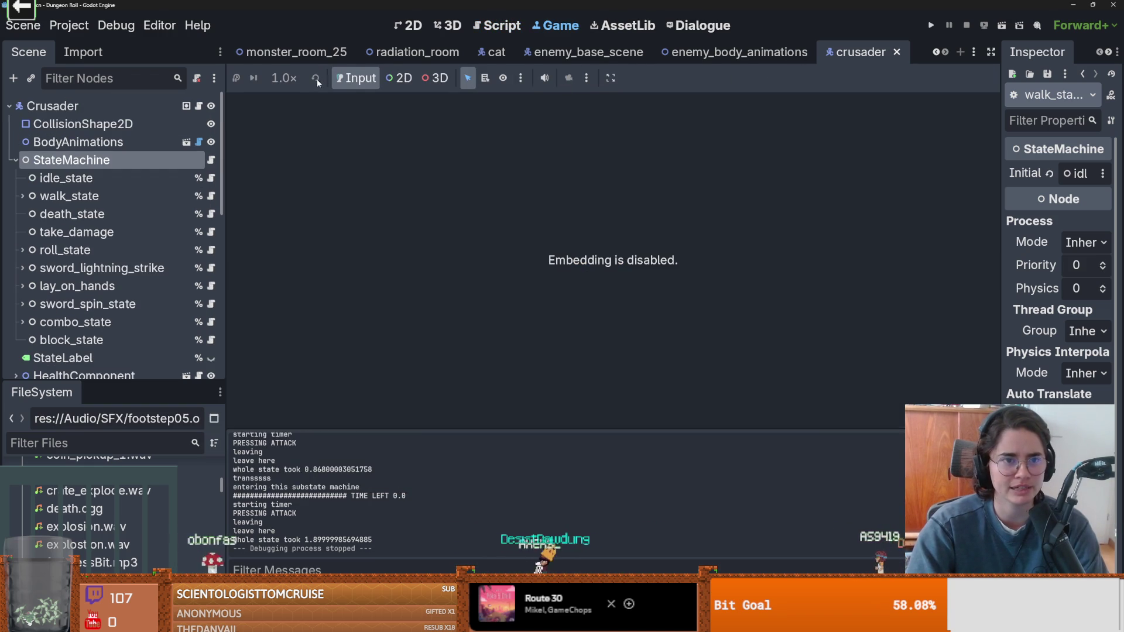
click(586, 77)
click(644, 103)
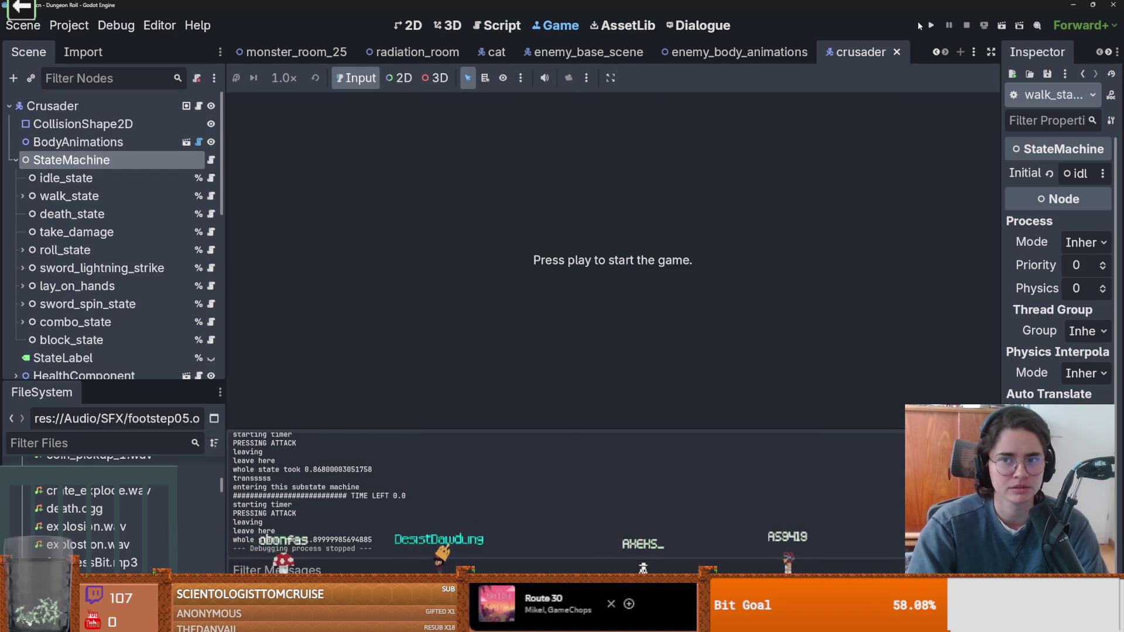
click(931, 26)
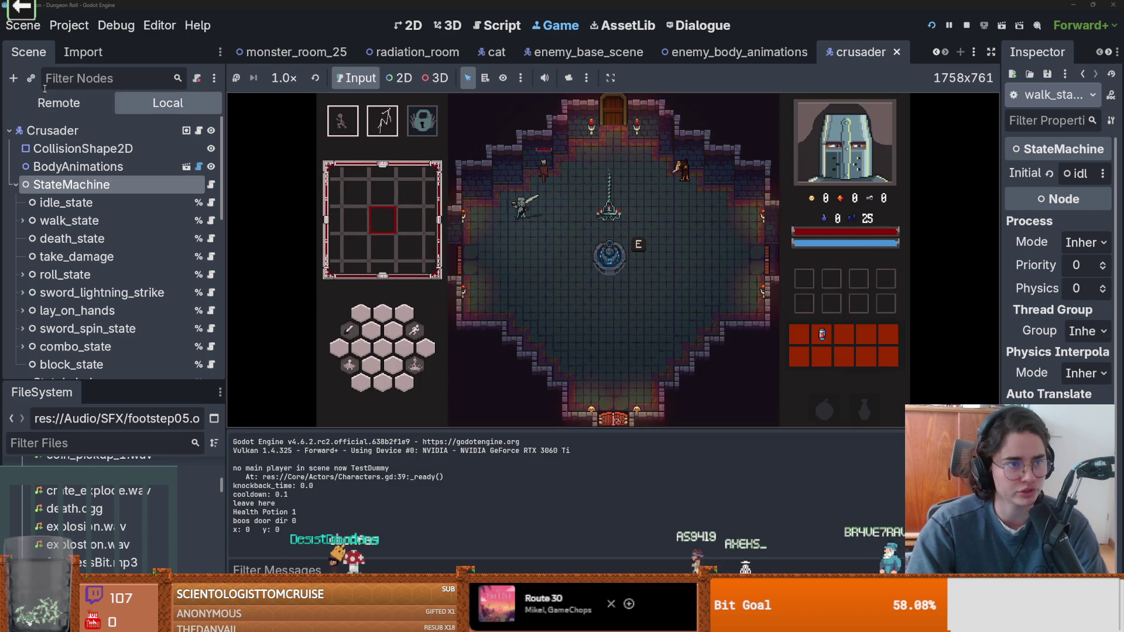
- In the Remote tree, expand Game, Dungeon, Crusader, StateMachine and walk_state
click(59, 103)
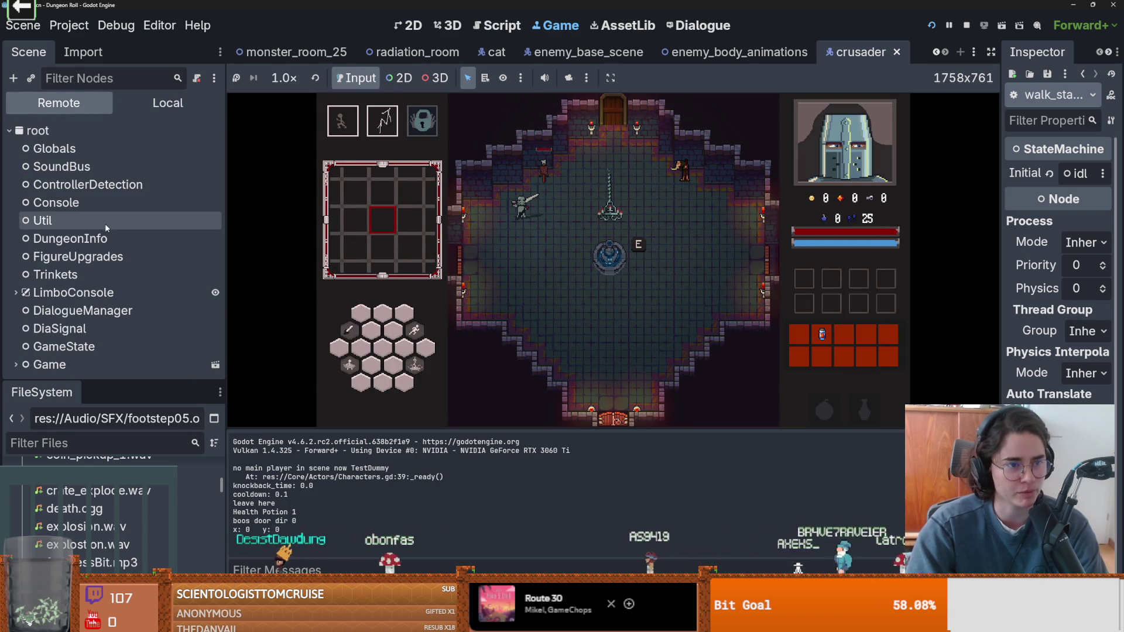
double_click(106, 364)
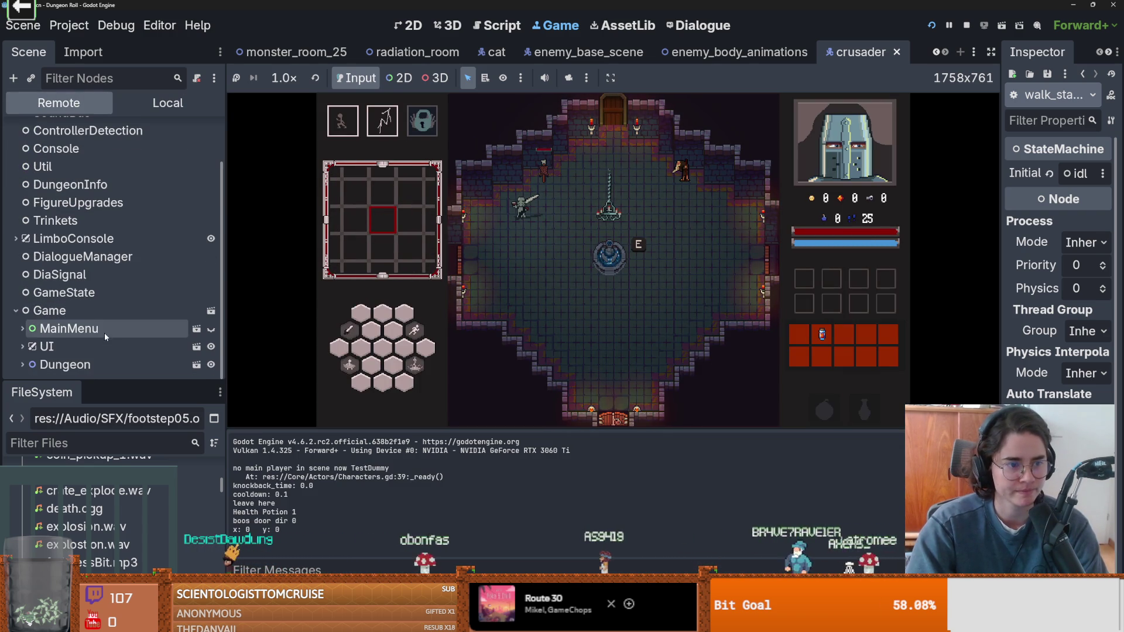
double_click(70, 364)
scroll(51, 183, down, 3)
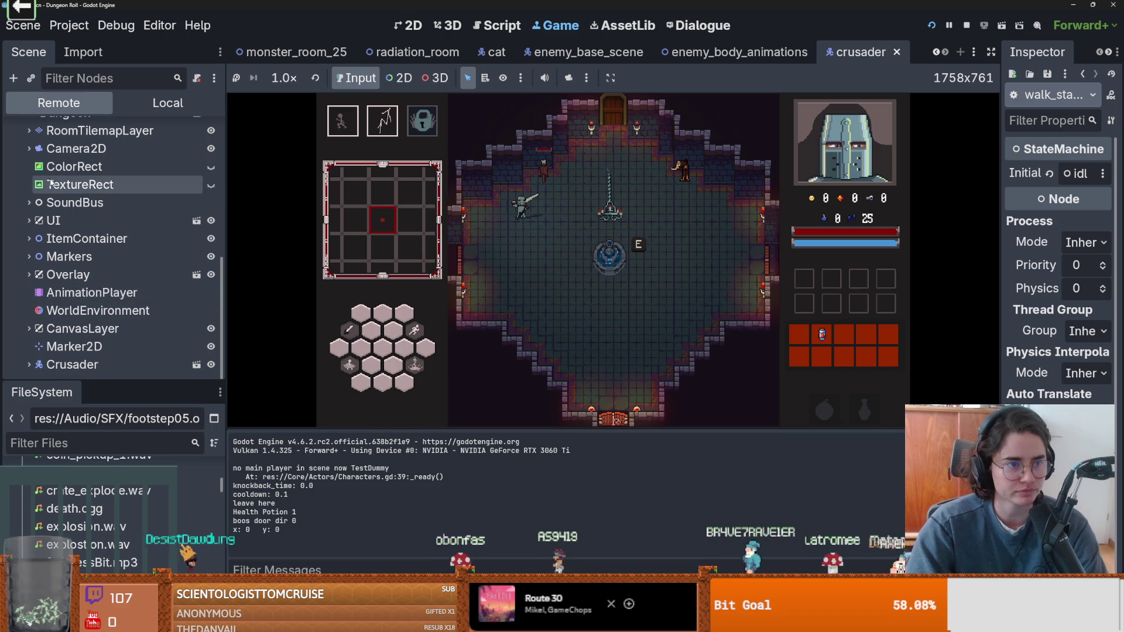
double_click(58, 364)
scroll(52, 281, down, 3)
scroll(52, 264, up, 2)
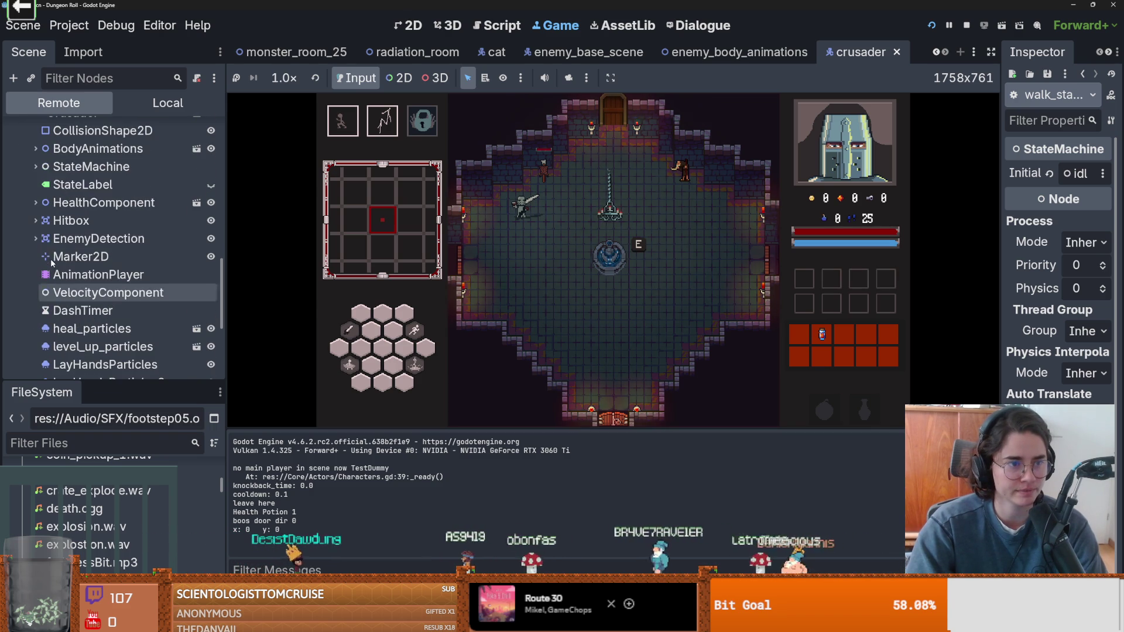
click(35, 168)
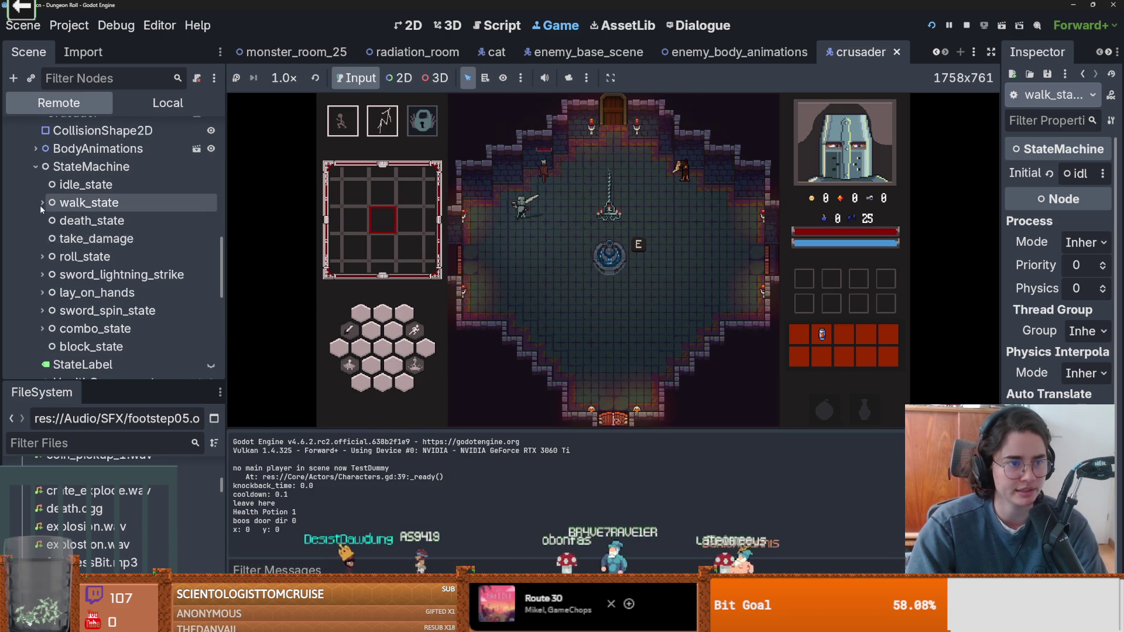
click(42, 202)
- Inspect walk_timer, walk_state and its child Node in the live tree
scroll(53, 201, down, 1)
scroll(97, 209, up, 15)
scroll(99, 217, down, 10)
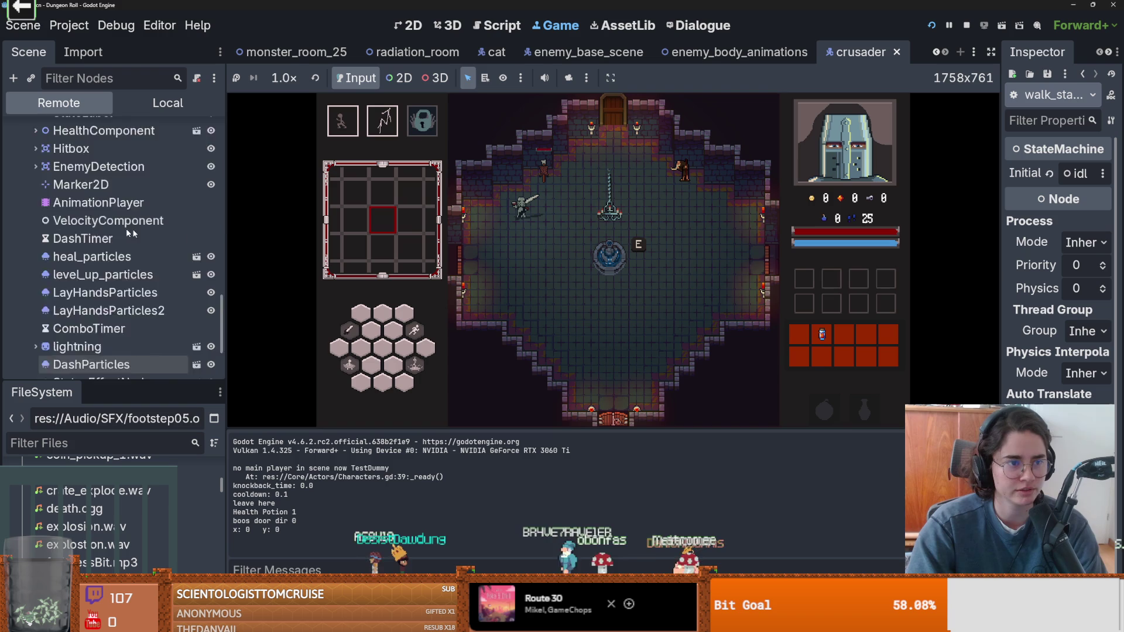
scroll(101, 228, up, 12)
scroll(88, 237, down, 8)
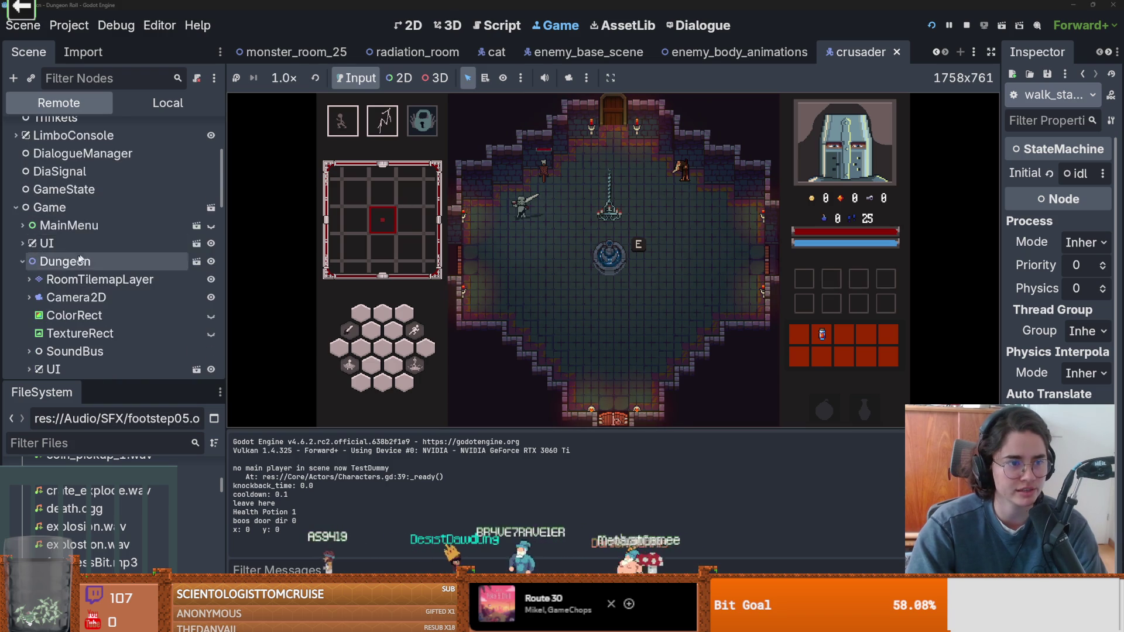
scroll(58, 240, down, 5)
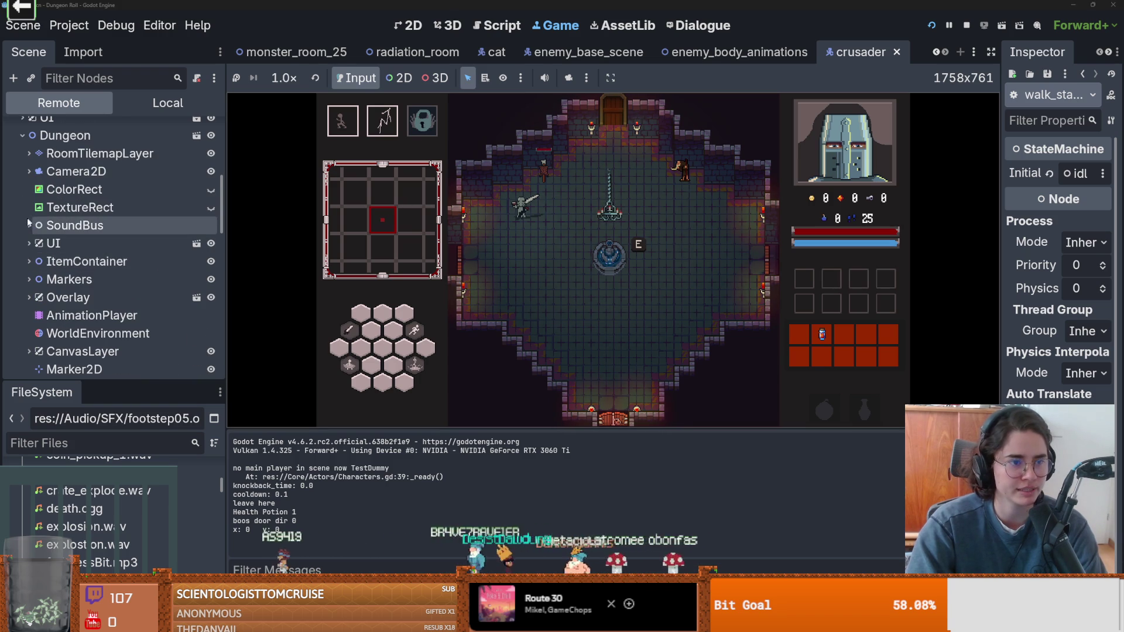
scroll(77, 246, down, 5)
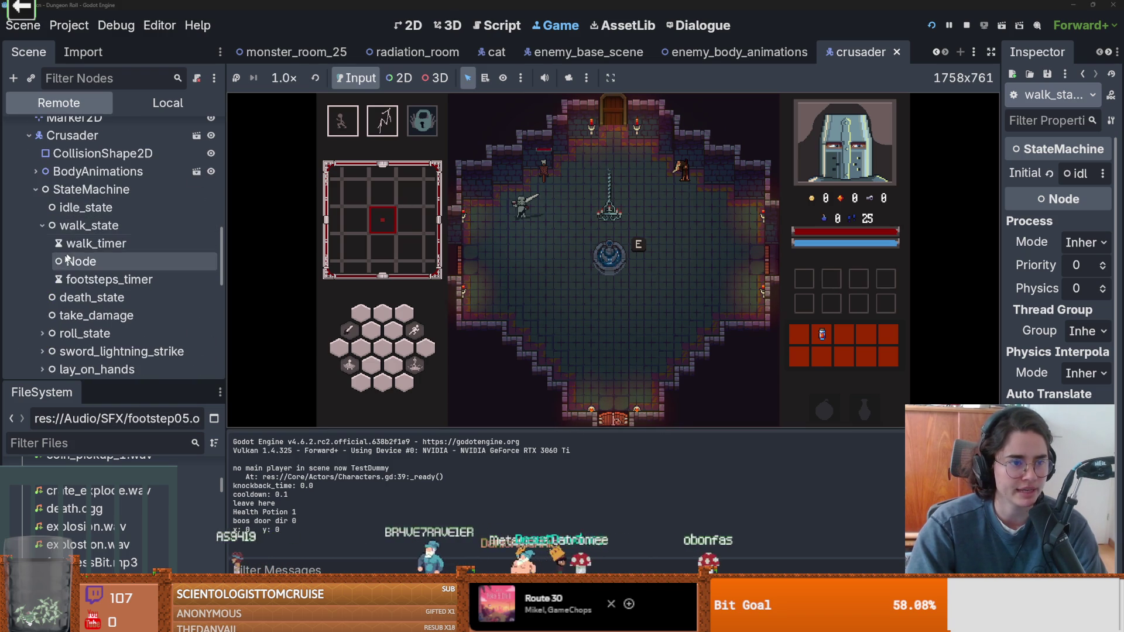
click(91, 243)
click(86, 227)
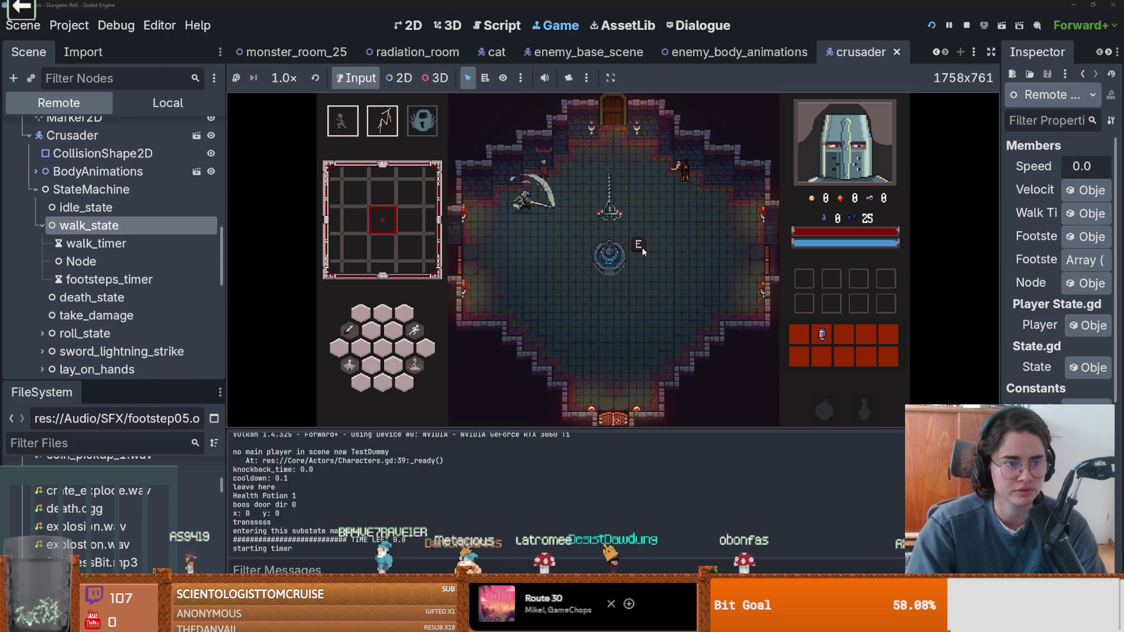
click(165, 261)
- Walk the crusader around the fountain and widen the game view by narrowing the docks
click(679, 234)
key(d)
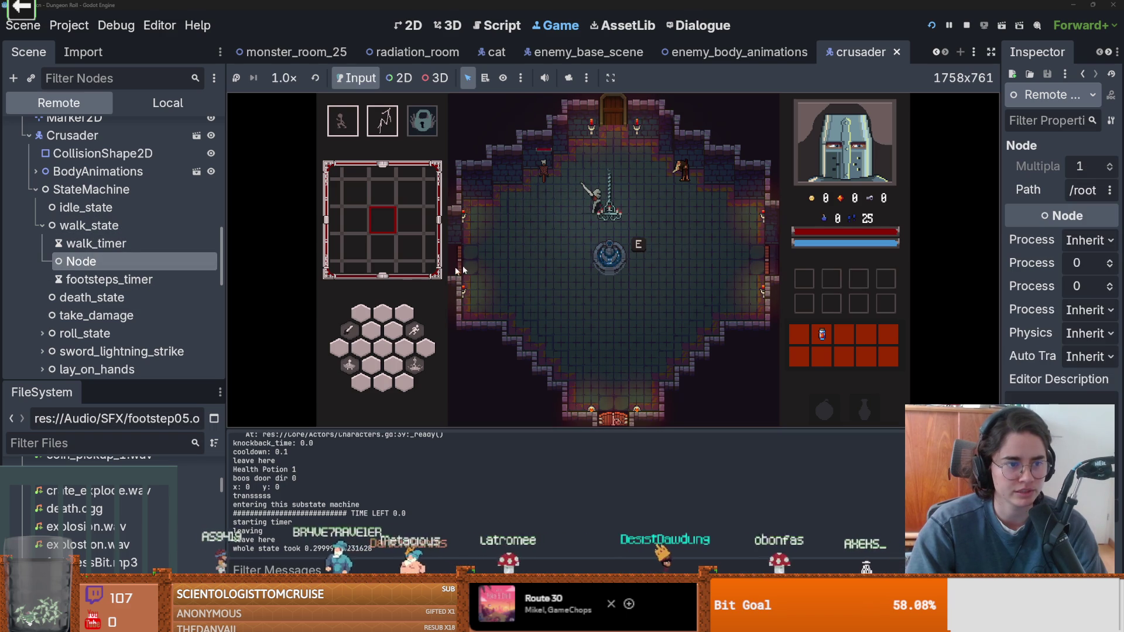
key(a)
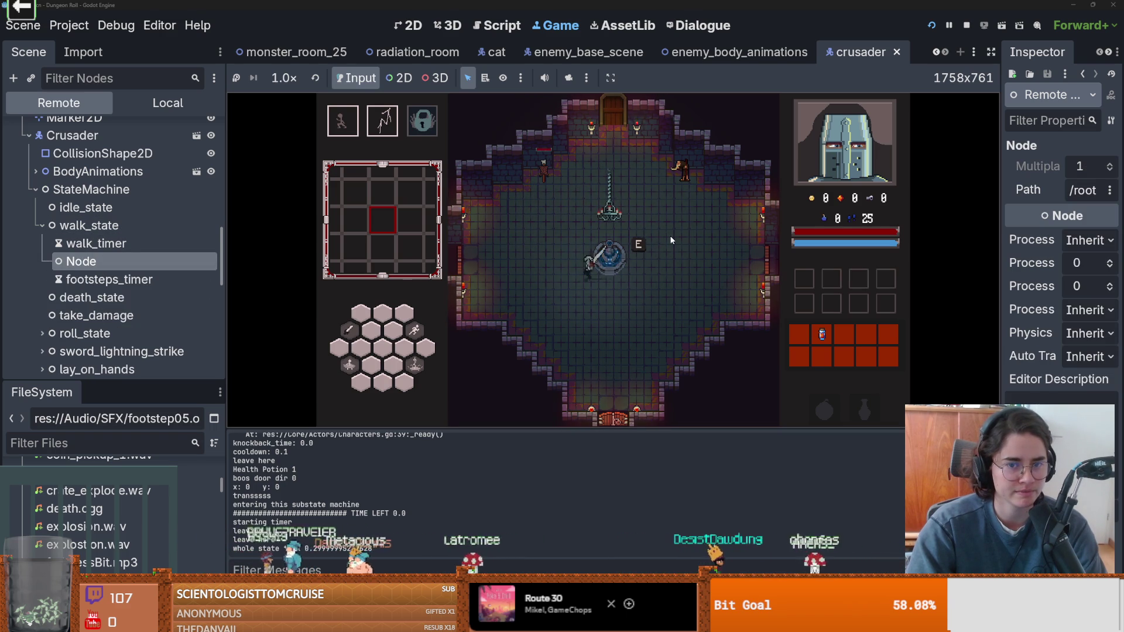
key(d)
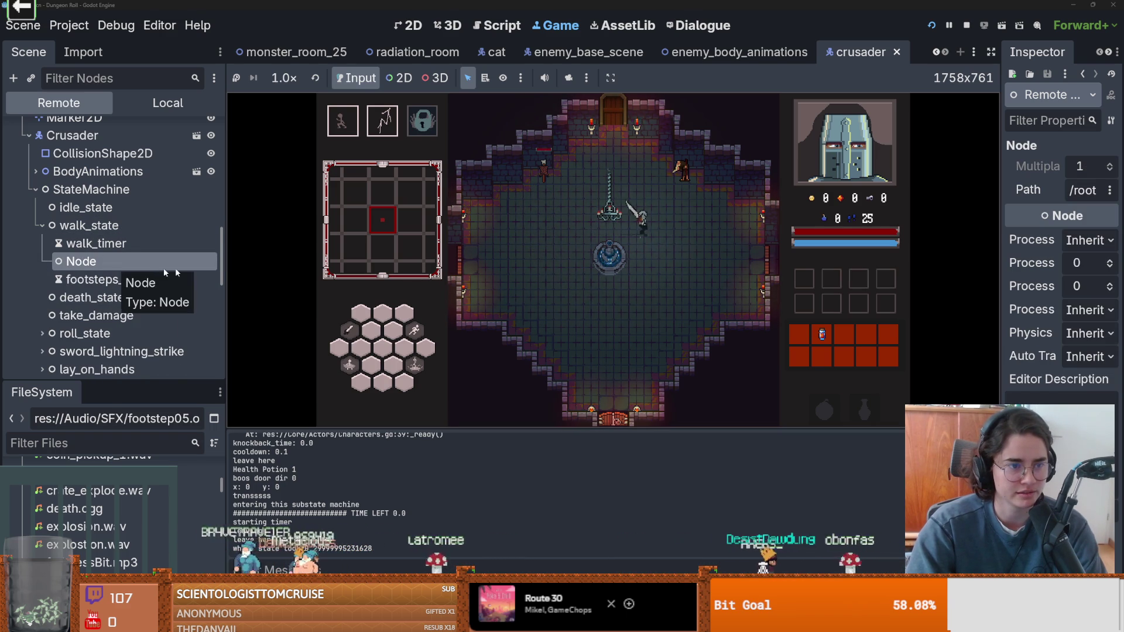
key(a)
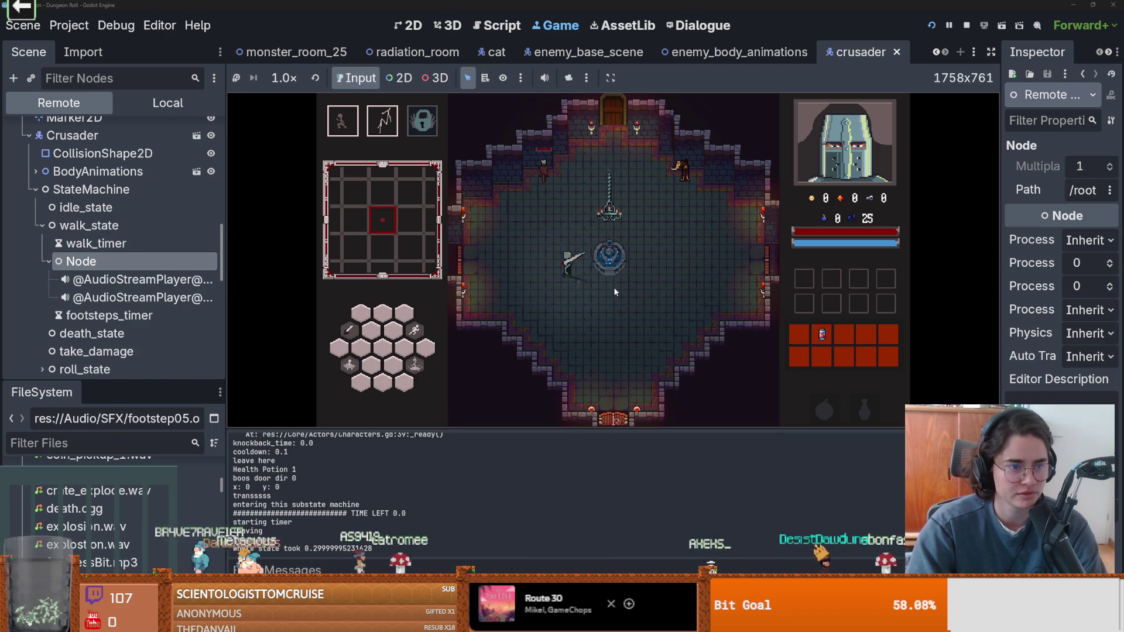
key(w)
key(d)
key(s)
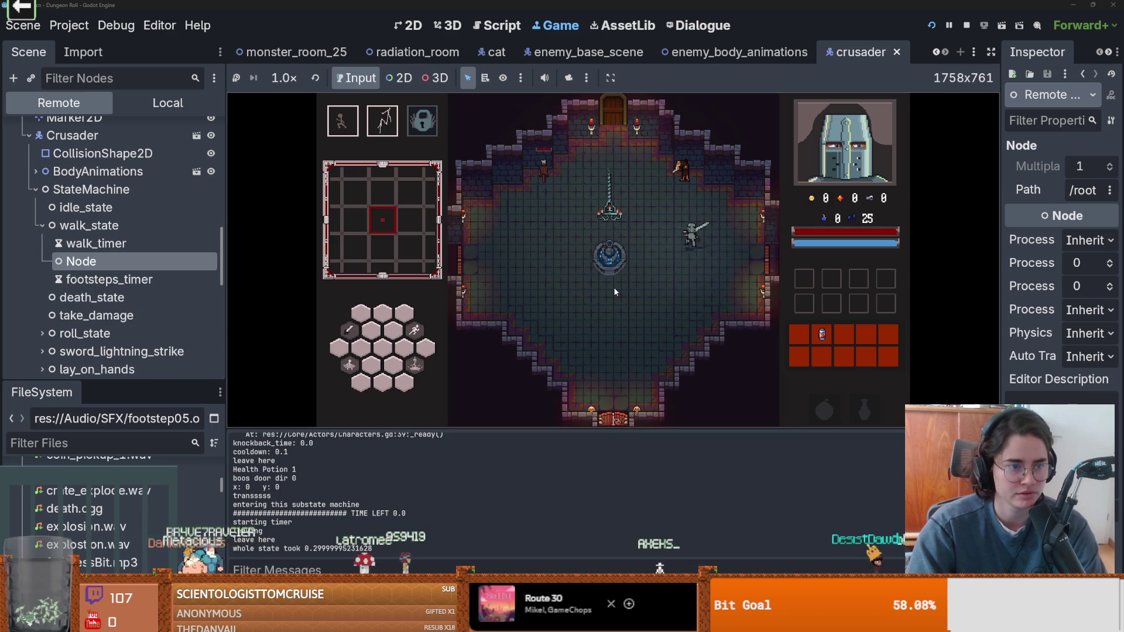
key(a)
key(a)
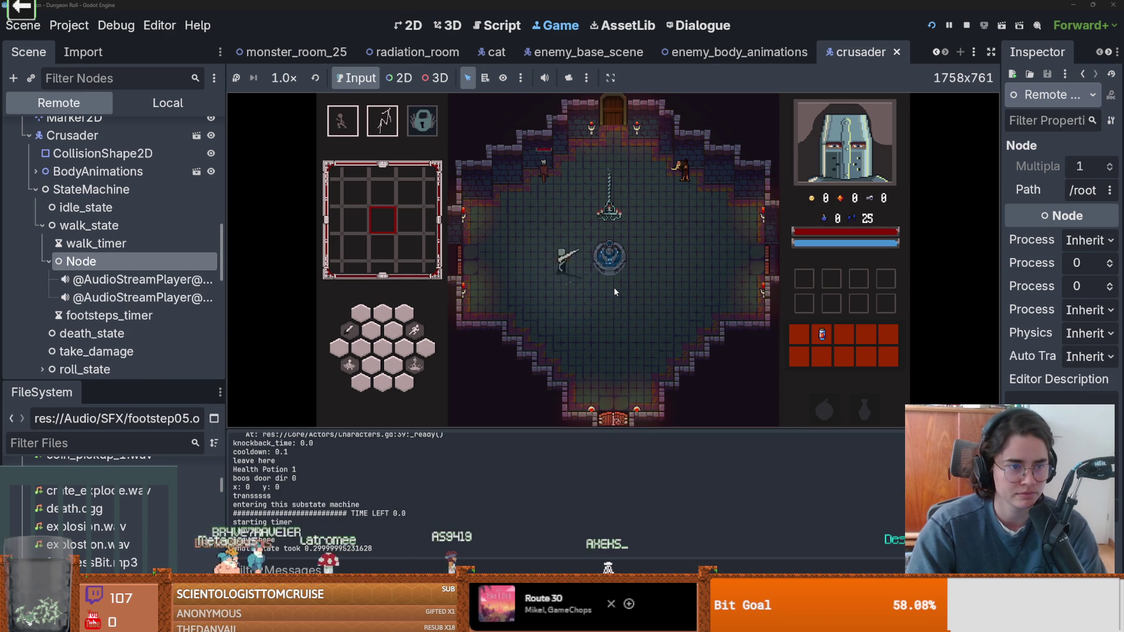
key(w)
key(d)
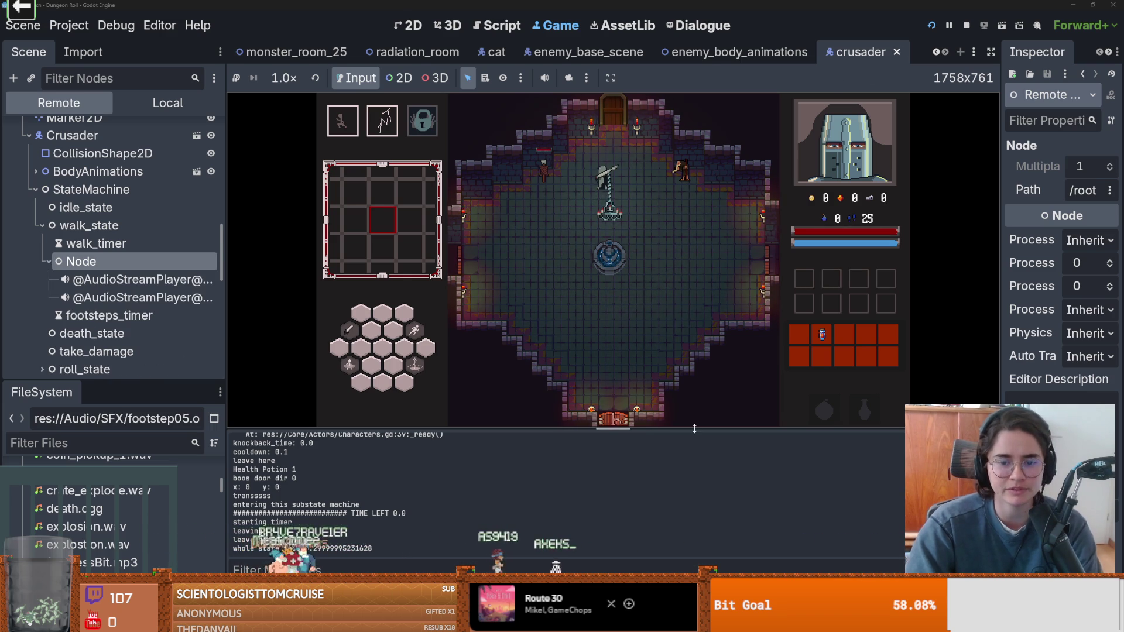
drag(224, 283, 108, 283)
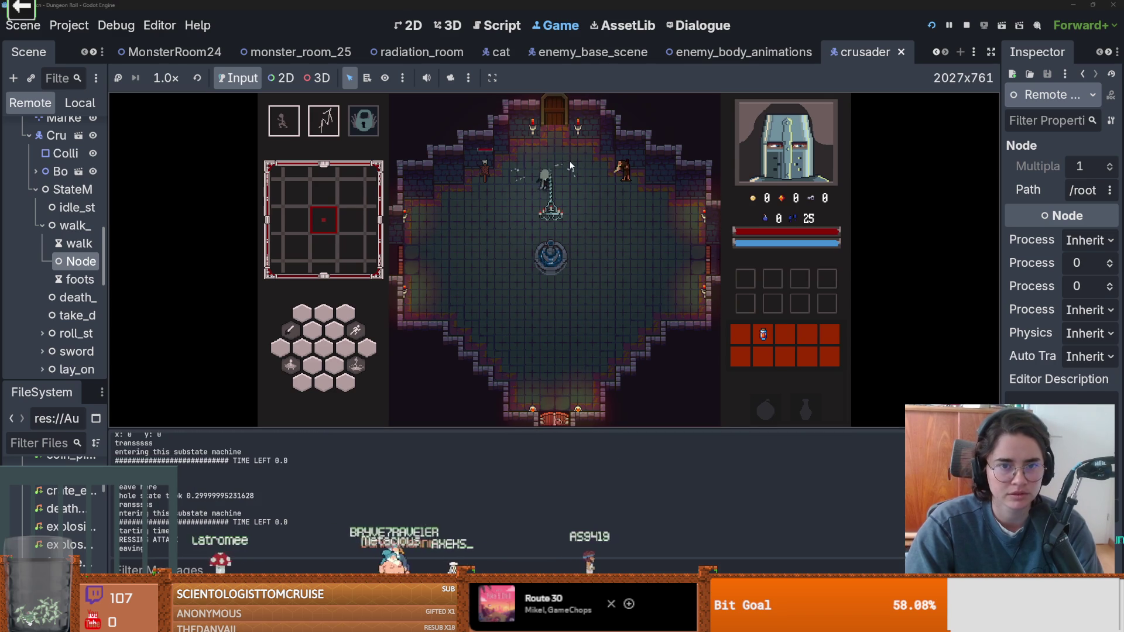
- Enter the skull monster room, chain sword combo attacks at the enemies, then stop
click(571, 160)
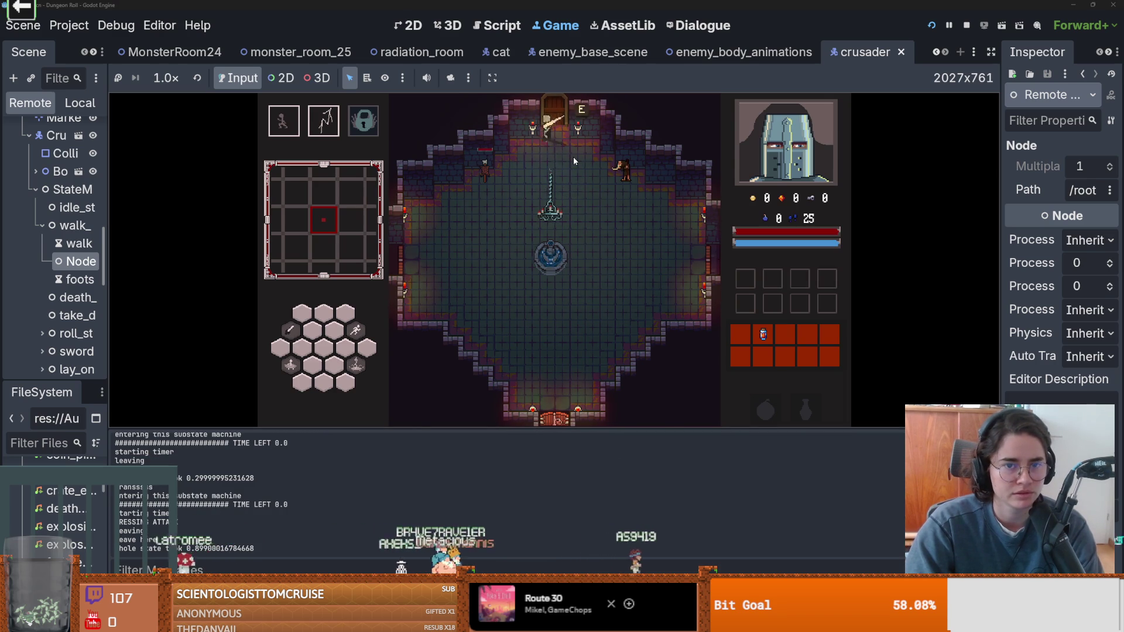
click(492, 240)
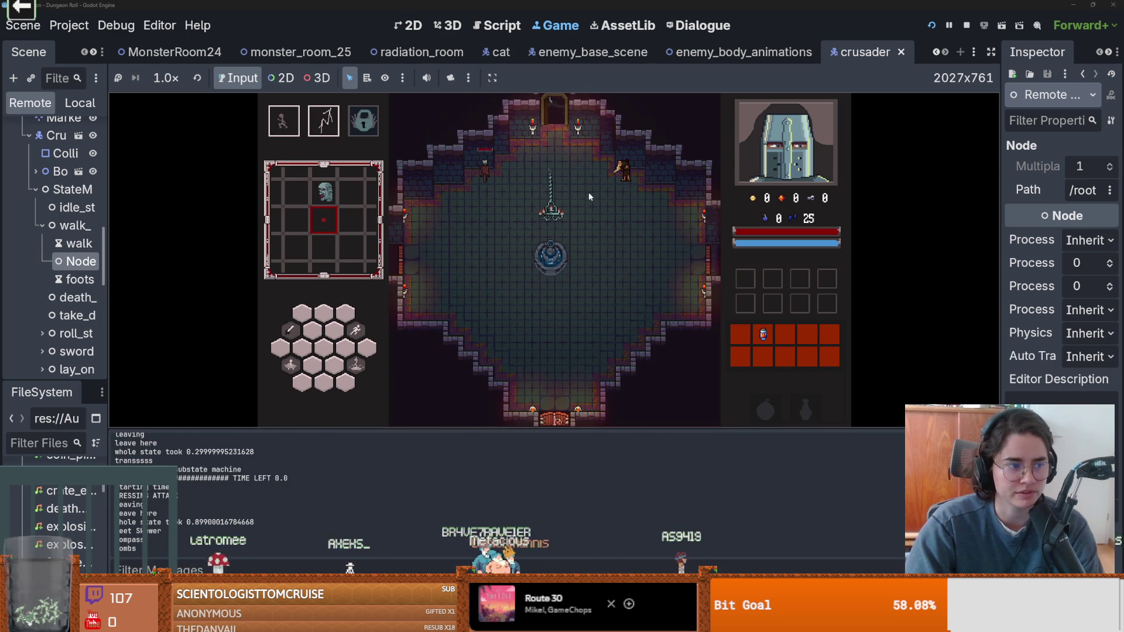
key(a)
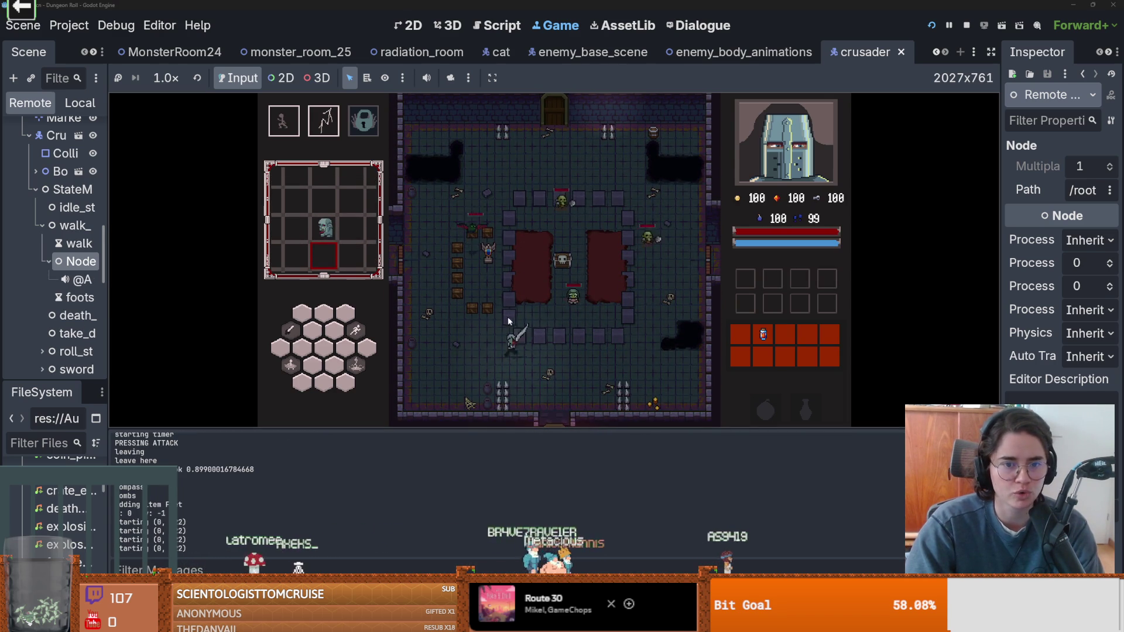
click(542, 320)
click(497, 301)
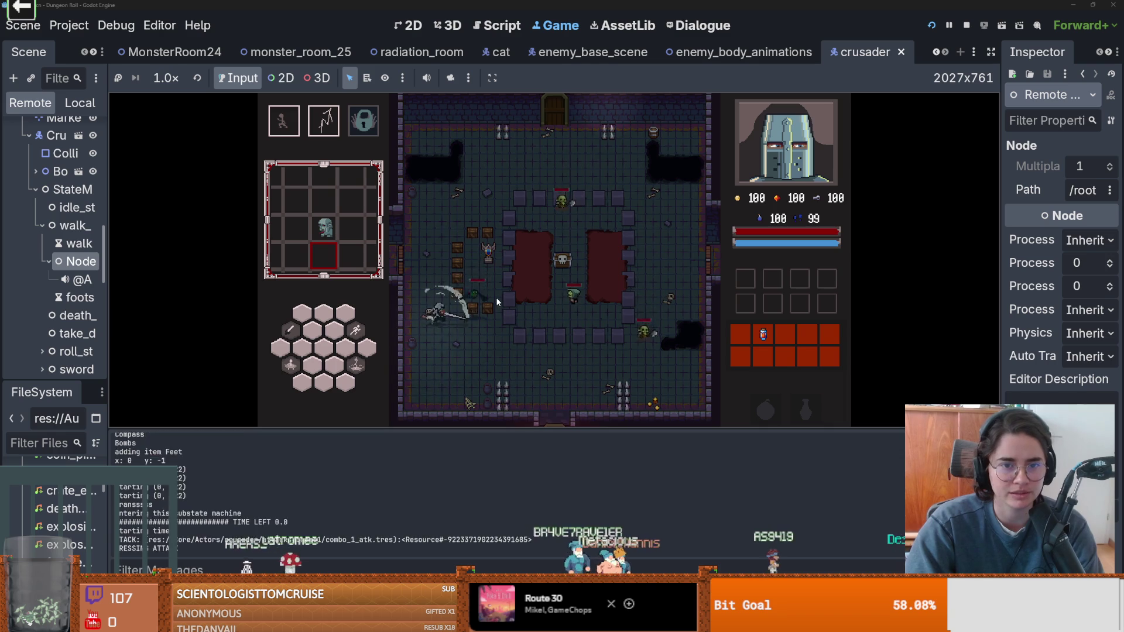
click(479, 294)
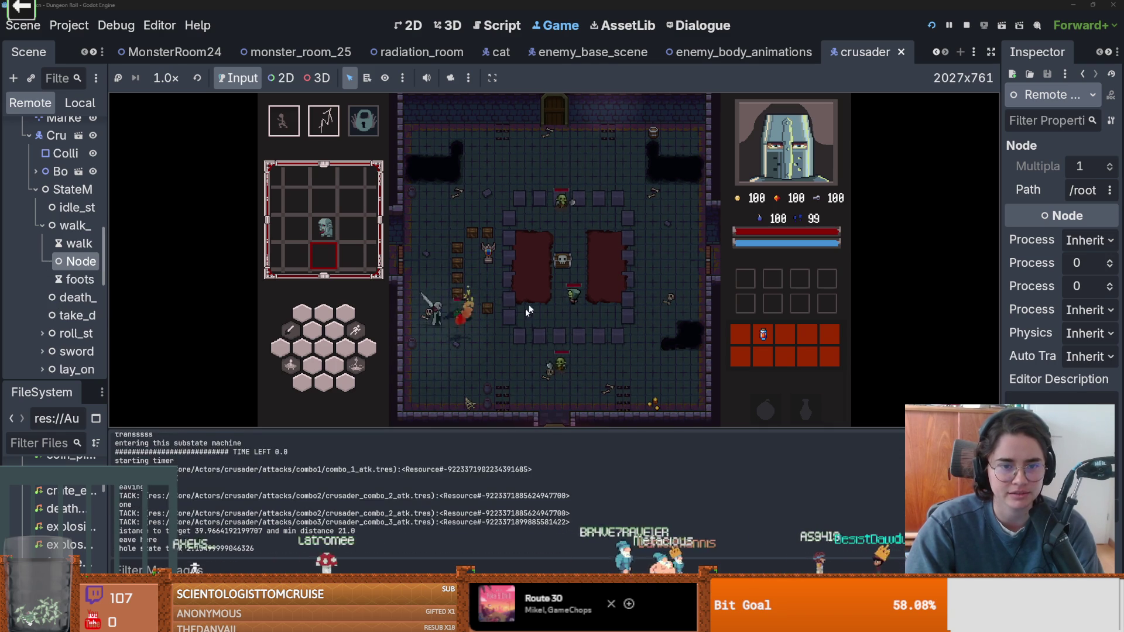
click(966, 25)
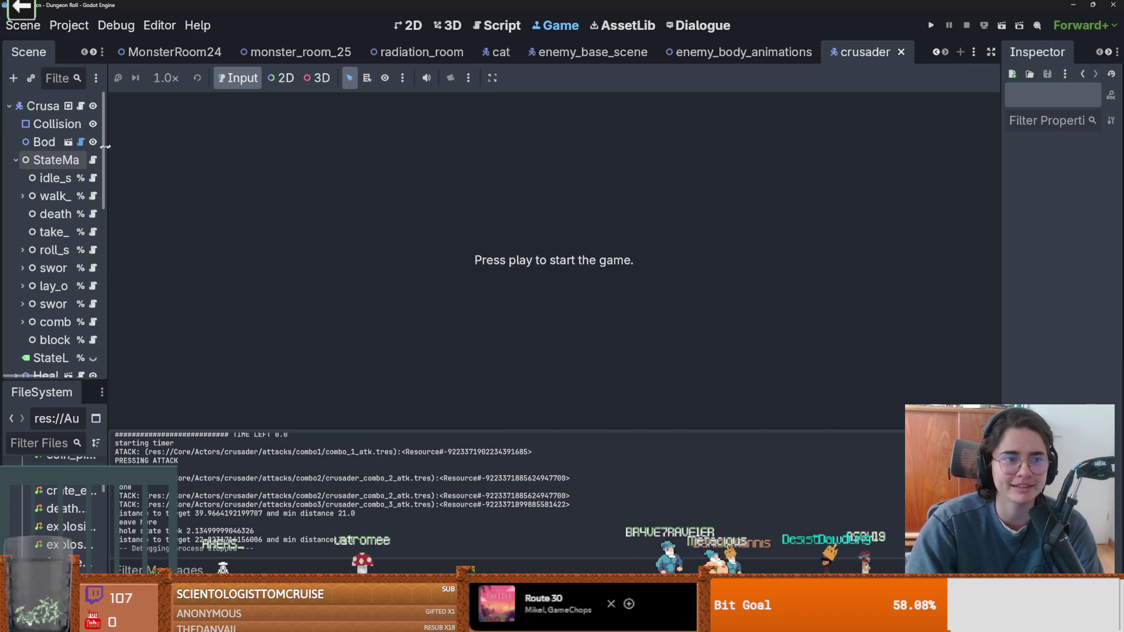
- Widen the Scene dock to show names like sword_lightning_strike, focus Filter Files, then narrow slightly
drag(105, 155, 365, 158)
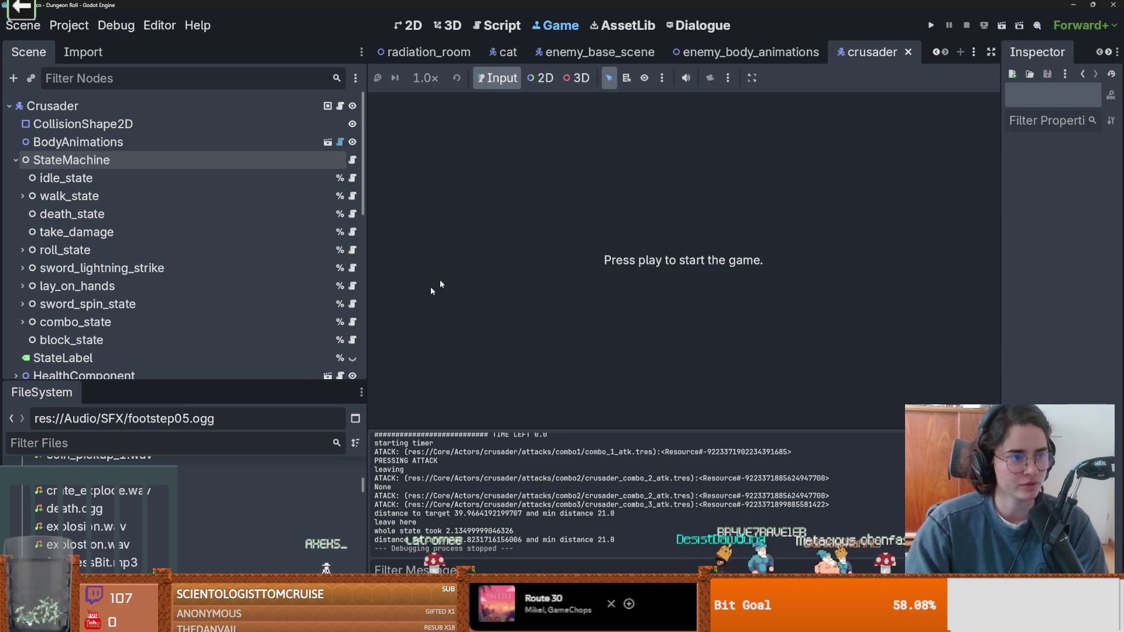
click(123, 440)
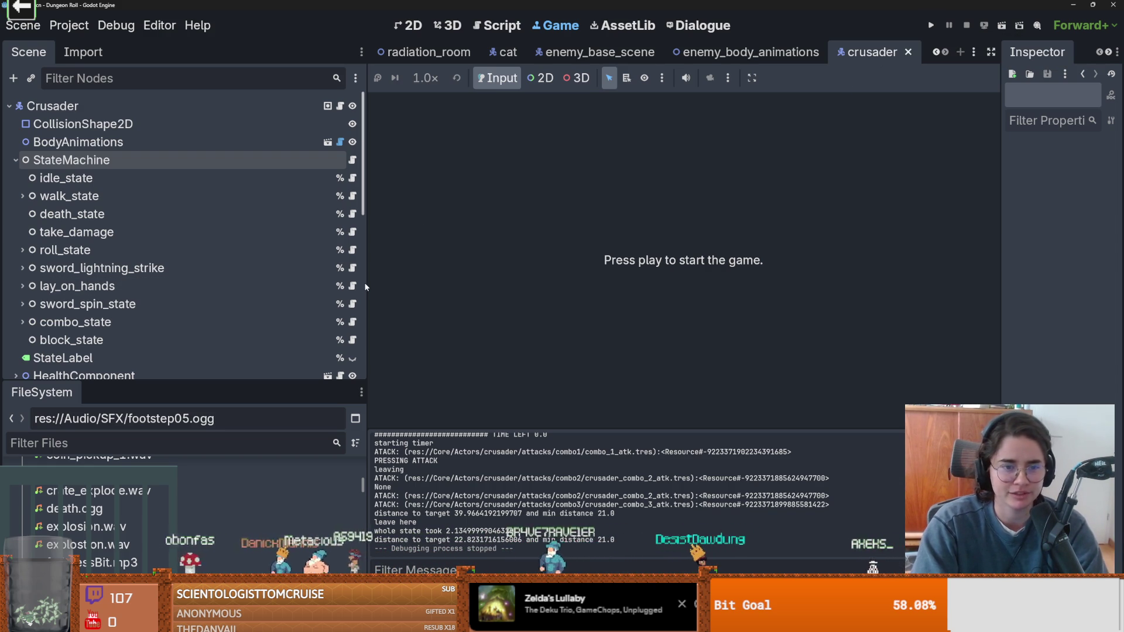
drag(367, 285, 258, 282)
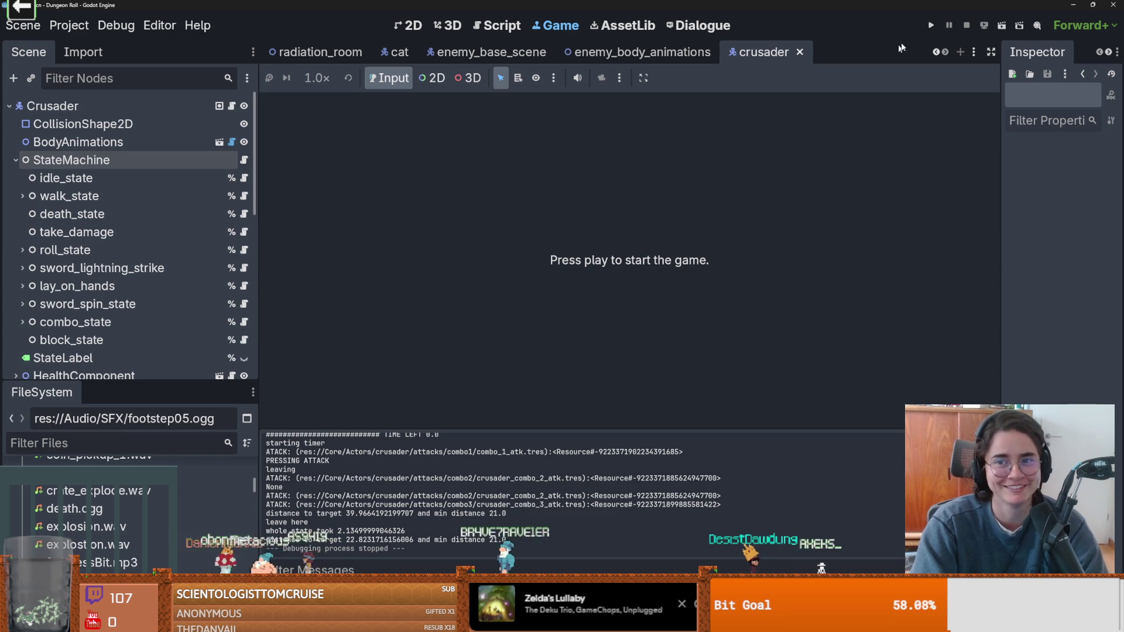
- Restart the game and walk the character past the fountain and back to the chandelier
click(930, 25)
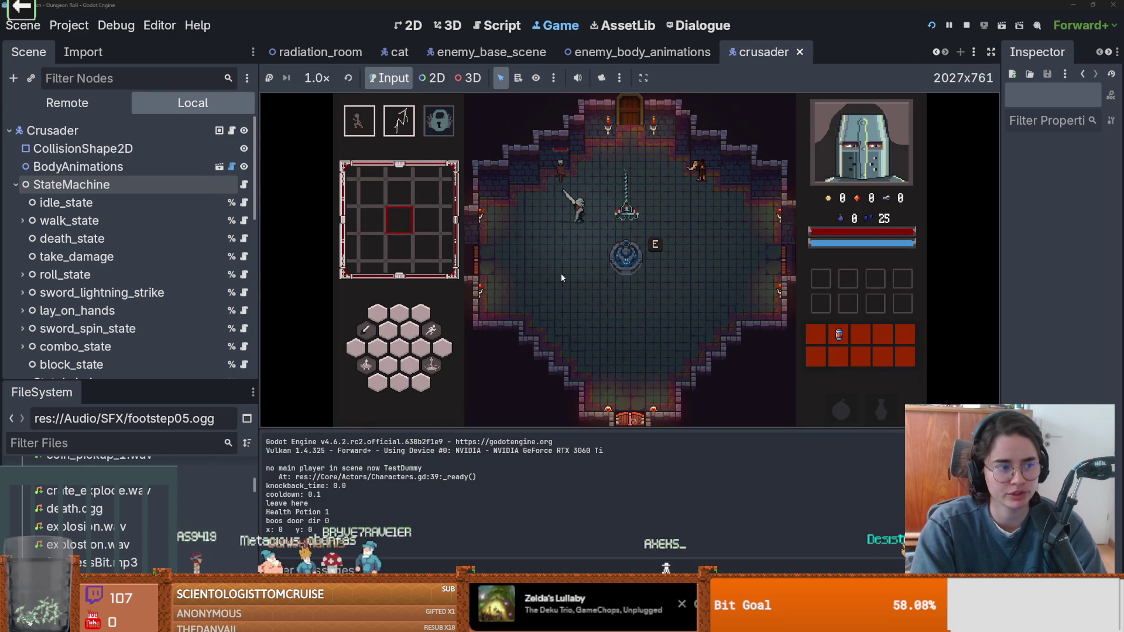
key(d)
key(s)
key(a)
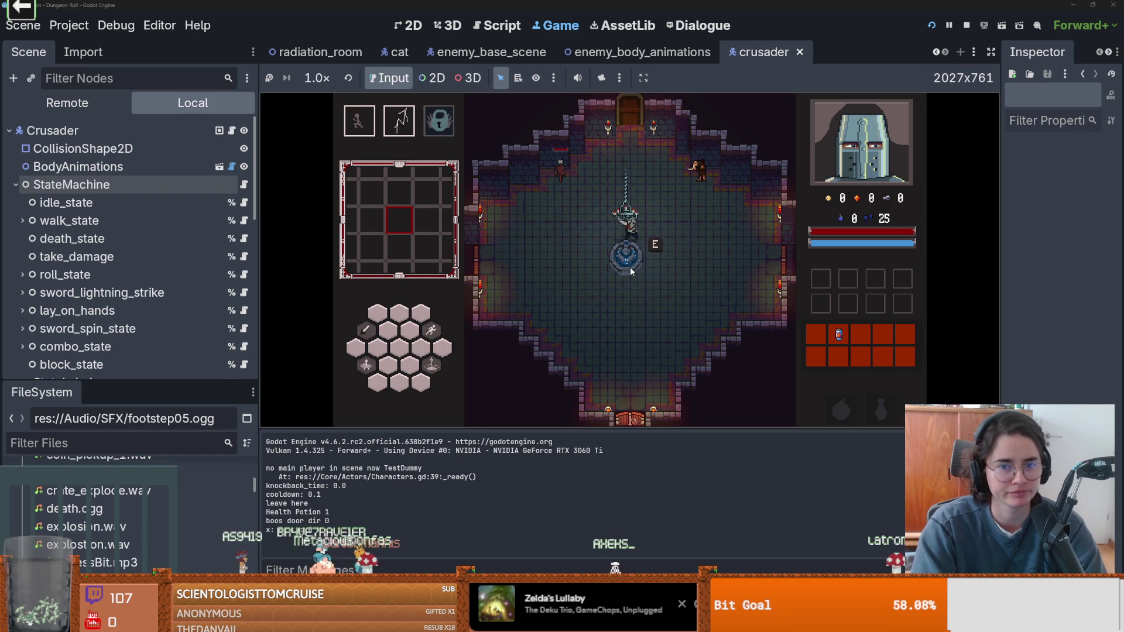
key(w)
key(d)
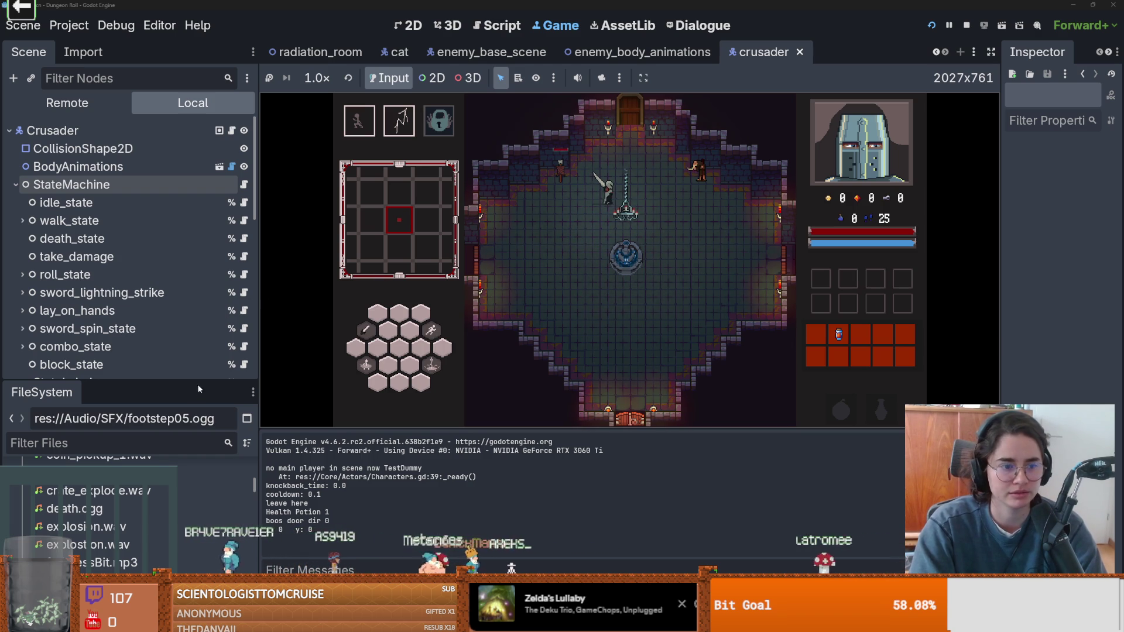
- Give the node tree more height, collapse StateMachine, and stop the game
drag(117, 385, 117, 520)
click(13, 185)
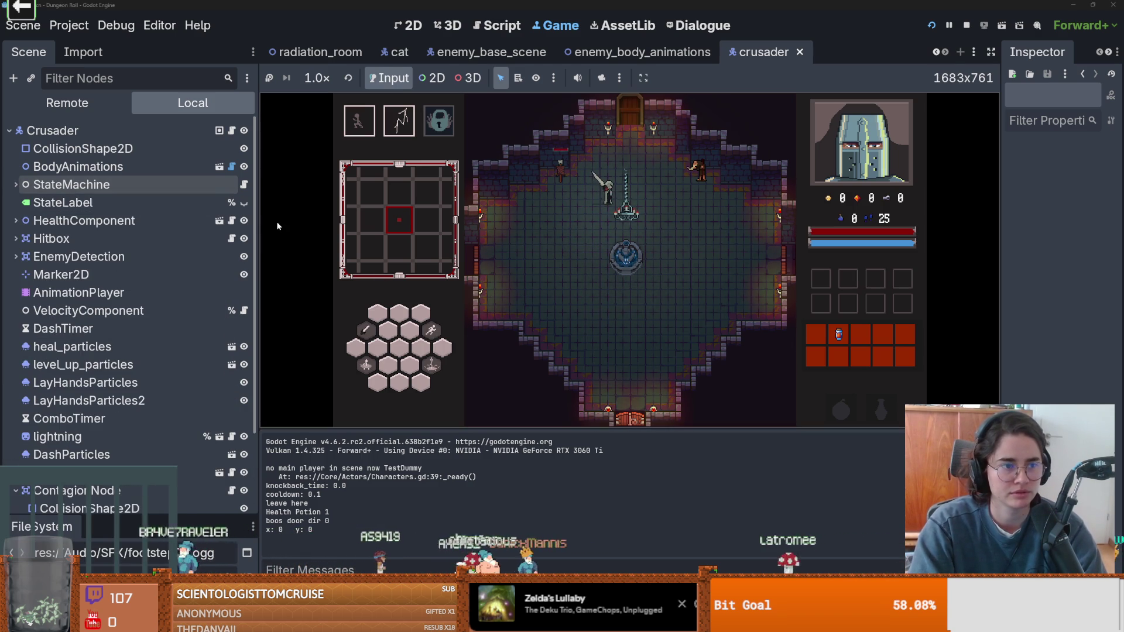
scroll(88, 369, down, 2)
scroll(117, 351, up, 2)
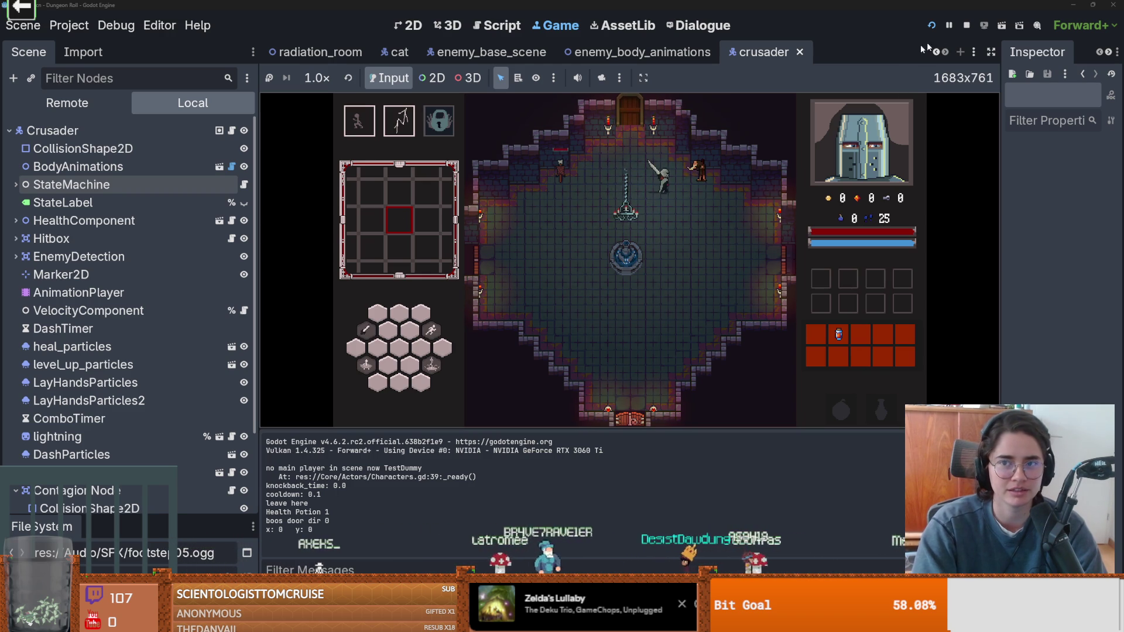
click(966, 26)
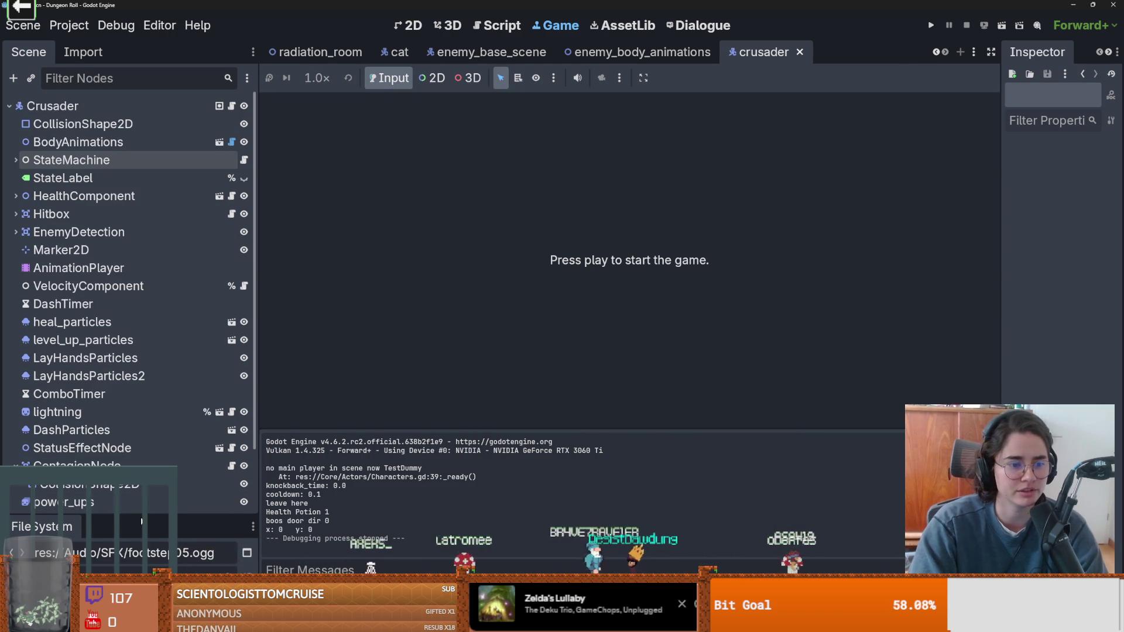
- Filter FileSystem for 'monster' and open monster_room_v4.tscn in the 2D editor
drag(129, 516, 129, 182)
click(129, 241)
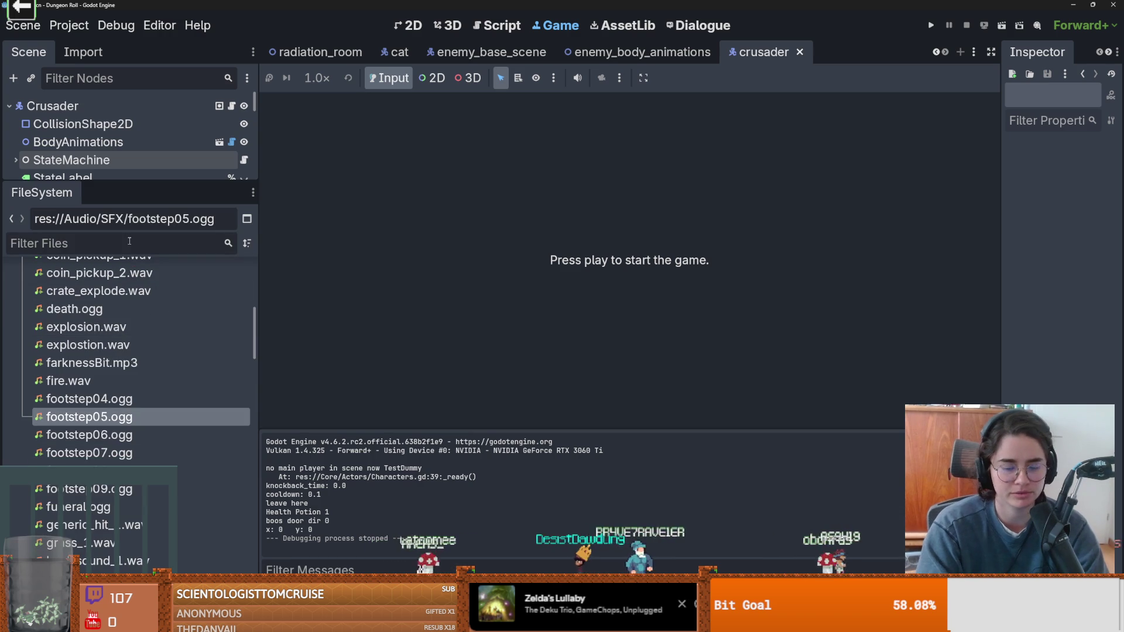
text(monster)
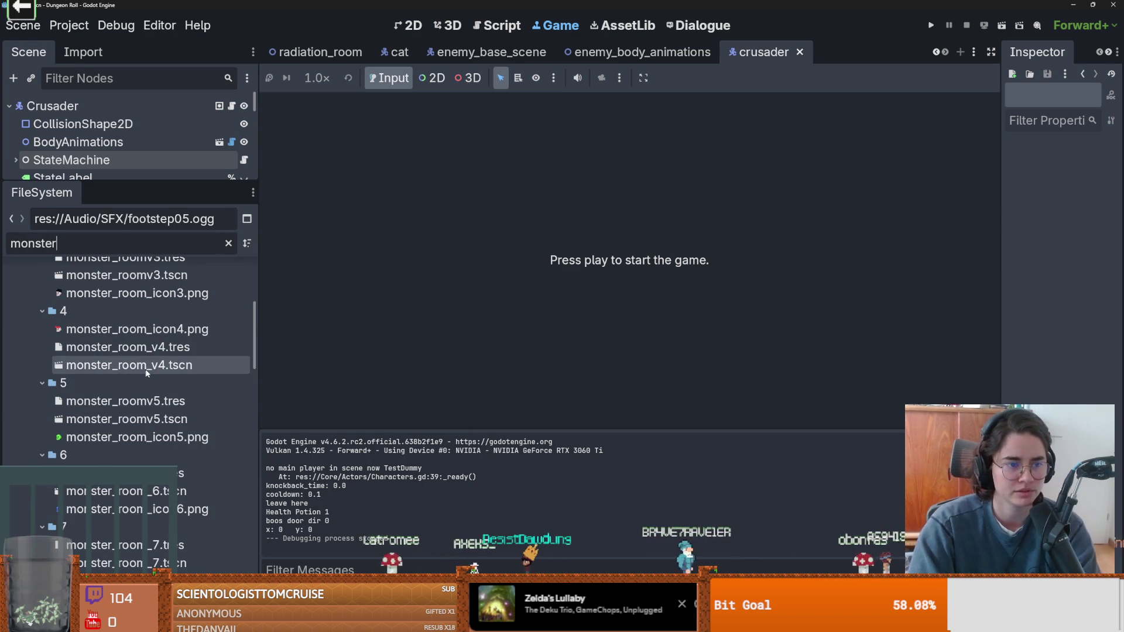
double_click(176, 366)
click(413, 26)
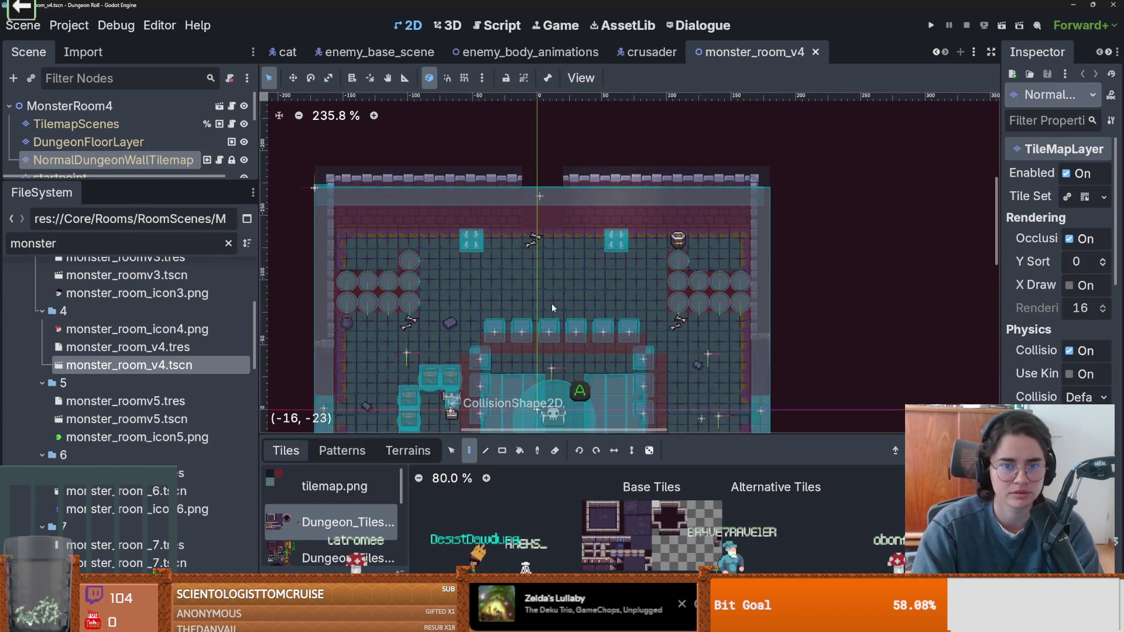
- Expand the Monsters group and drag MonsterMarker2 higher in the room
scroll(567, 223, up, 3)
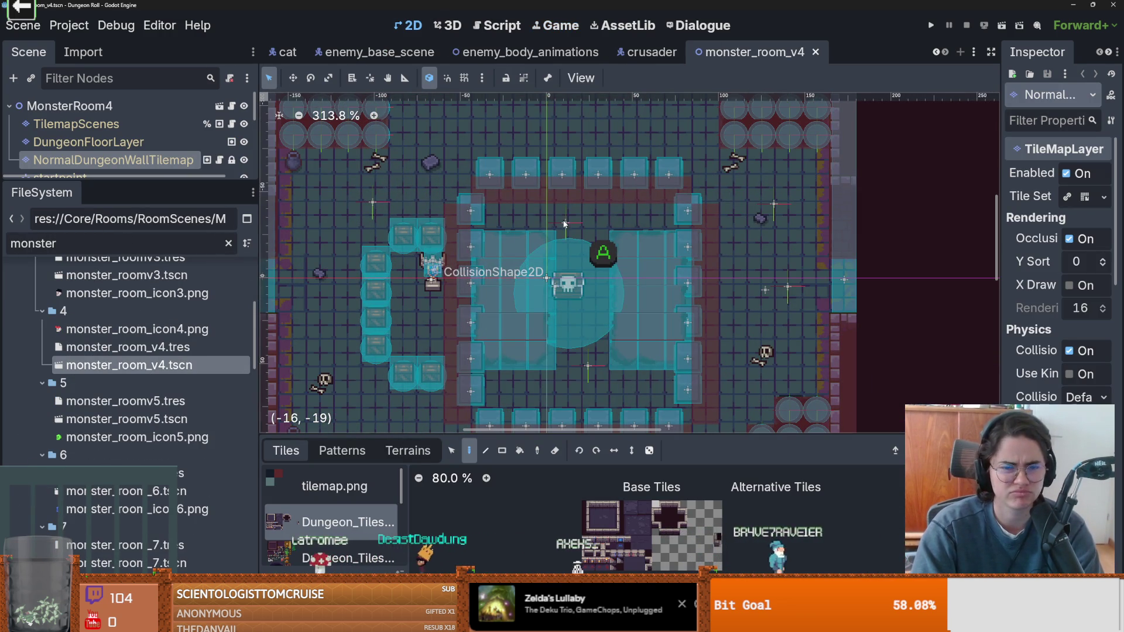
scroll(585, 293, down, 2)
scroll(587, 351, up, 1)
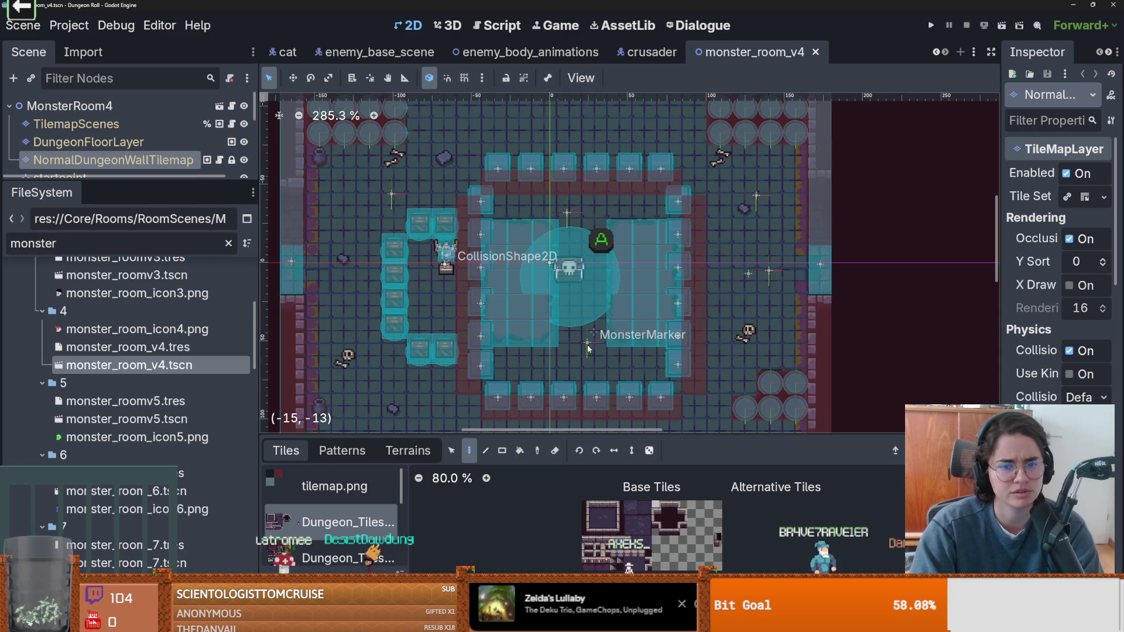
drag(117, 182, 117, 516)
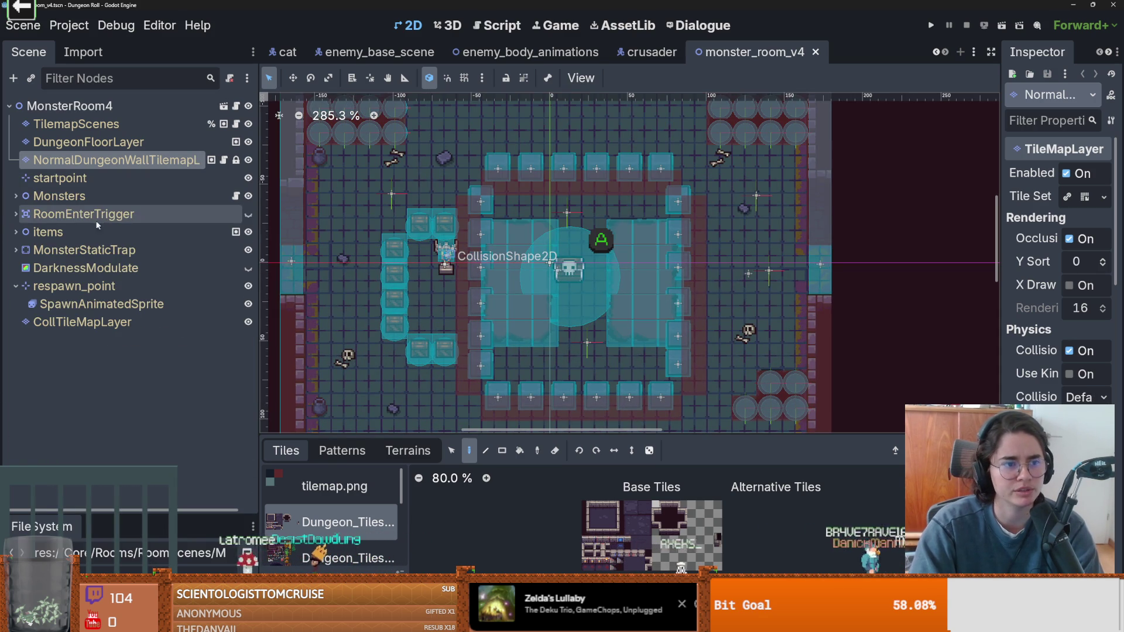
click(16, 195)
click(86, 231)
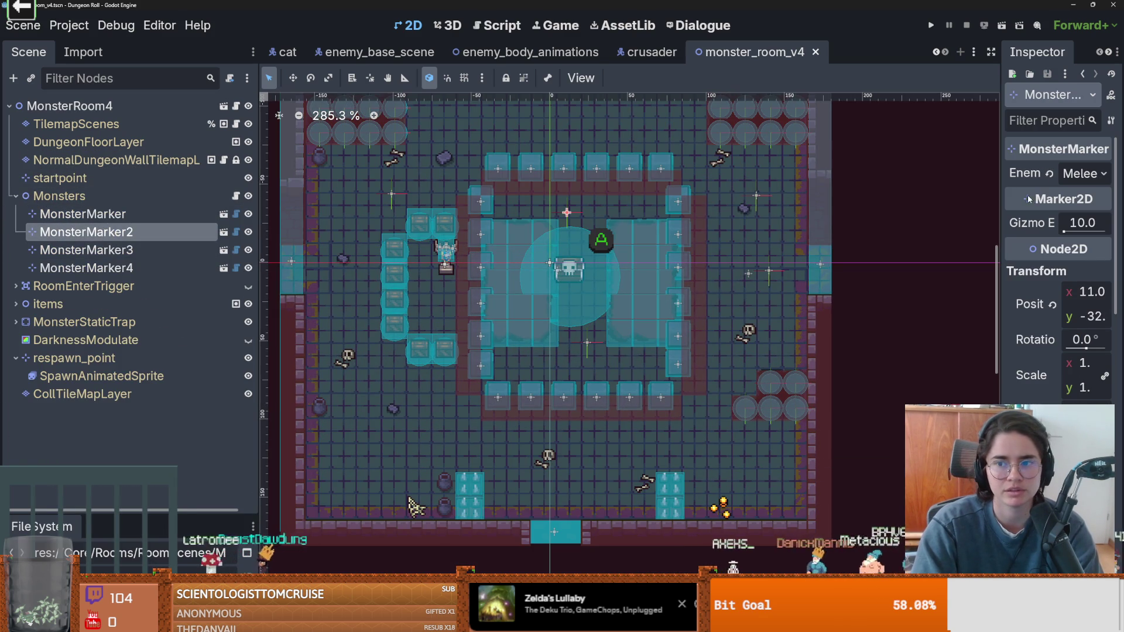
drag(566, 212, 564, 119)
- Select a collision shape in the room and zoom around to inspect it
click(445, 265)
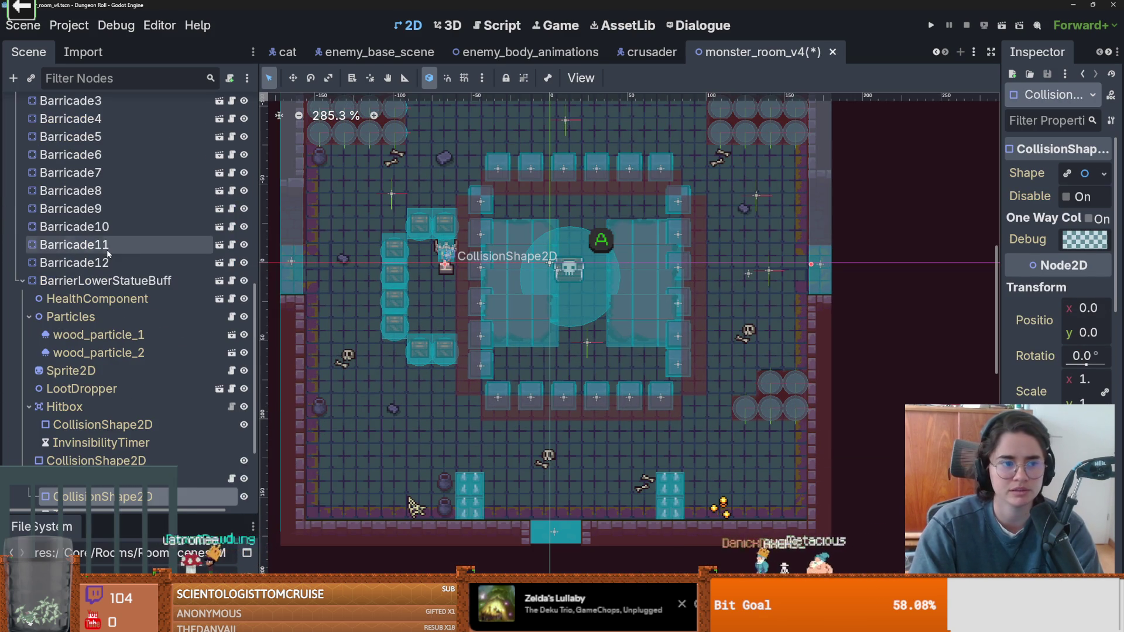
scroll(108, 252, down, 5)
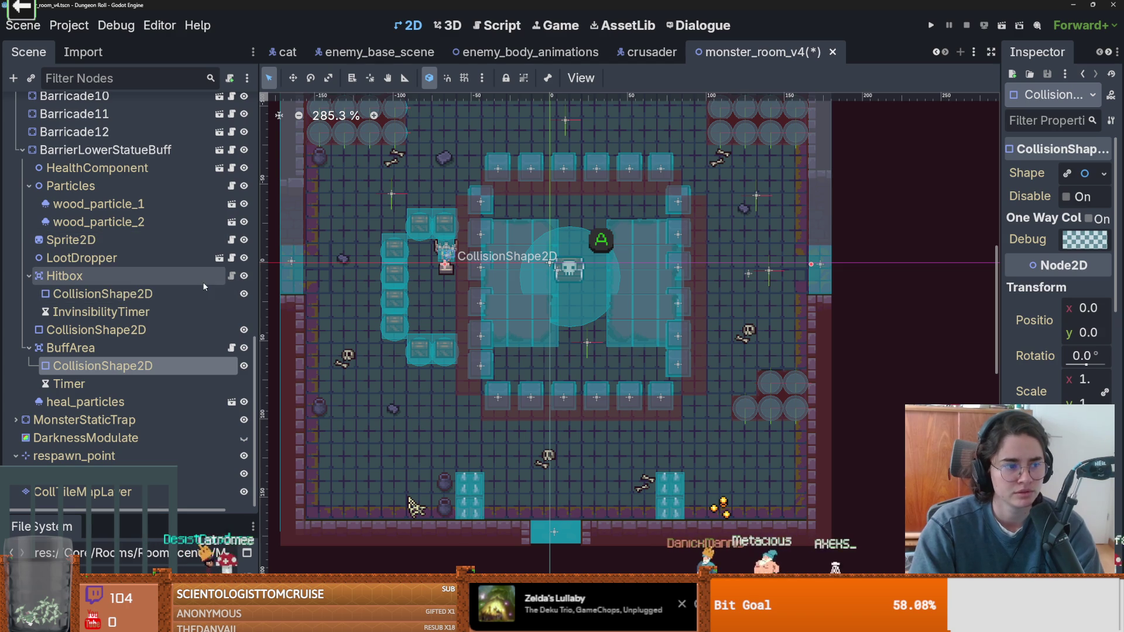
scroll(471, 283, down, 2)
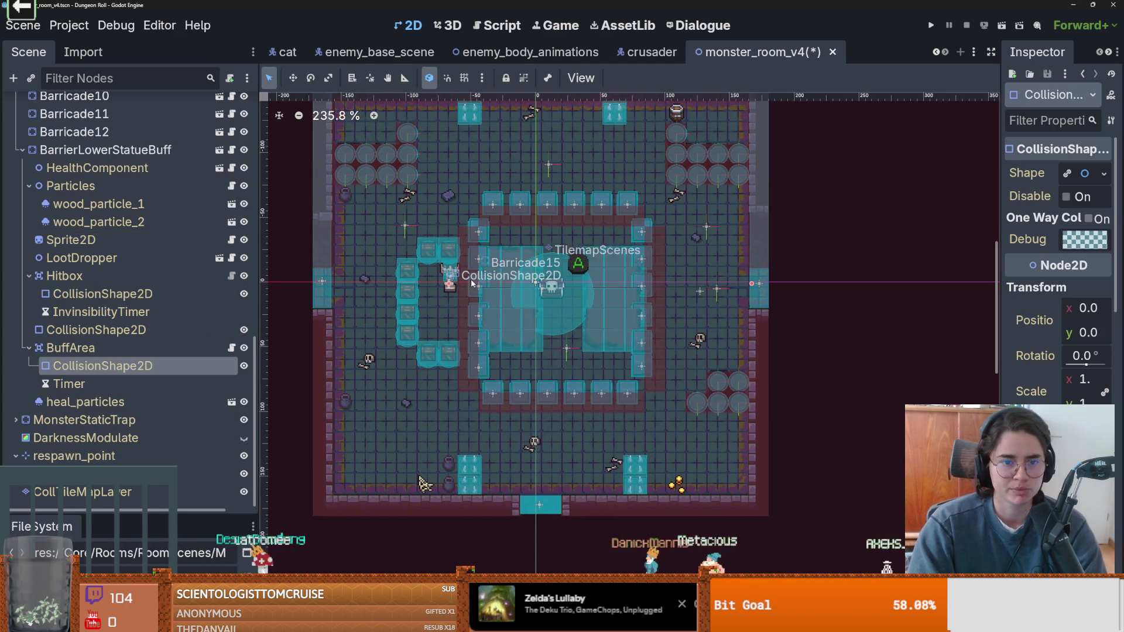
scroll(471, 283, up, 2)
scroll(122, 306, up, 6)
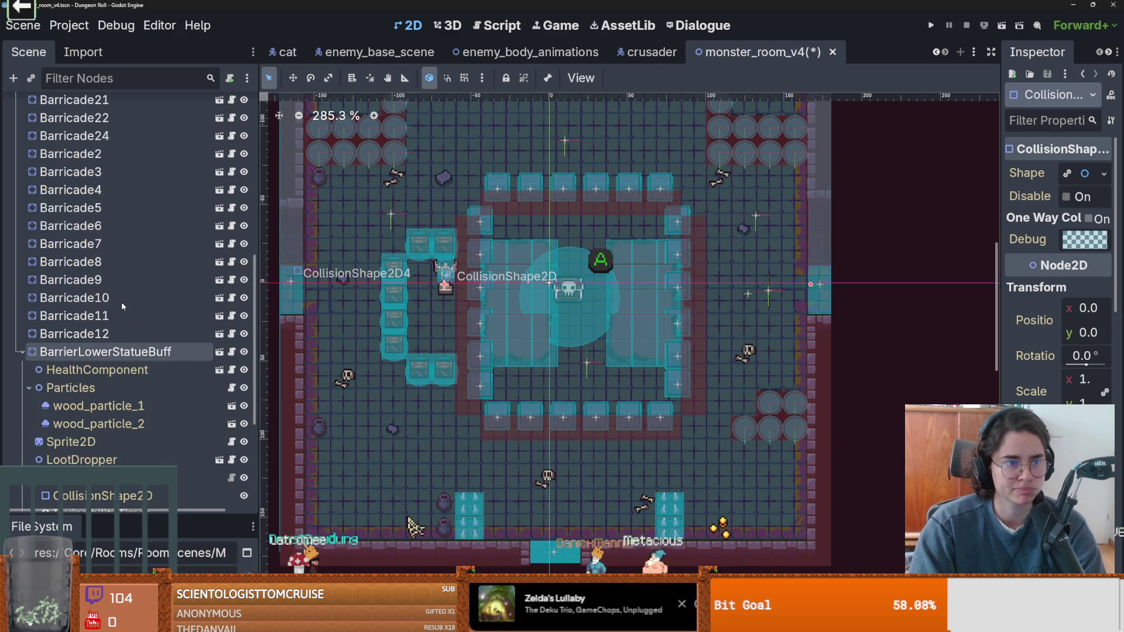
scroll(122, 305, down, 6)
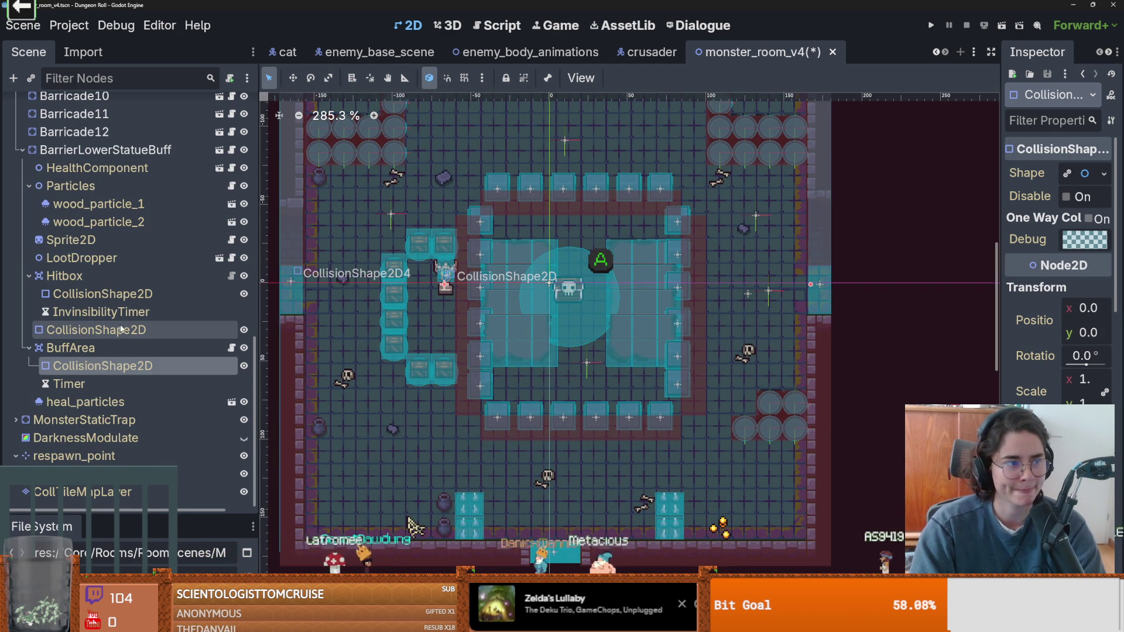
scroll(164, 331, up, 3)
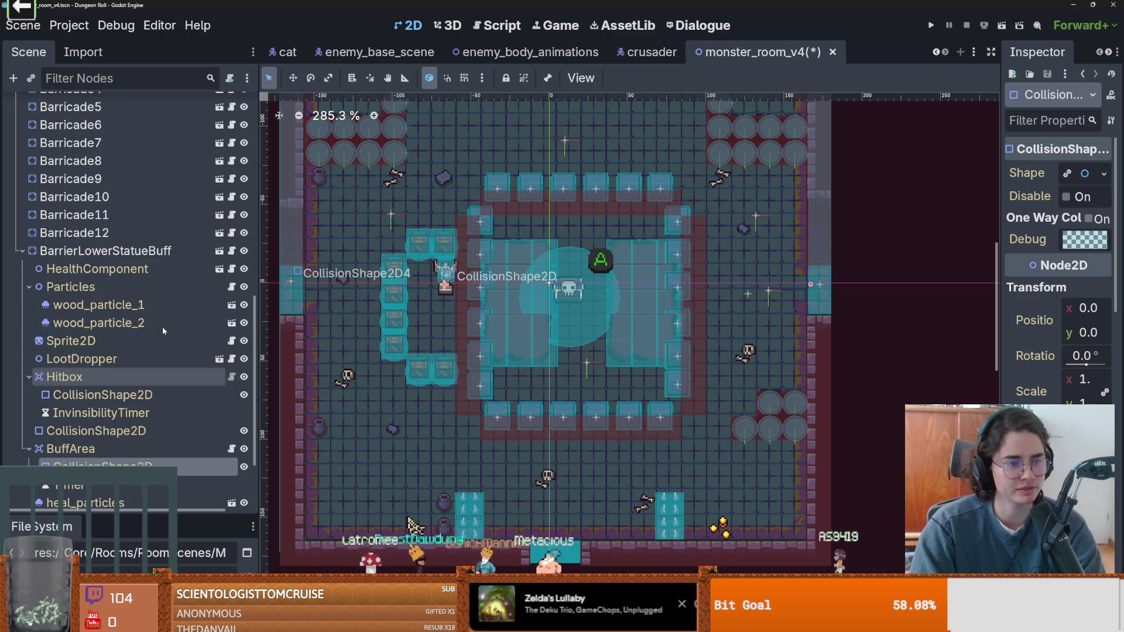
scroll(52, 358, up, 15)
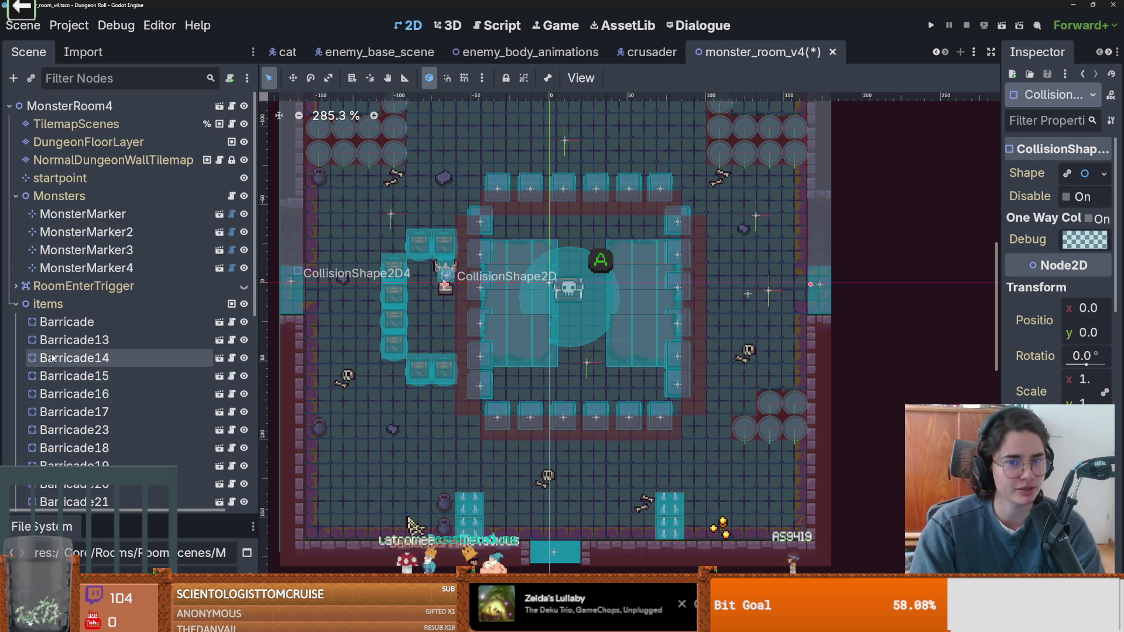
scroll(107, 417, down, 10)
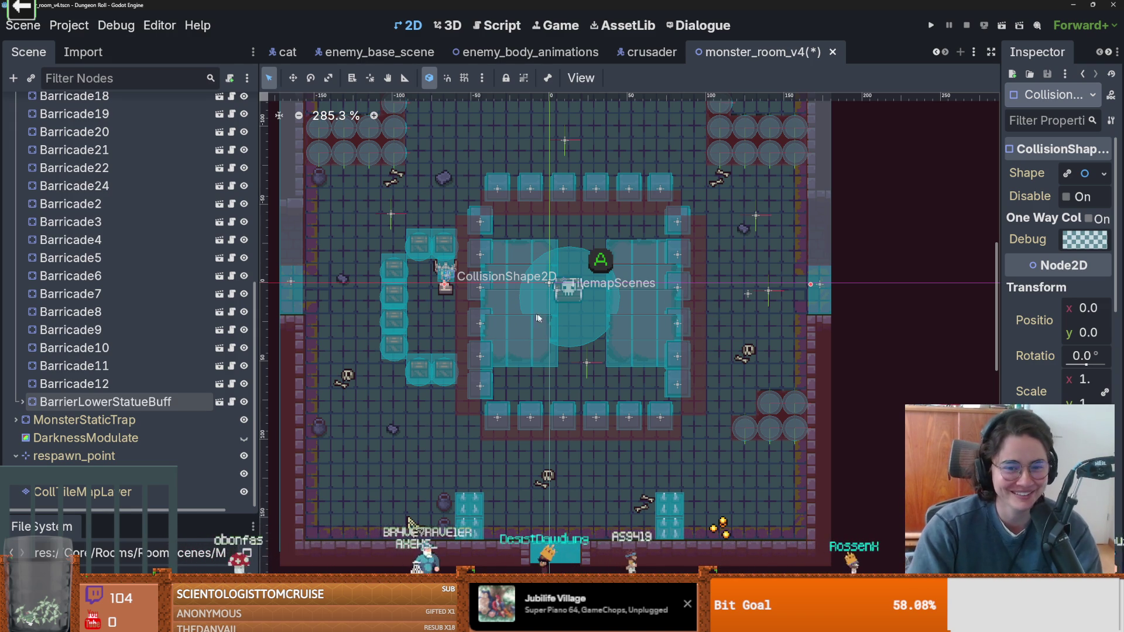
- Select CollTileMapLayer and collapse the items group of barricades
click(367, 211)
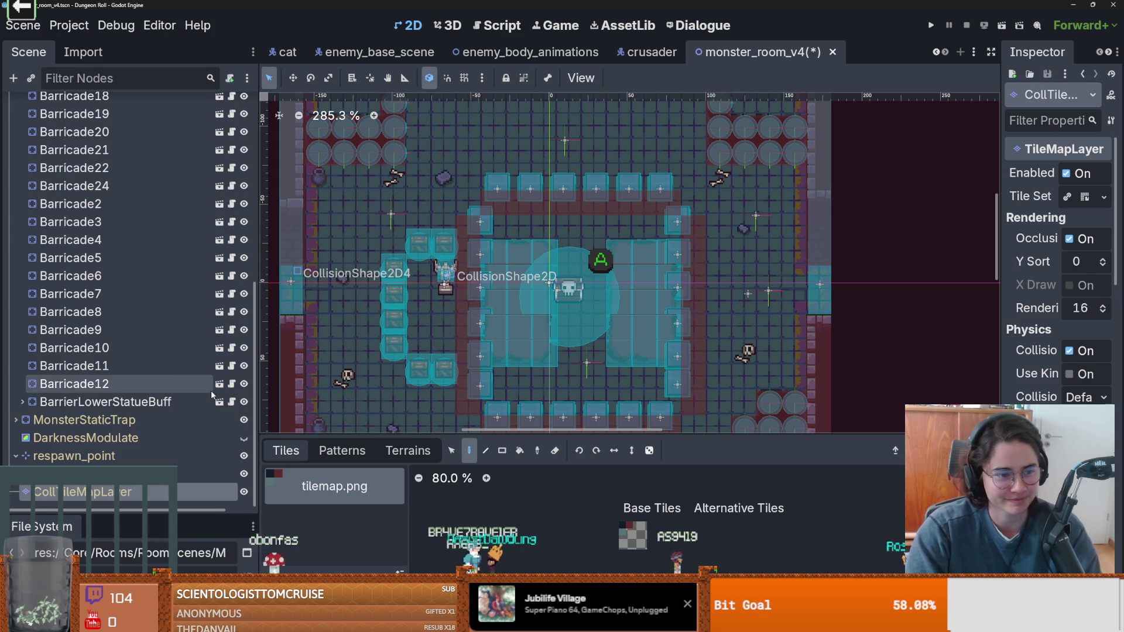
scroll(88, 293, up, 10)
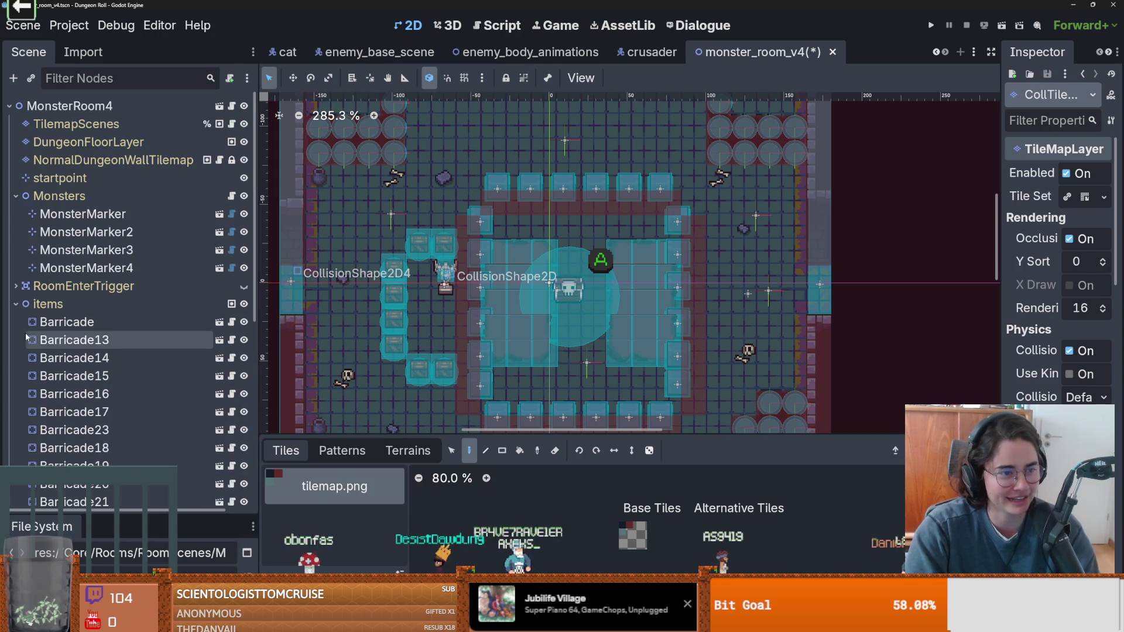
click(16, 303)
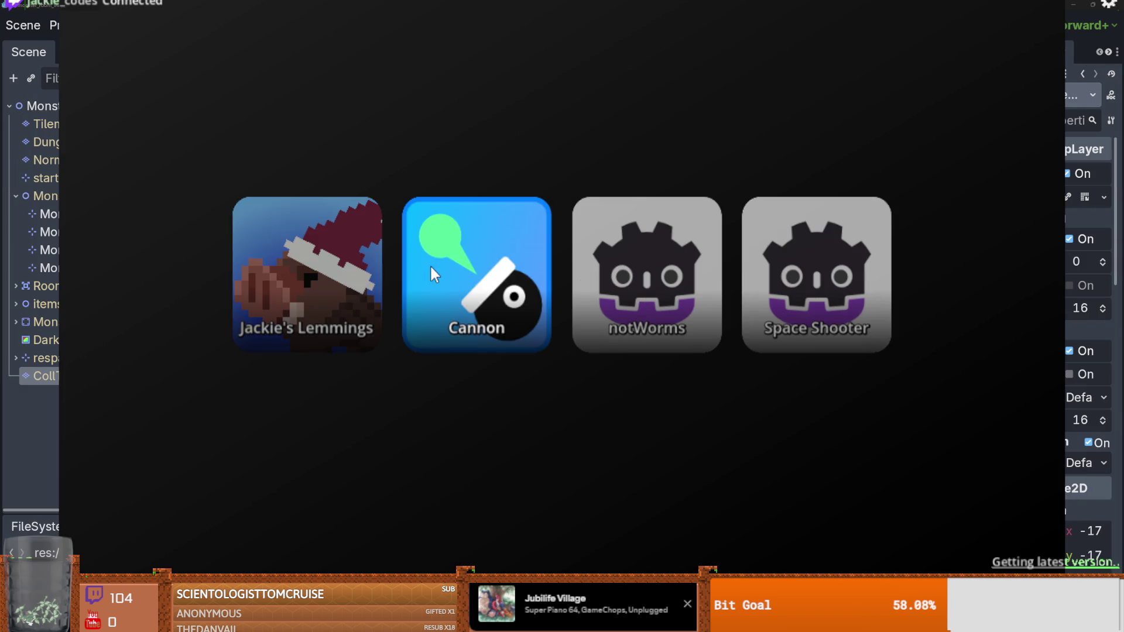
- Launch the Cannon game from the launcher overlay
click(459, 282)
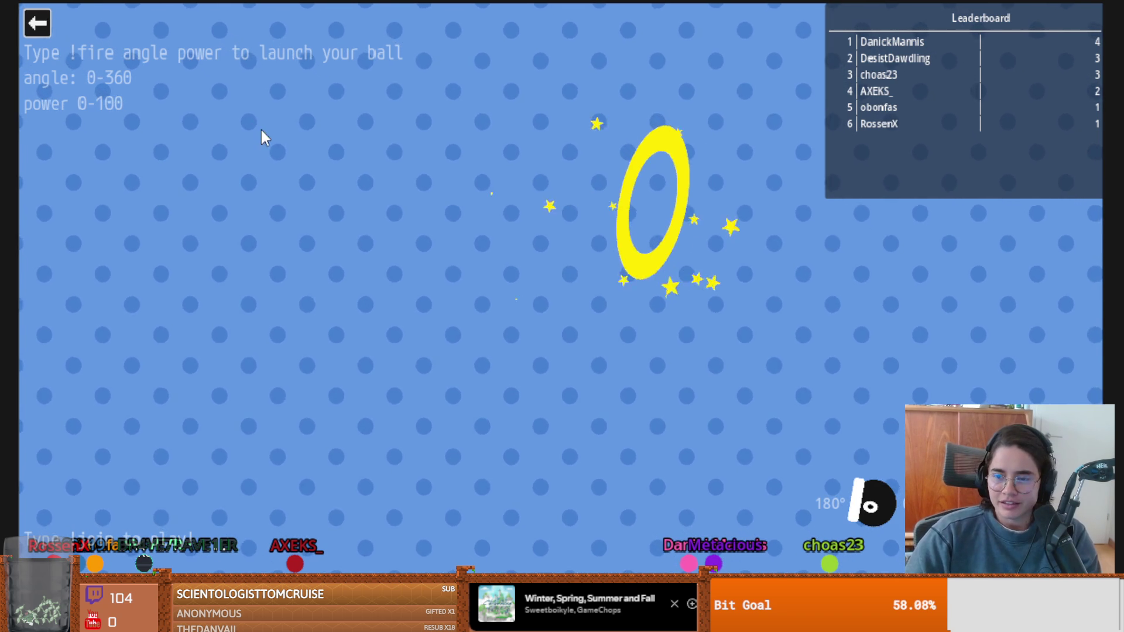
- Exit the Cannon game via the top-left back arrow
click(39, 23)
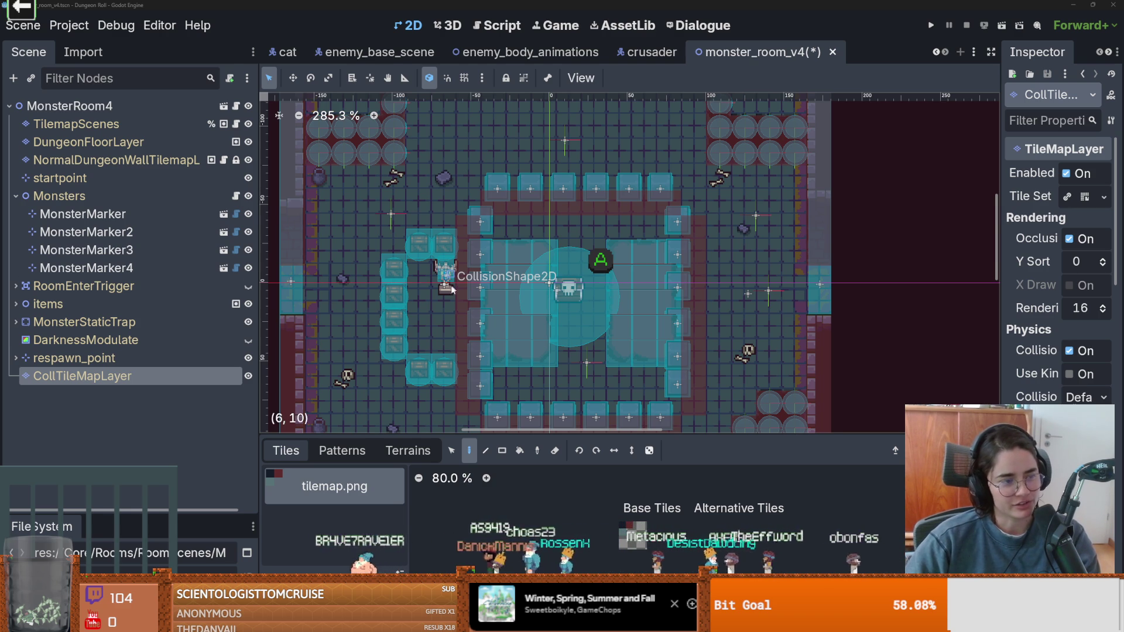
- Nudge the 2D view of the monster room and save the scene with Ctrl+S
scroll(444, 302, down, 1)
scroll(445, 301, up, 1)
drag(445, 301, 436, 316)
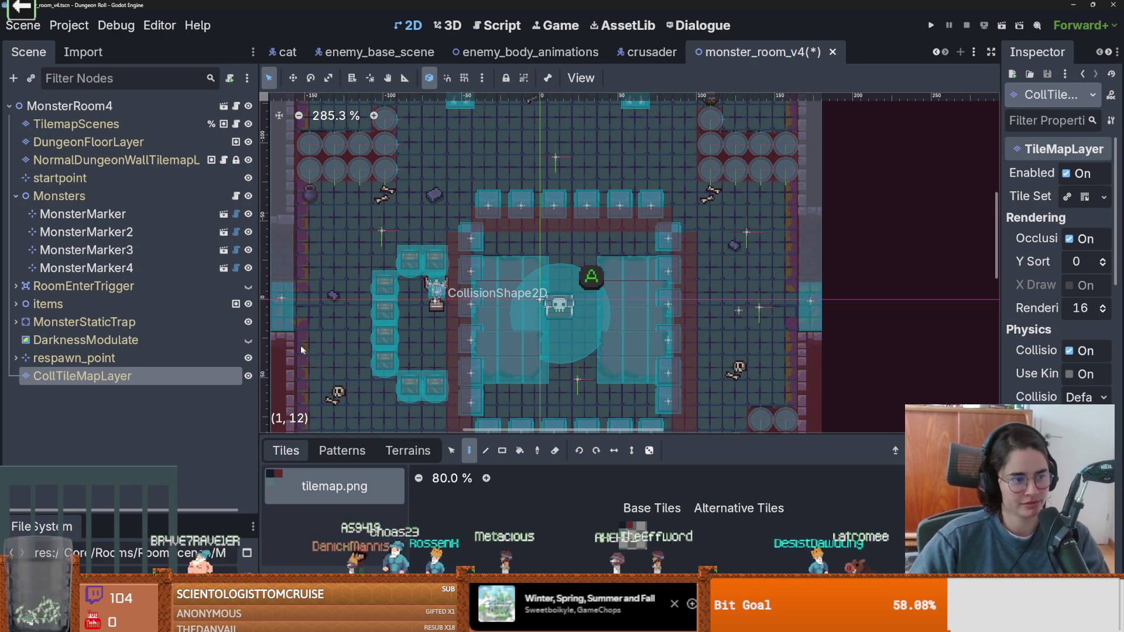
scroll(427, 308, up, 3)
scroll(496, 304, down, 5)
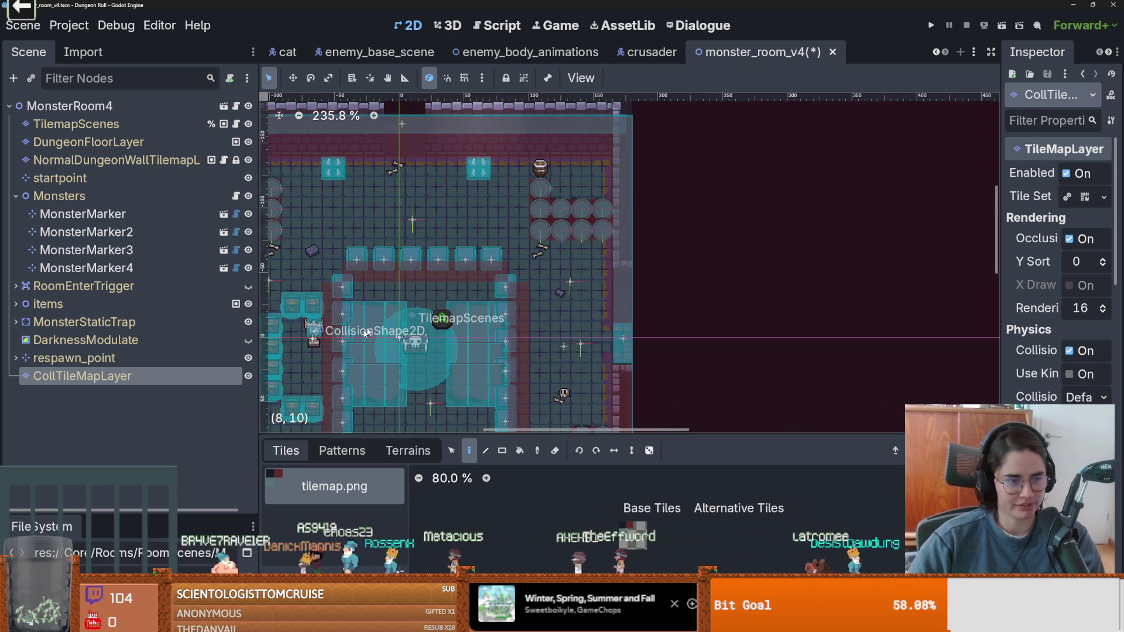
key(ctrl+s)
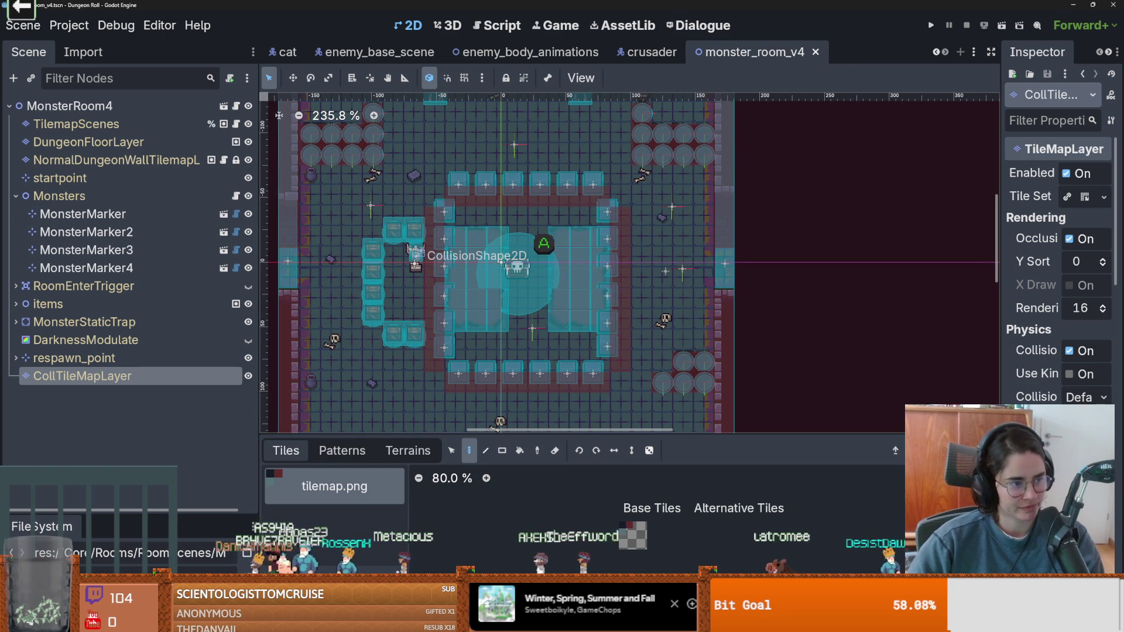
- Pan across the whole monster room and save monster_room_v4 again
scroll(571, 304, up, 1)
scroll(571, 301, down, 1)
drag(571, 300, 591, 246)
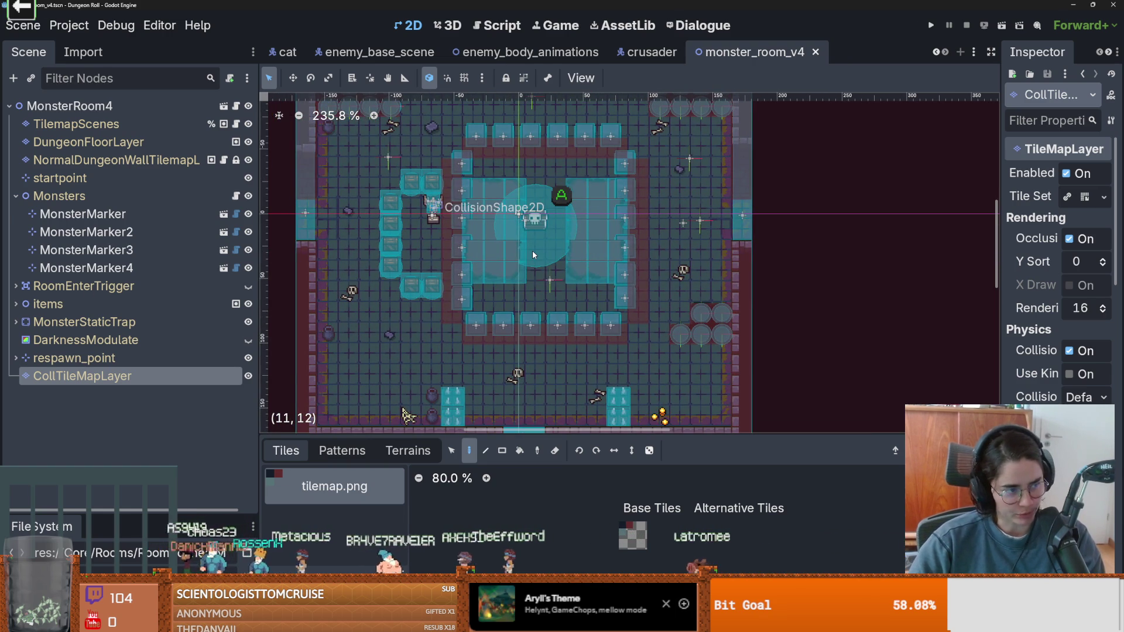
scroll(521, 275, down, 2)
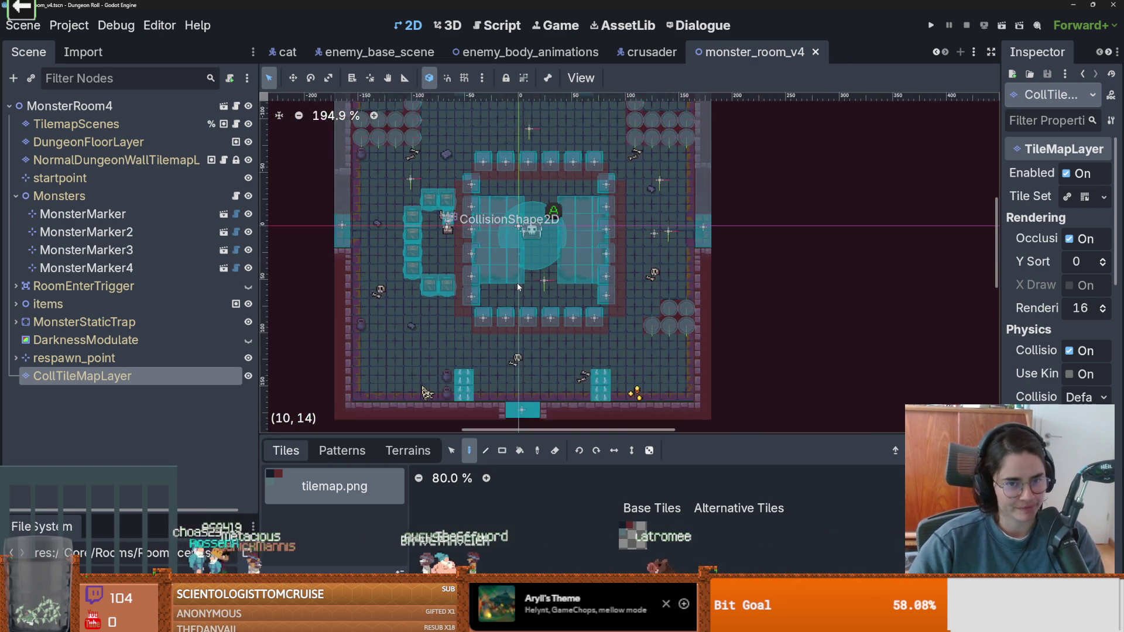
scroll(518, 283, up, 3)
drag(517, 283, 537, 283)
scroll(573, 331, down, 2)
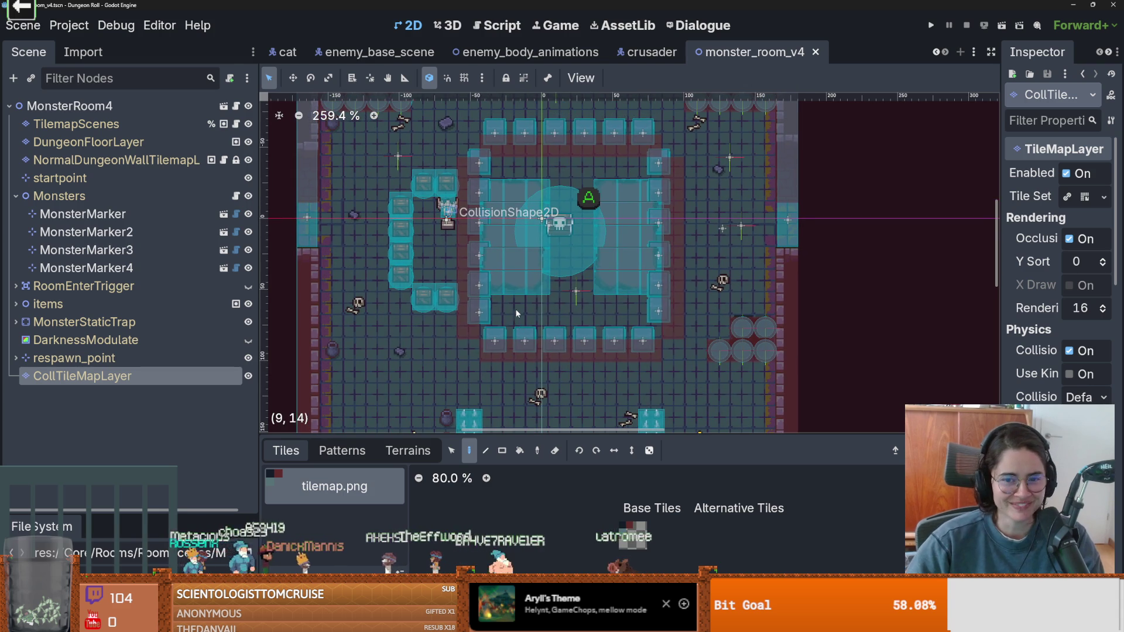
key(ctrl+s)
scroll(562, 351, down, 1)
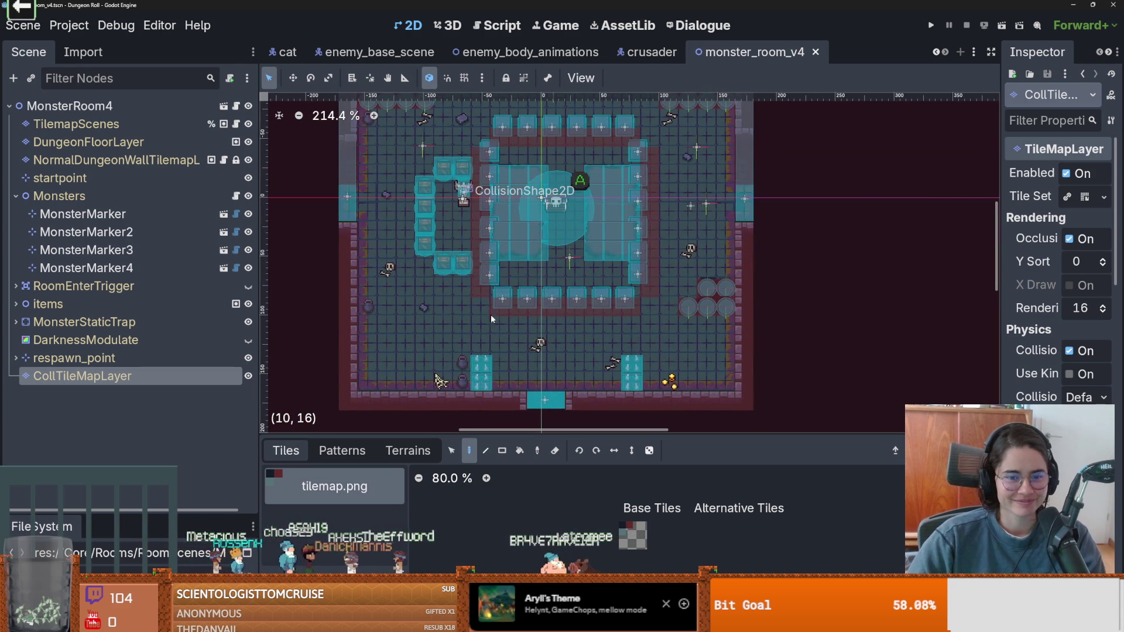
scroll(512, 404, up, 2)
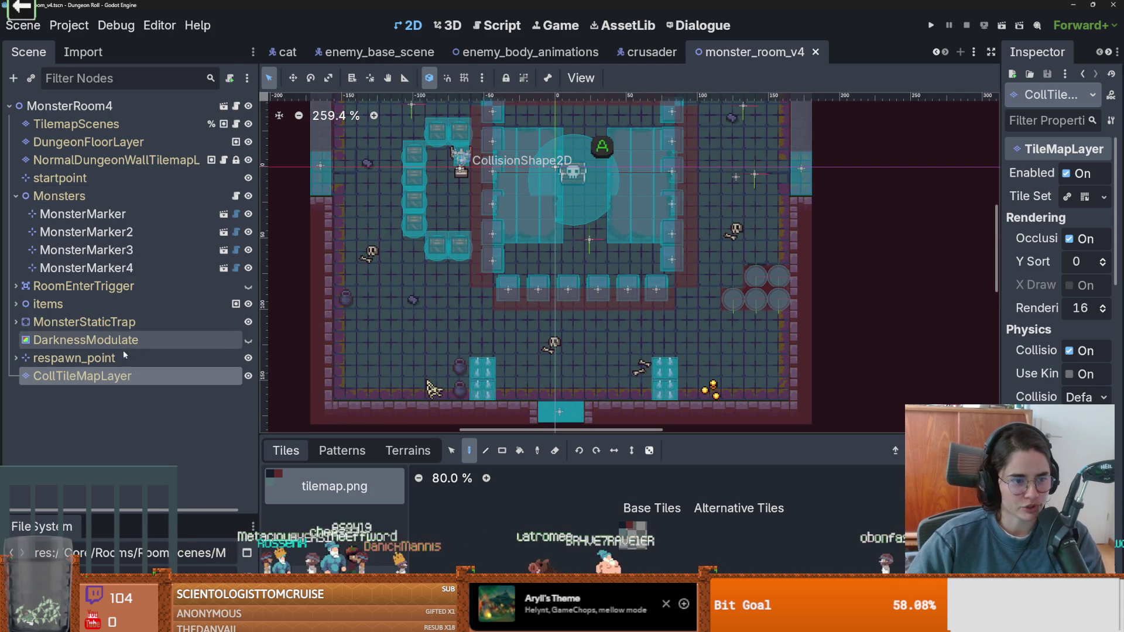
scroll(494, 278, up, 2)
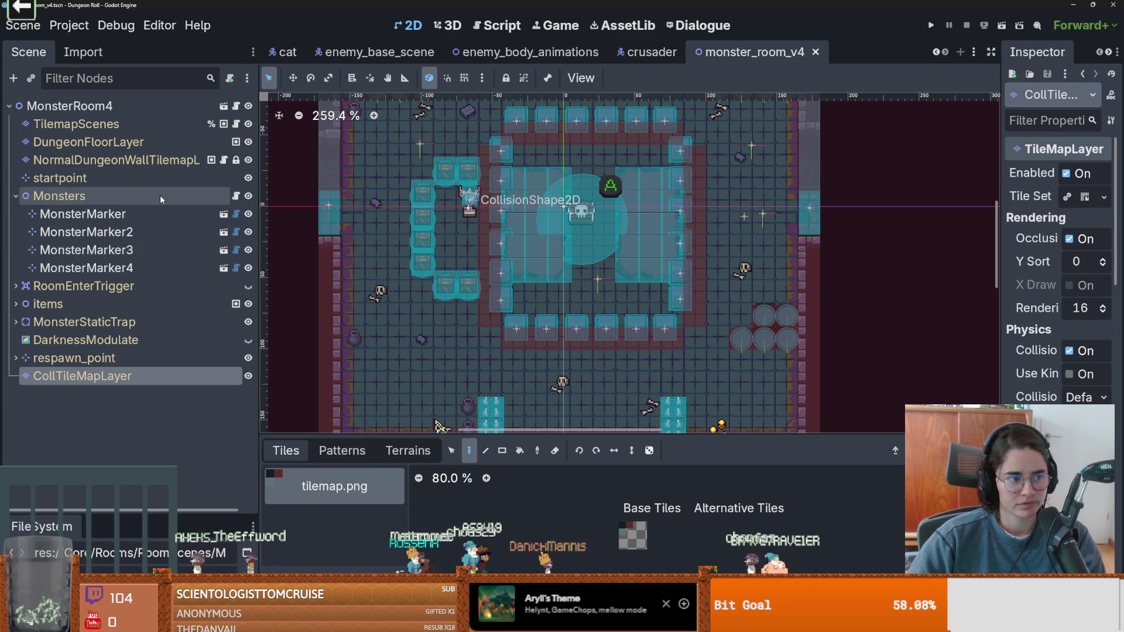
scroll(607, 248, up, 2)
scroll(440, 246, down, 2)
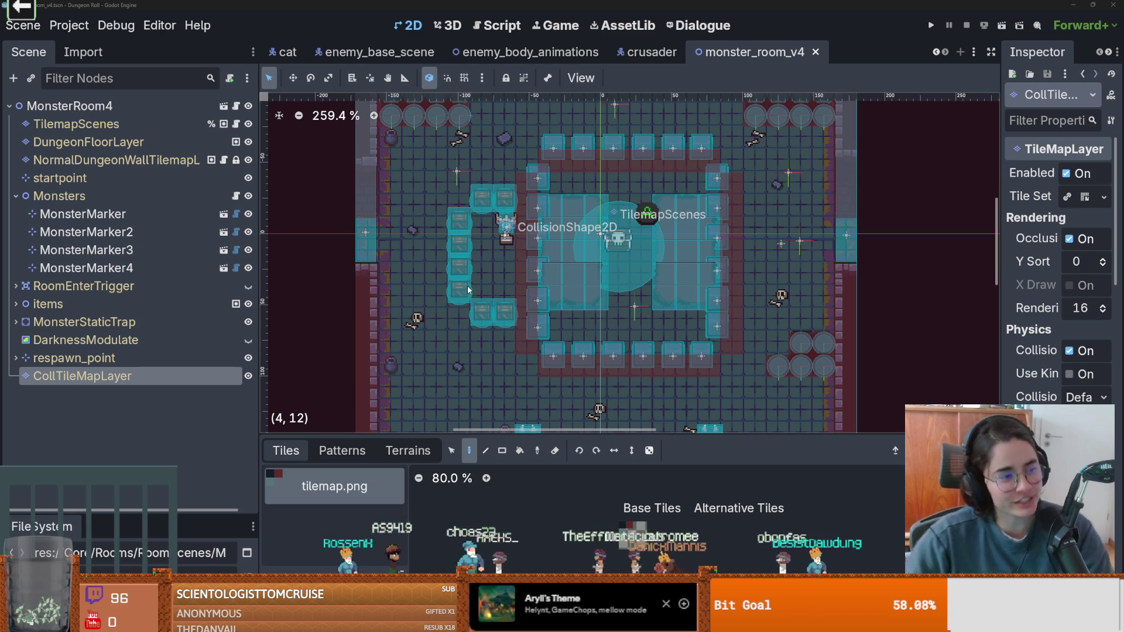
- Save the monster_room_v4 scene twice with Ctrl+S
scroll(545, 253, down, 1)
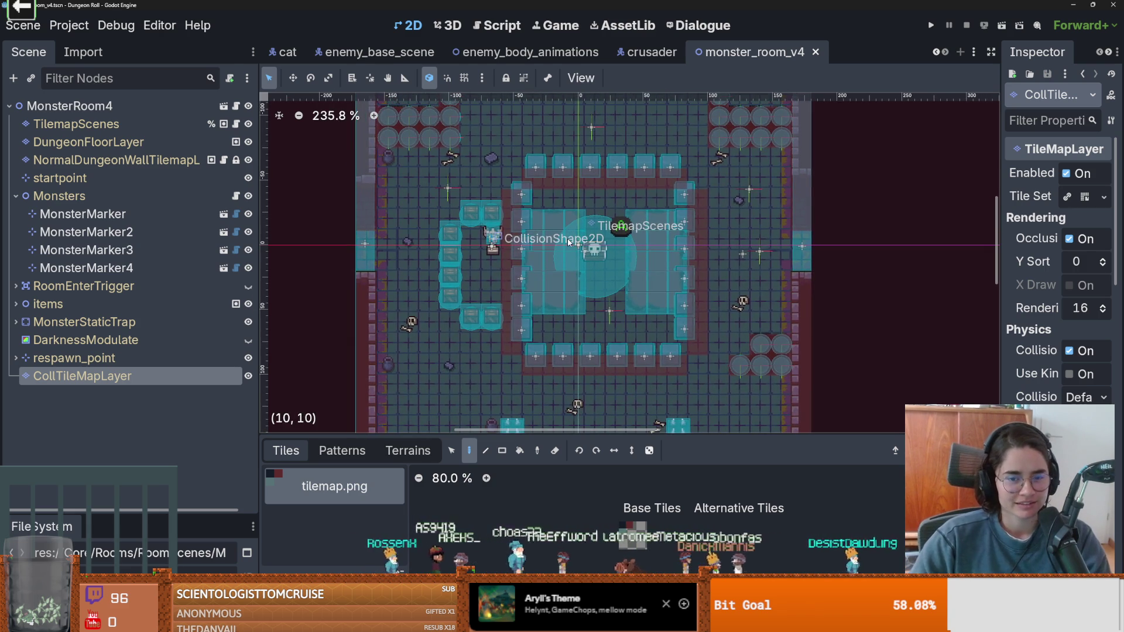
scroll(588, 223, up, 1)
key(ctrl+s)
scroll(587, 223, up, 2)
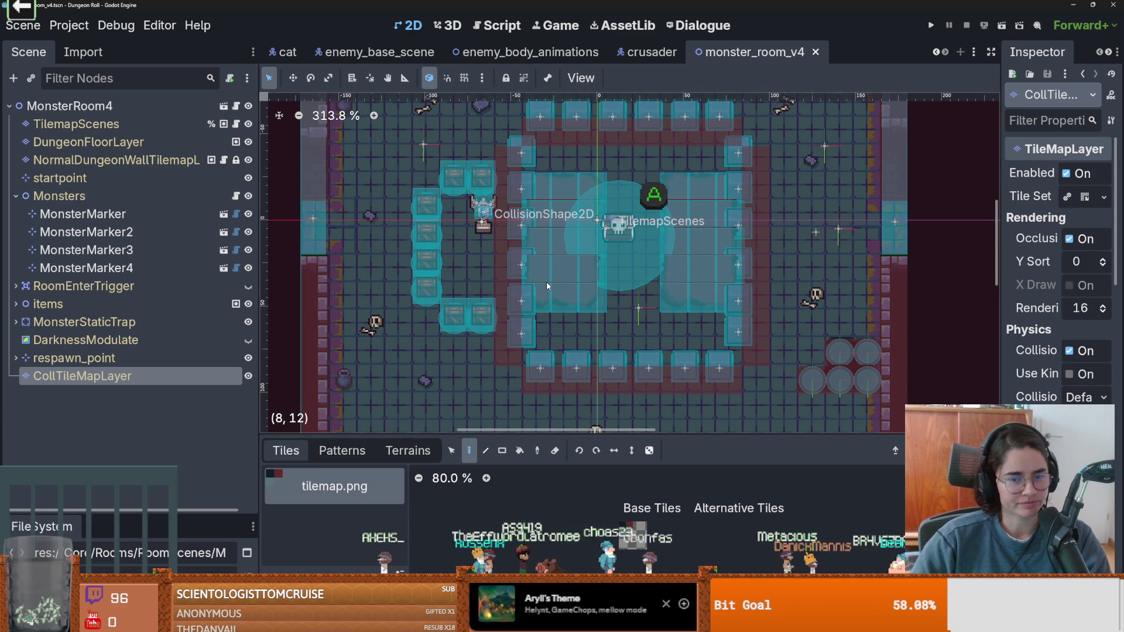
scroll(553, 275, down, 2)
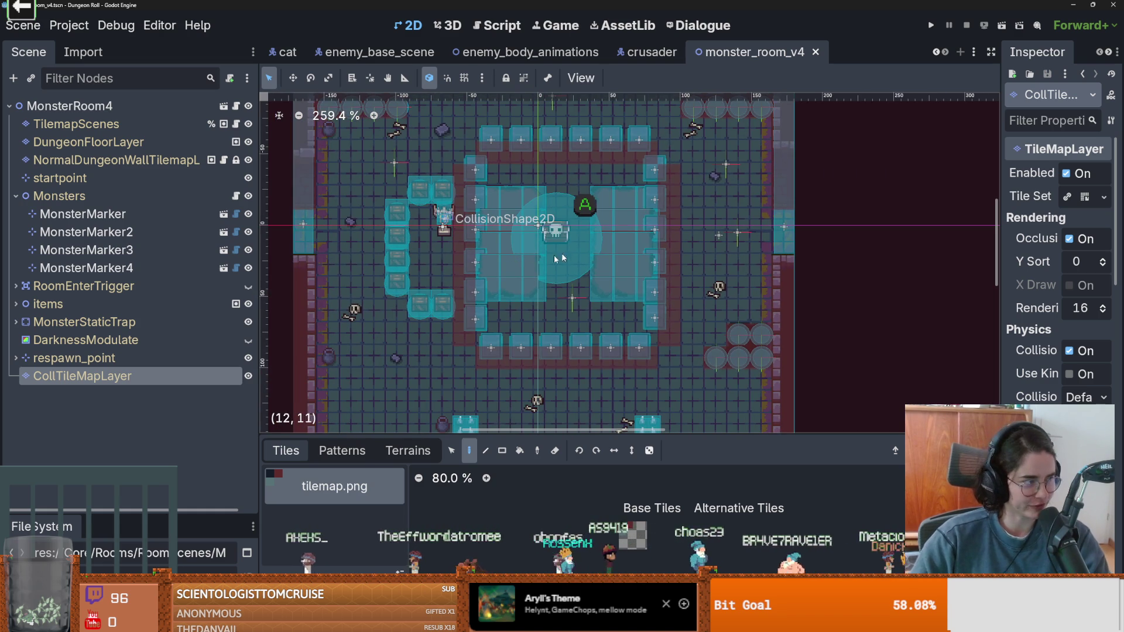
scroll(514, 266, up, 1)
key(ctrl+s)
- Pan the room view upward and drag the Scene dock splitter right to show full node names
drag(571, 285, 570, 185)
scroll(570, 185, down, 2)
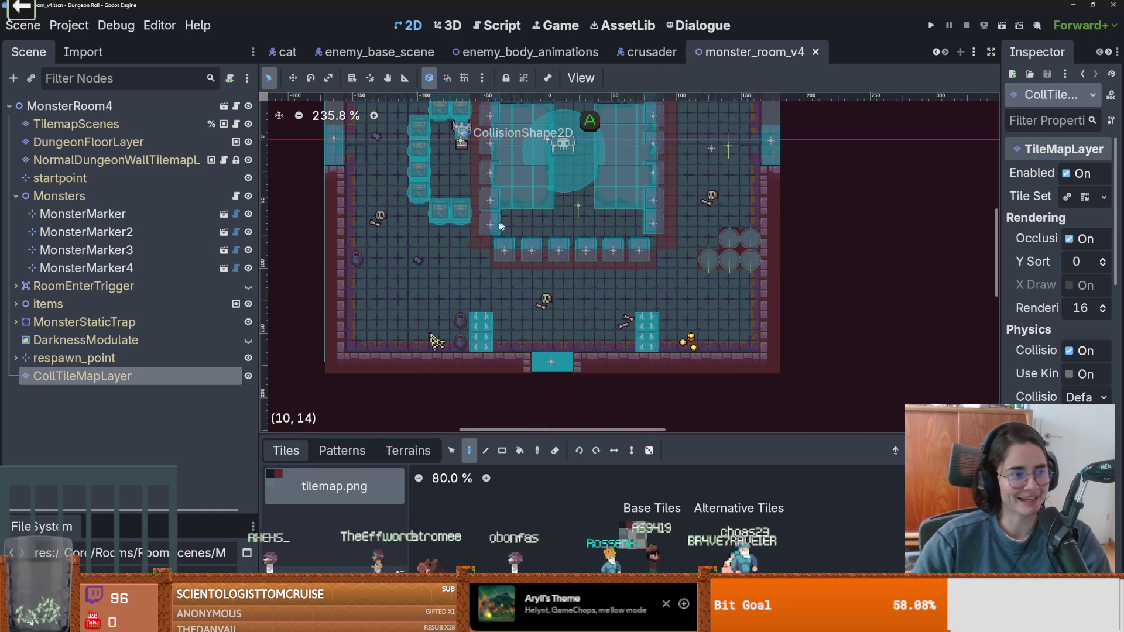
scroll(546, 220, up, 1)
scroll(546, 220, up, 1)
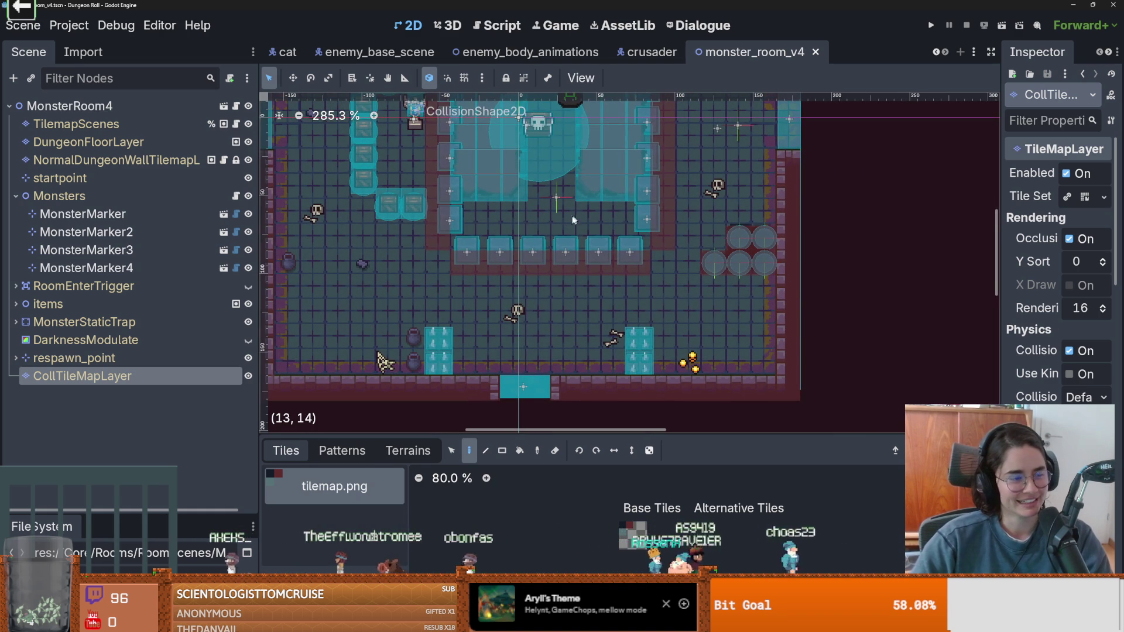
scroll(612, 160, down, 1)
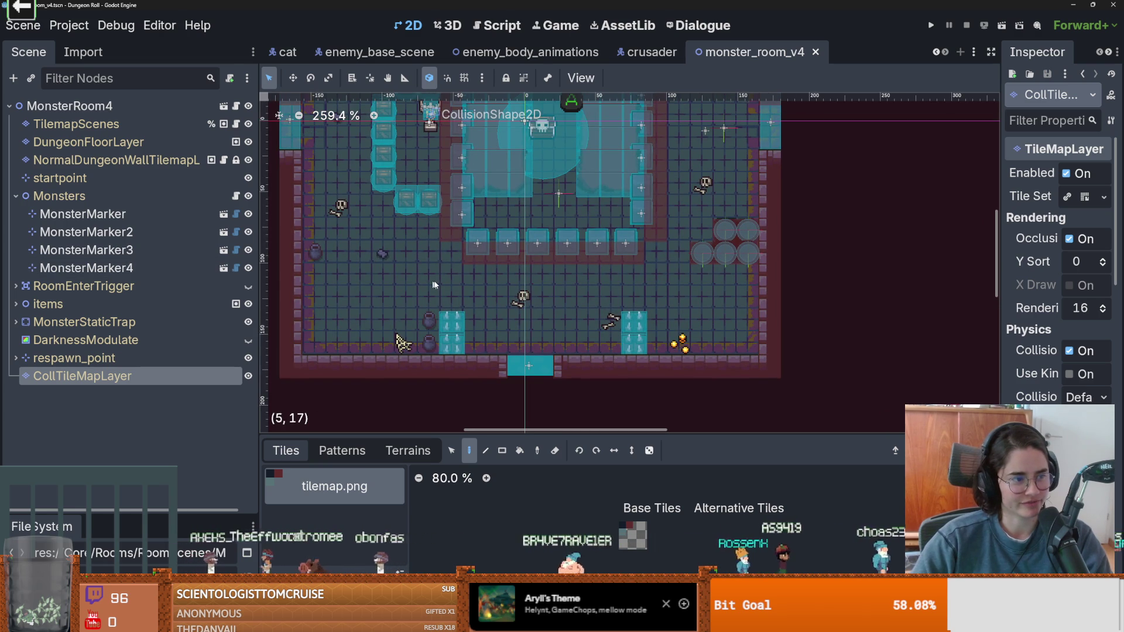
scroll(433, 280, up, 1)
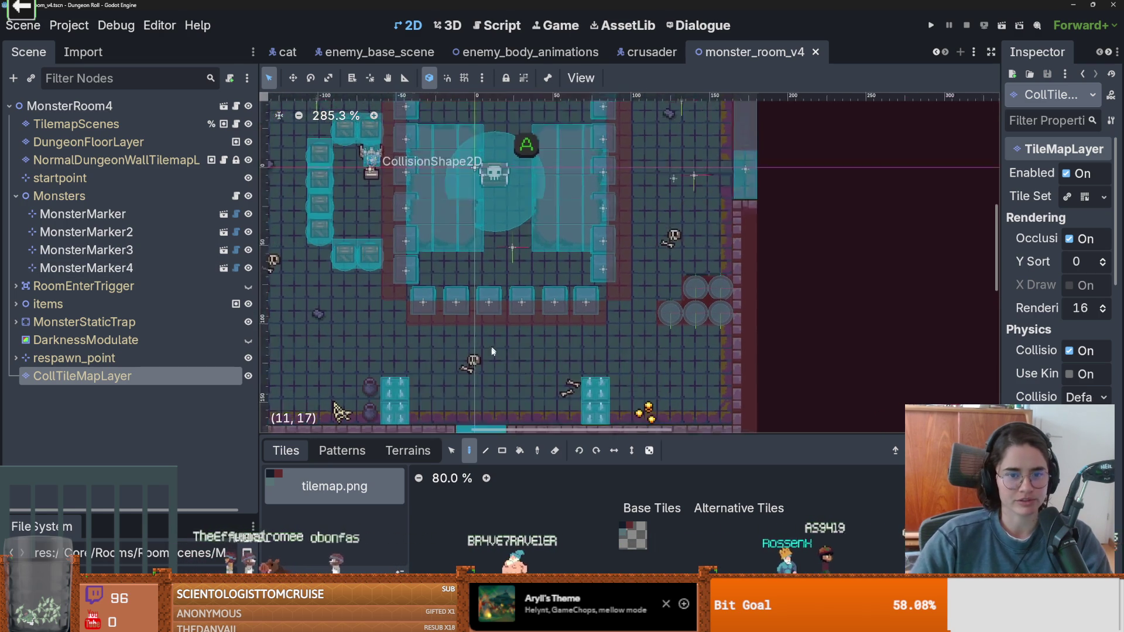
scroll(487, 321, down, 3)
scroll(486, 321, up, 1)
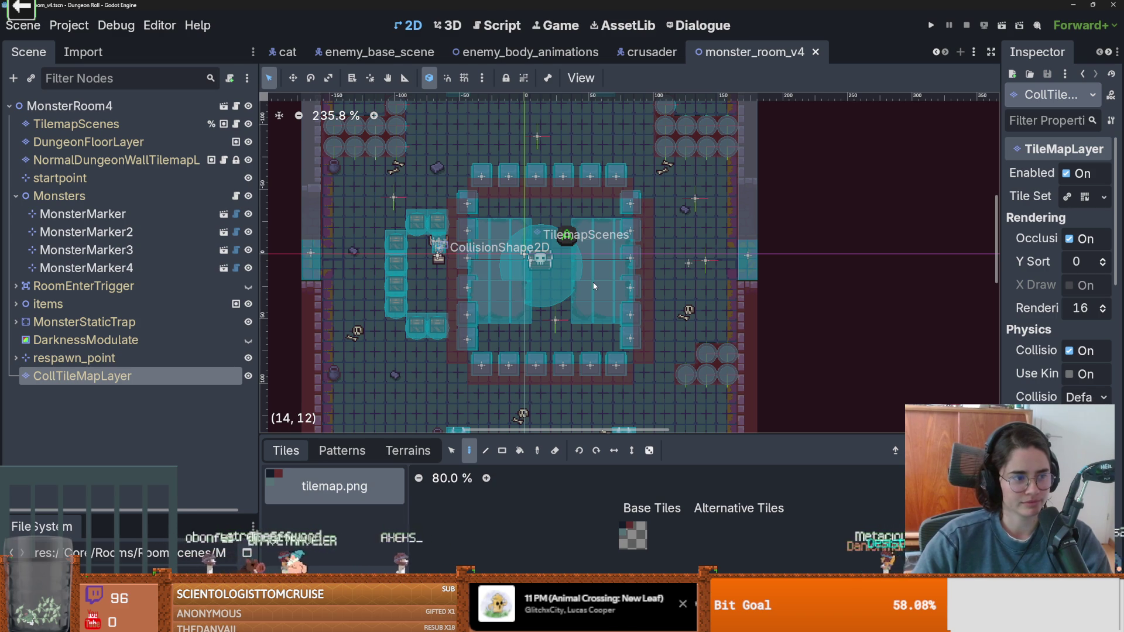
scroll(593, 285, down, 1)
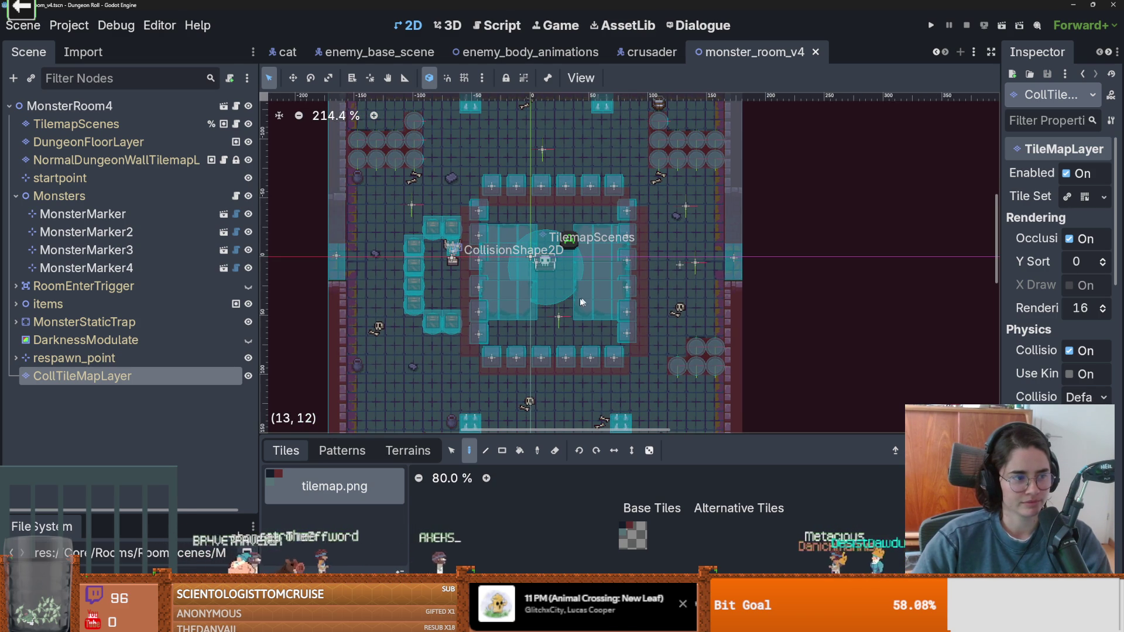
scroll(597, 254, down, 1)
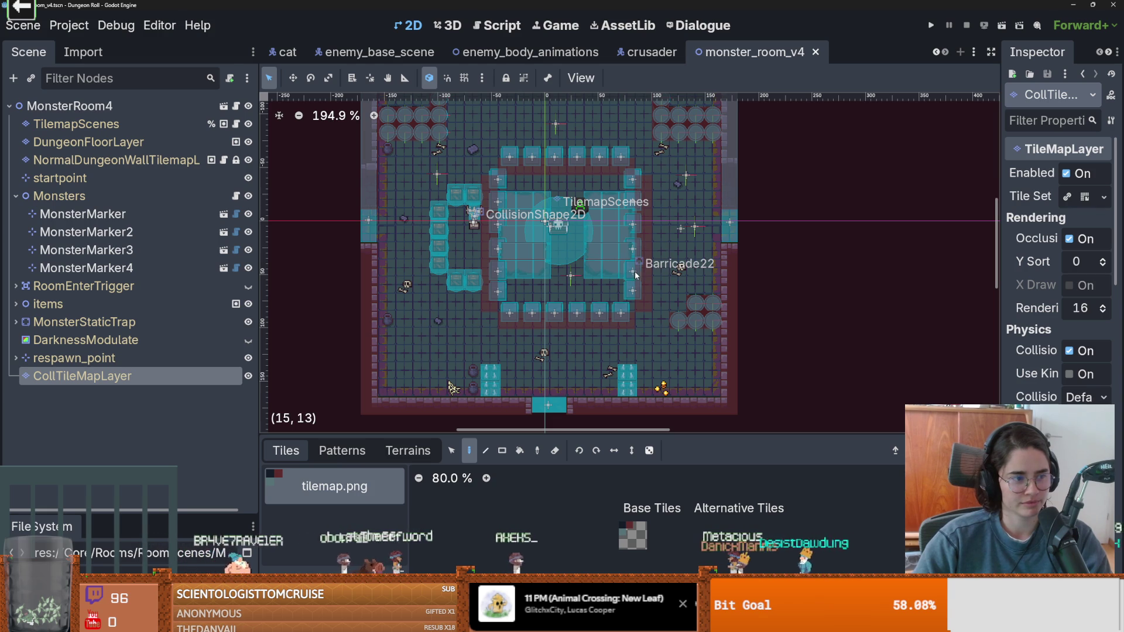
scroll(637, 271, down, 1)
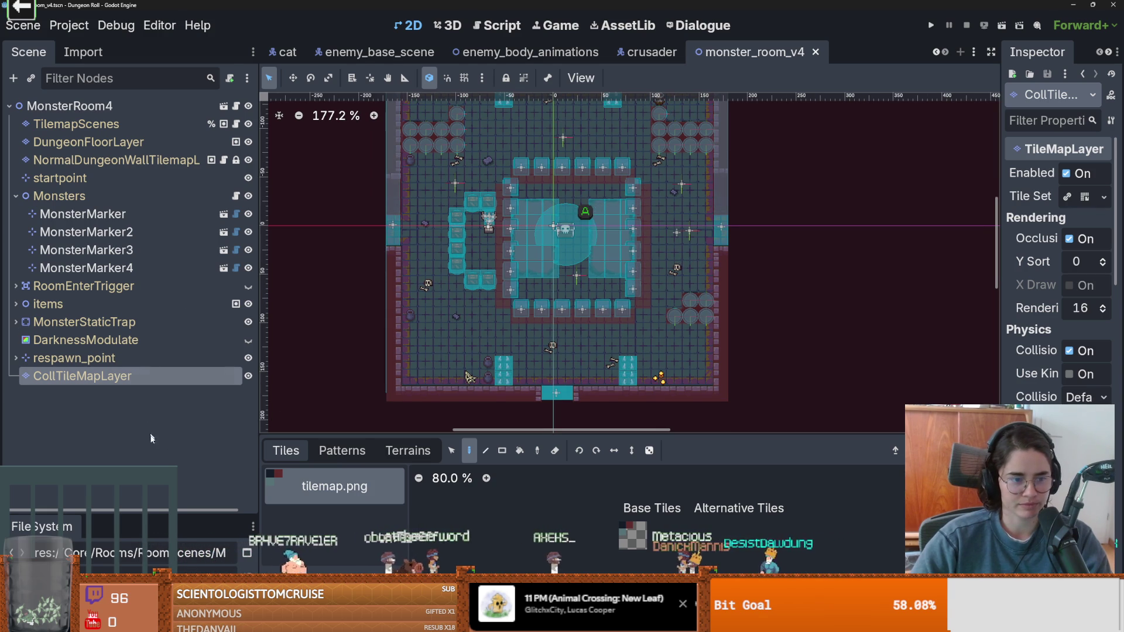
drag(257, 384, 281, 383)
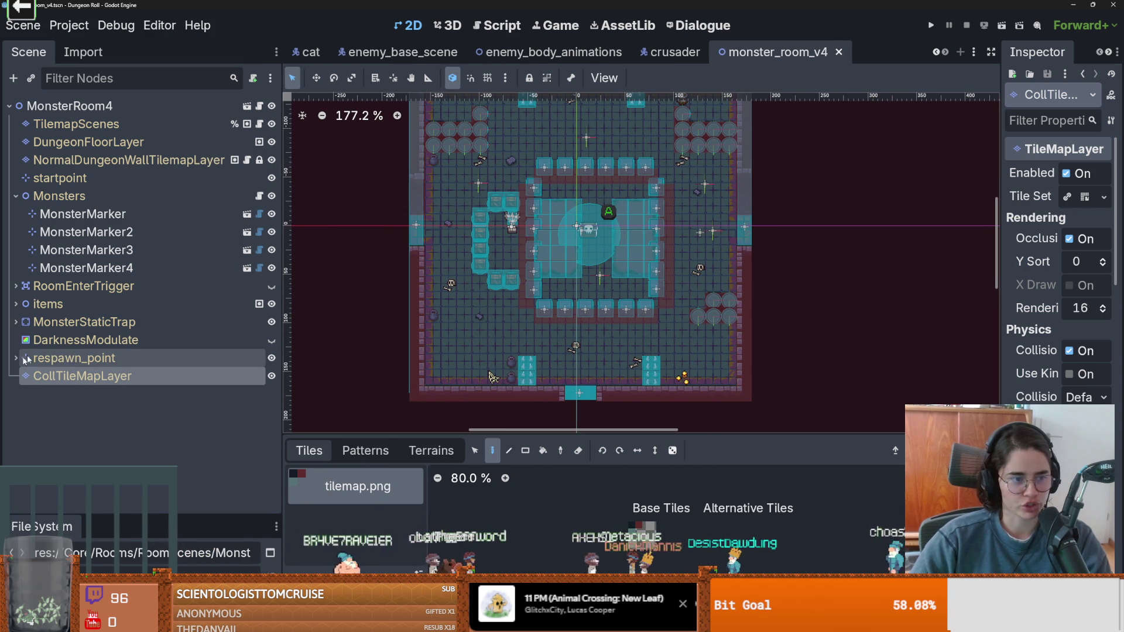
- Collapse the Monsters node and switch via the crusader and enemy_body_animations tabs to enemy_base_scene
click(16, 196)
scroll(625, 134, up, 1)
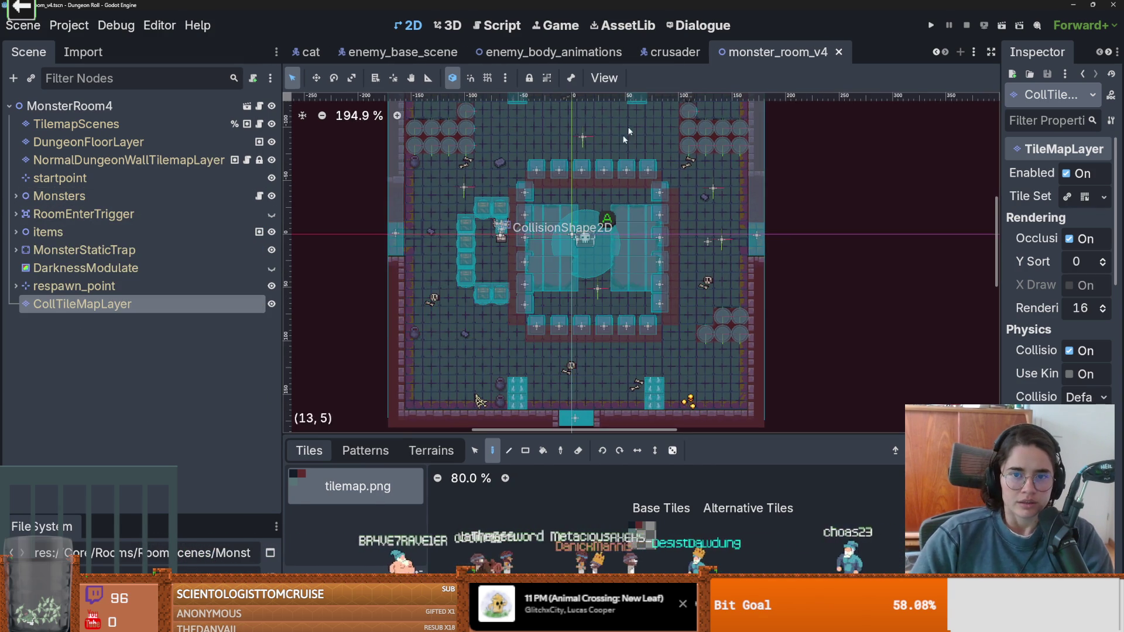
click(675, 51)
click(552, 52)
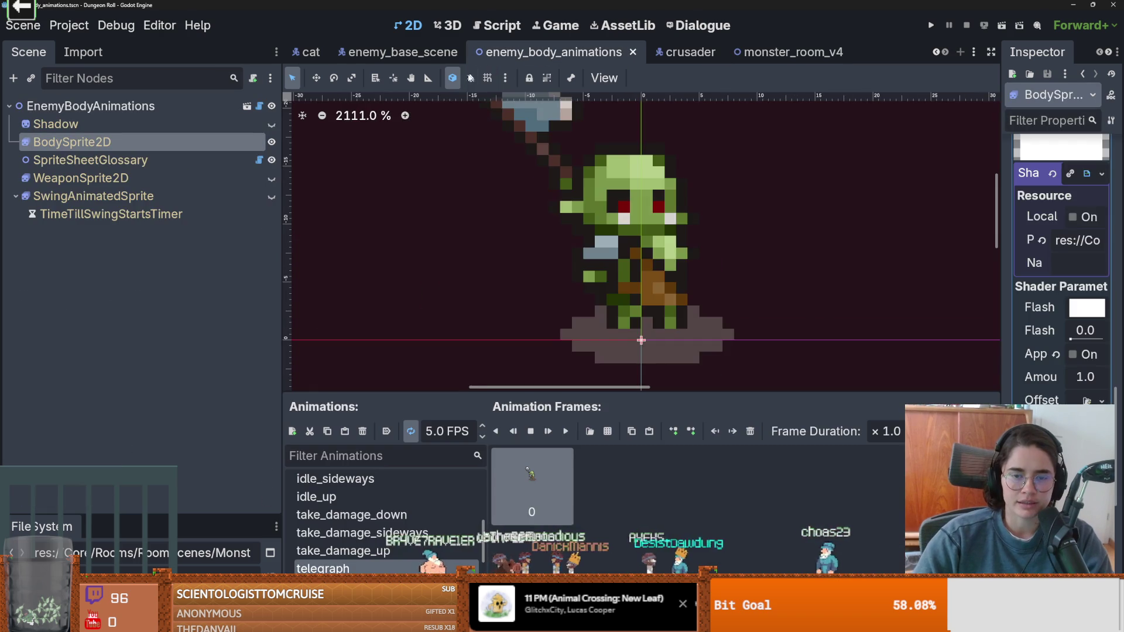
click(421, 50)
- Zoom in on enemy_1, save enemy_base_scene, and expand idle_state
scroll(541, 206, down, 20)
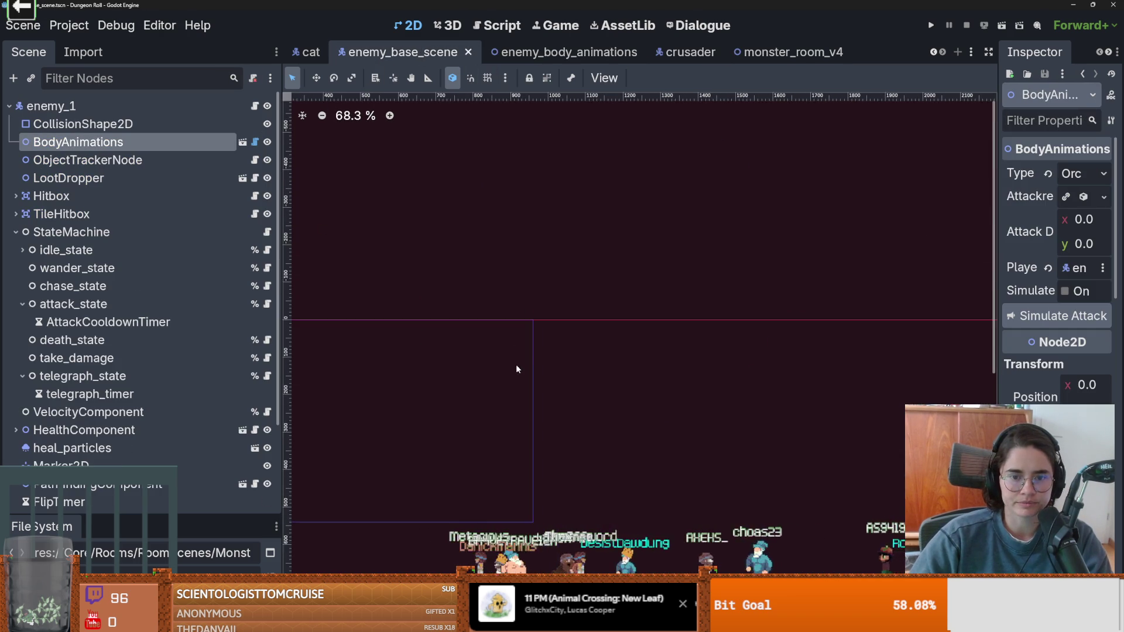
scroll(552, 275, up, 16)
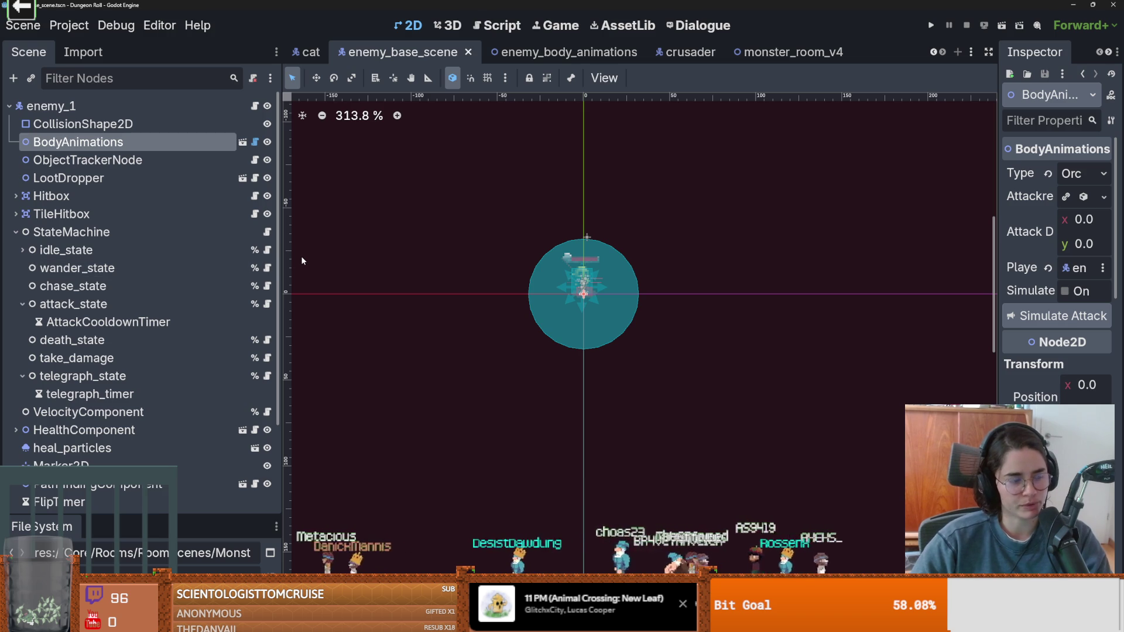
scroll(541, 308, up, 1)
scroll(541, 308, up, 2)
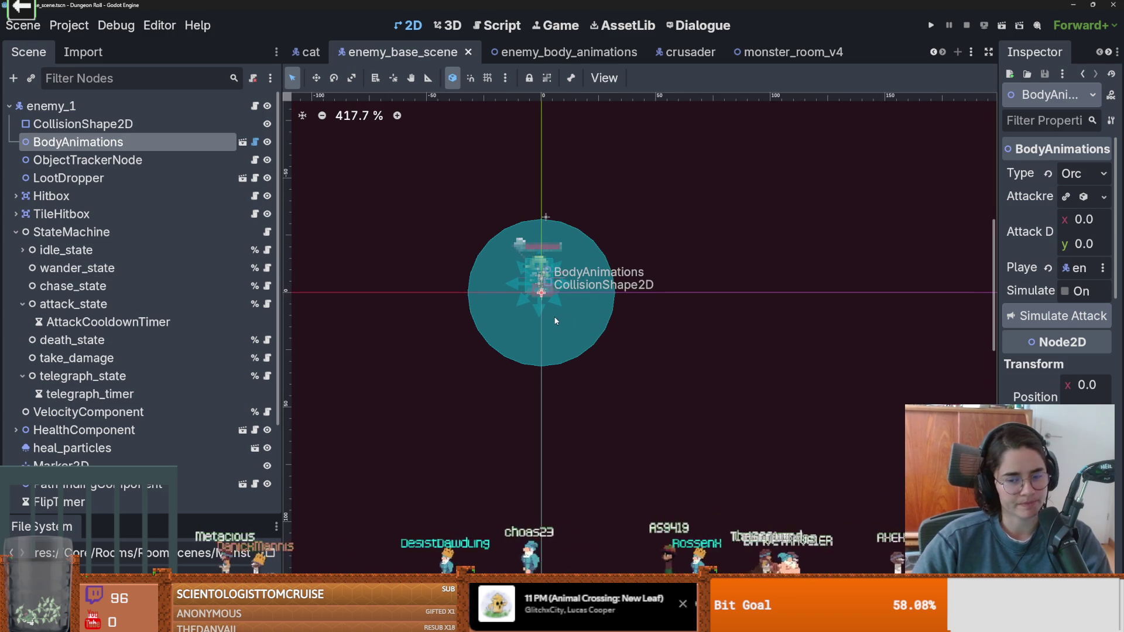
scroll(556, 320, up, 1)
key(ctrl+s)
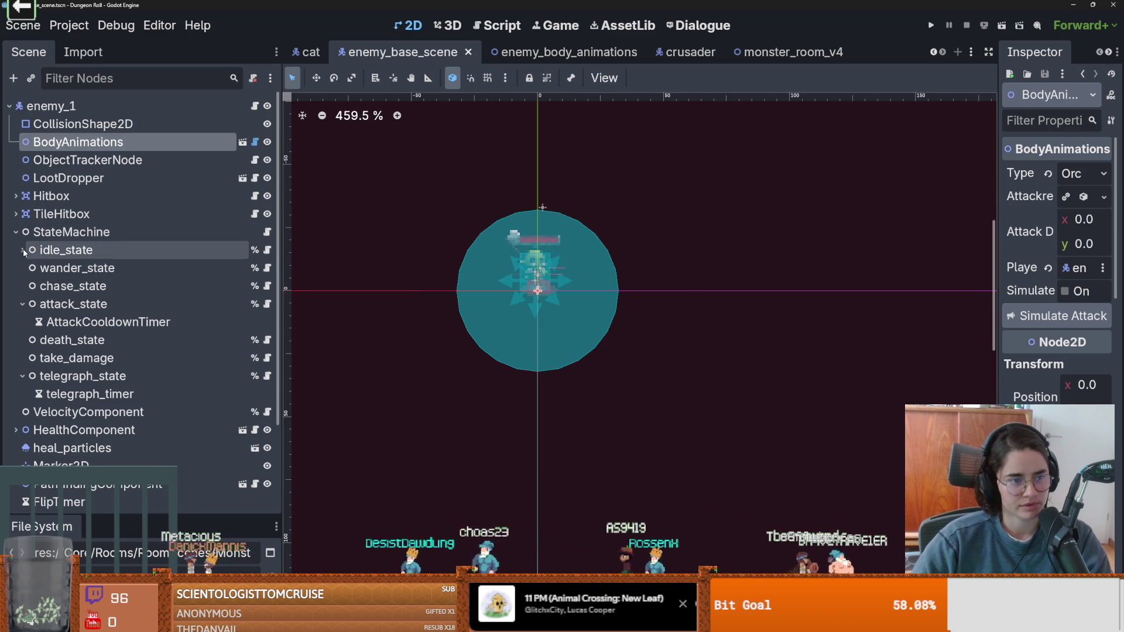
click(23, 250)
- Collapse idle_state, attack_state, telegraph_state and StateMachine under enemy_1, saving enemy_base_scene along the way
click(23, 250)
click(23, 304)
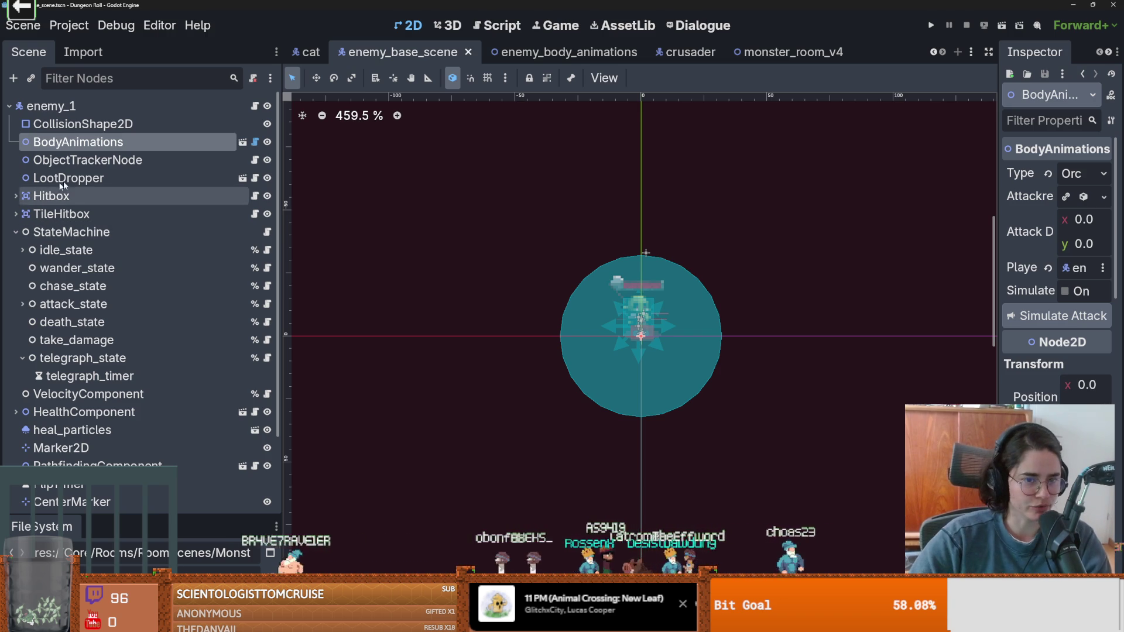
scroll(483, 290, down, 2)
scroll(483, 289, right, 2)
key(ctrl+s)
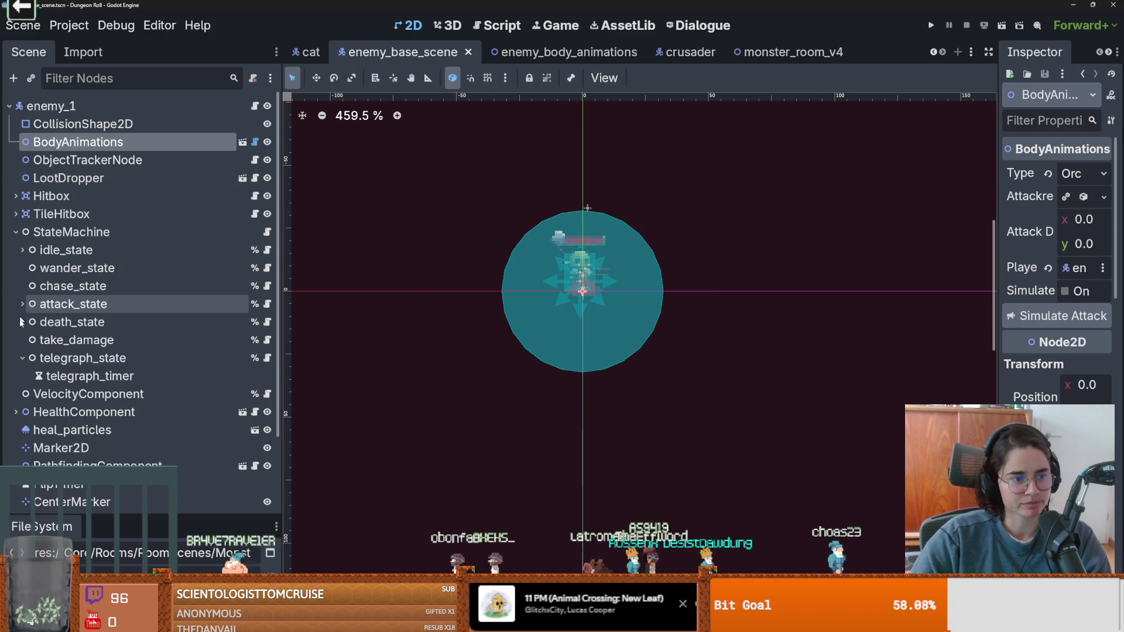
click(22, 358)
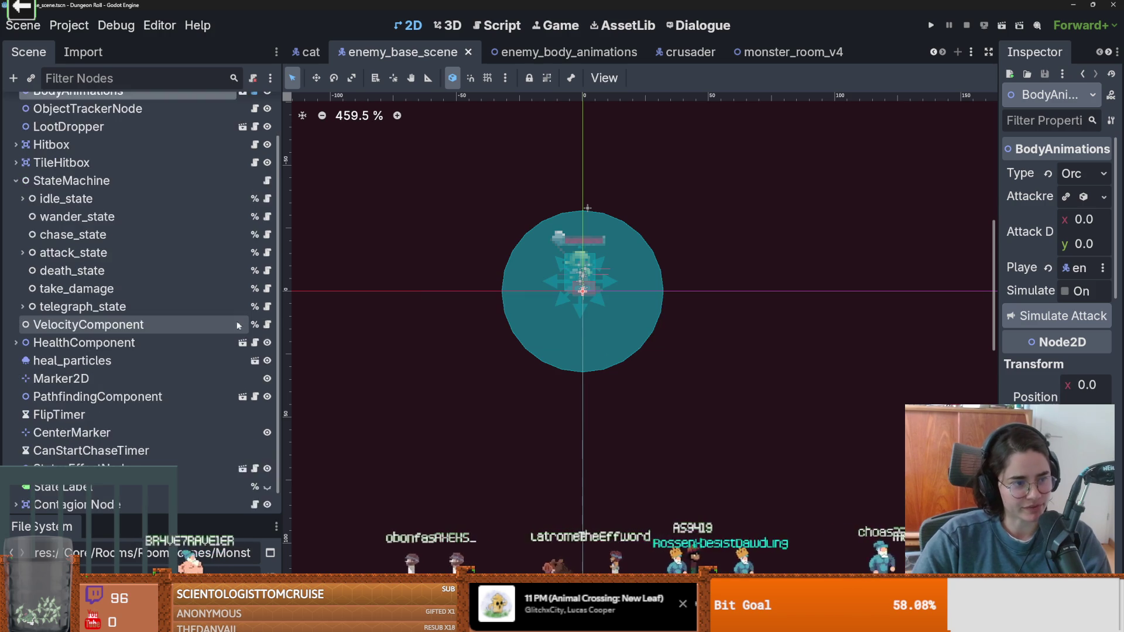
scroll(580, 323, up, 1)
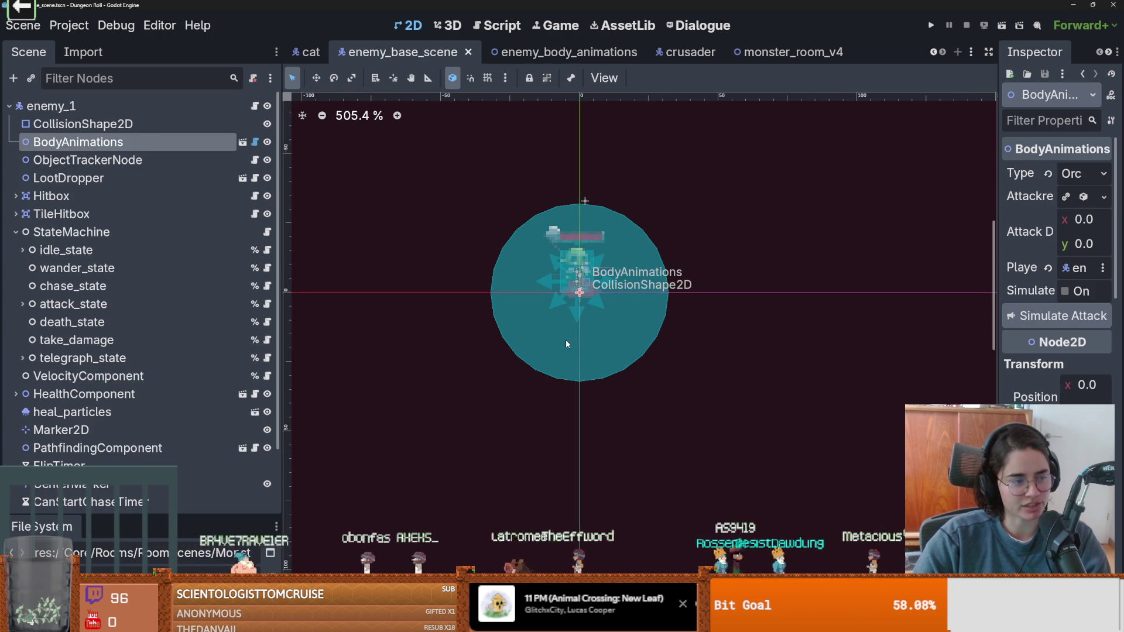
scroll(515, 317, up, 1)
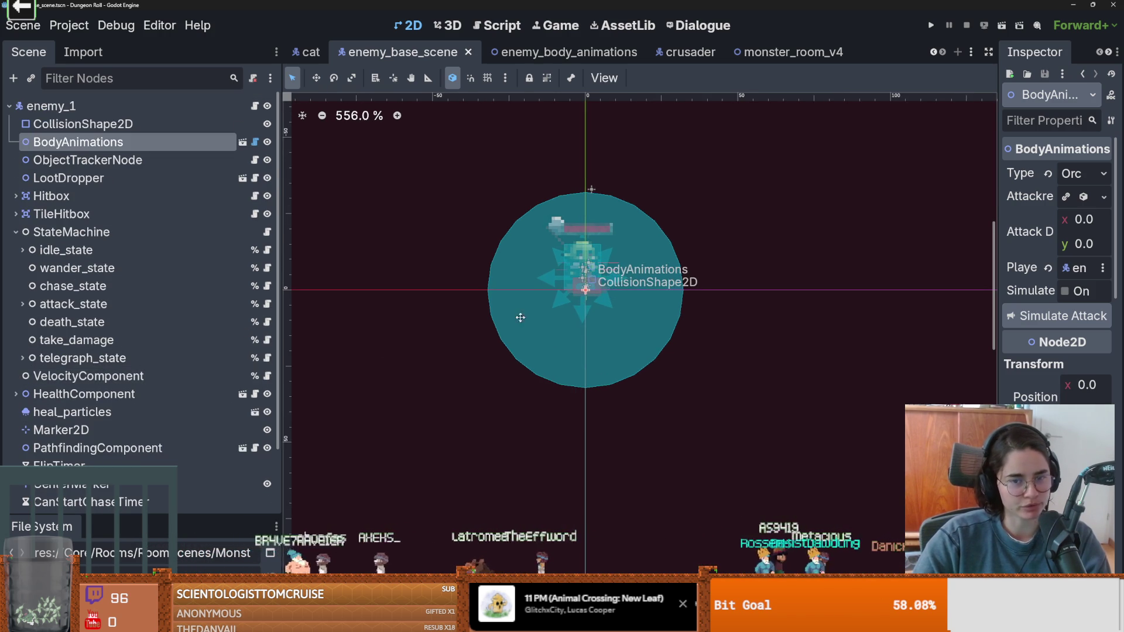
click(16, 233)
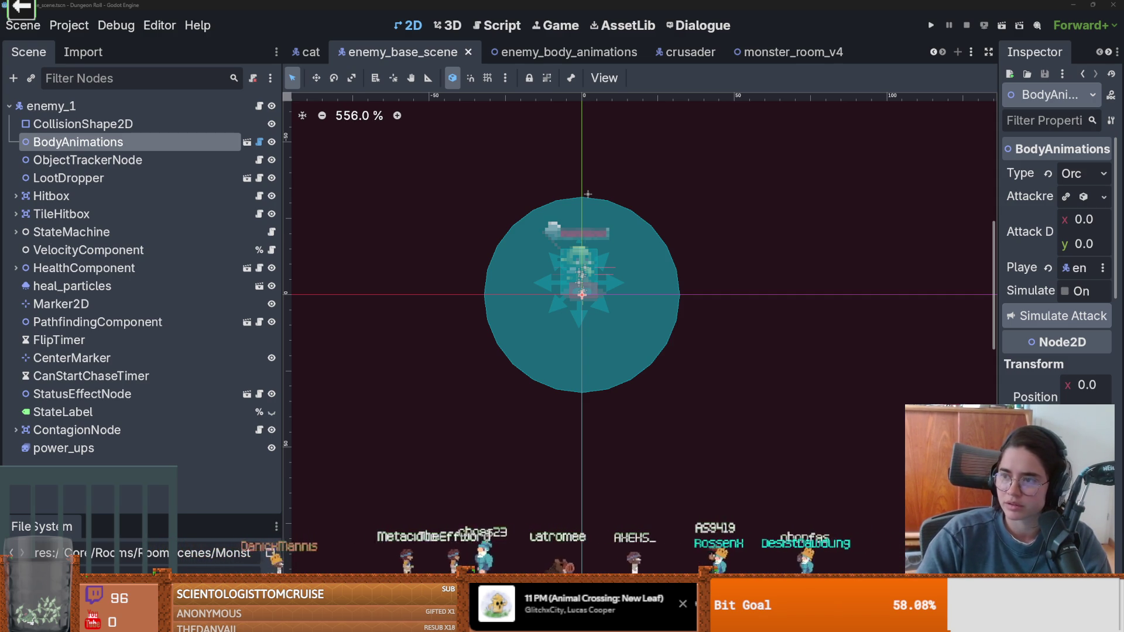
- Expand the Google AI Overview on where 'Alemania' comes from, then return to Godot
key(alt+Tab)
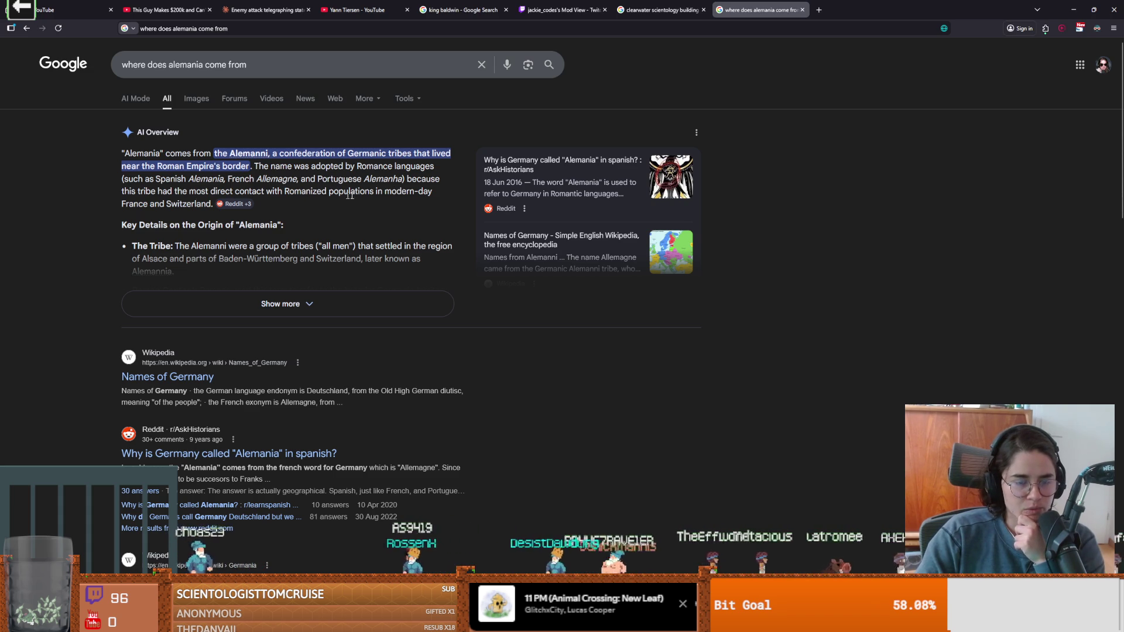
click(237, 304)
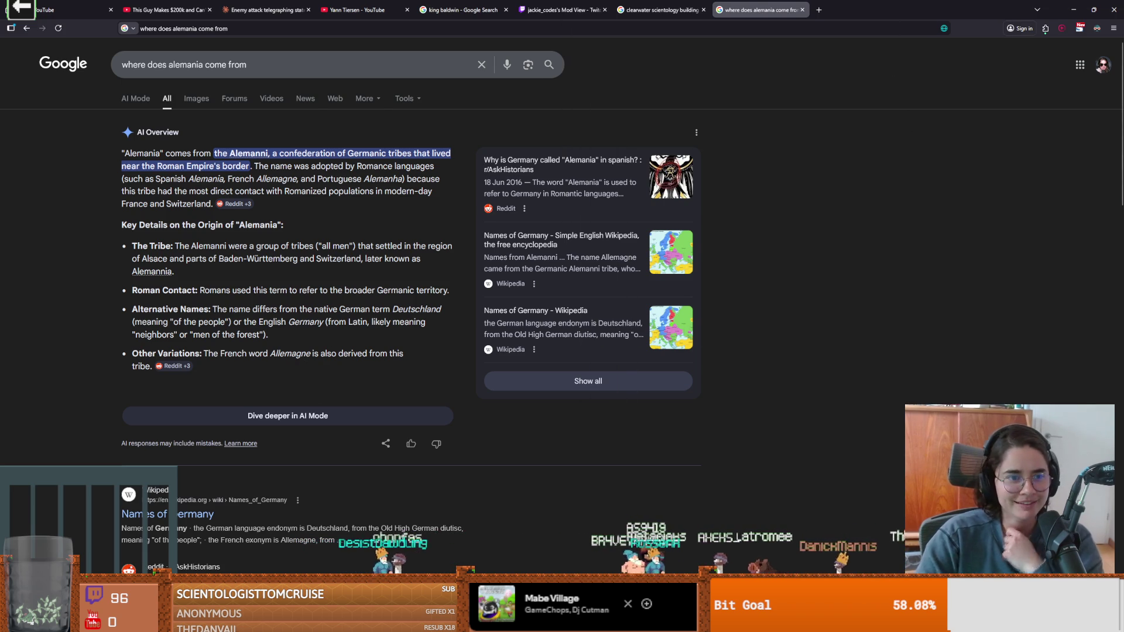
key(alt+Tab)
scroll(644, 274, up, 1)
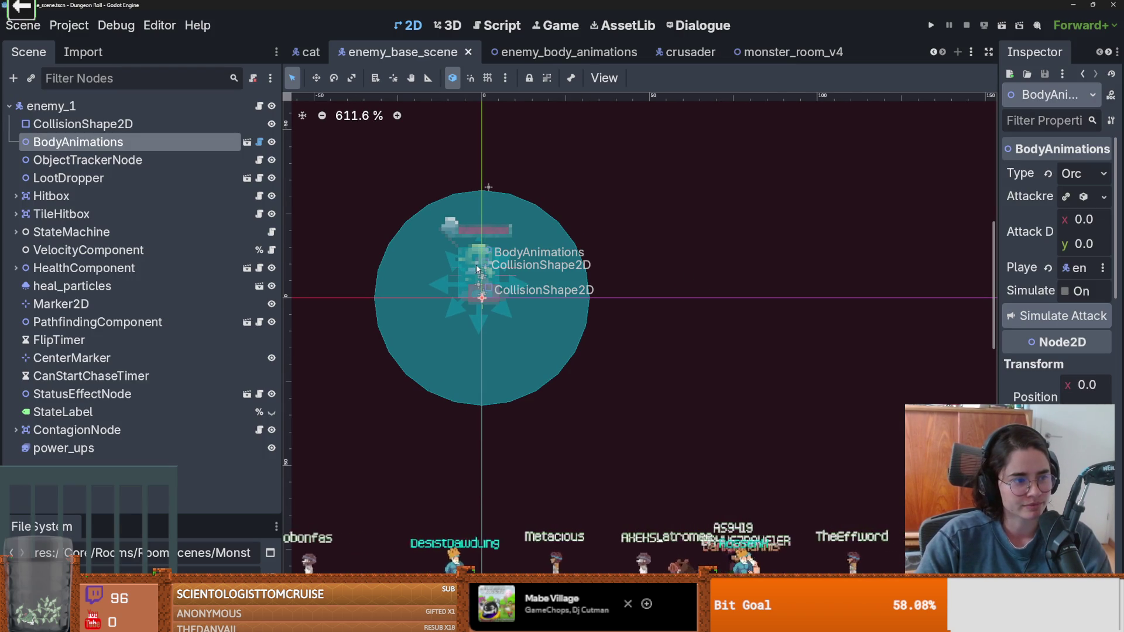
- Zoom in on the enemy and save enemy_base_scene
scroll(477, 269, up, 4)
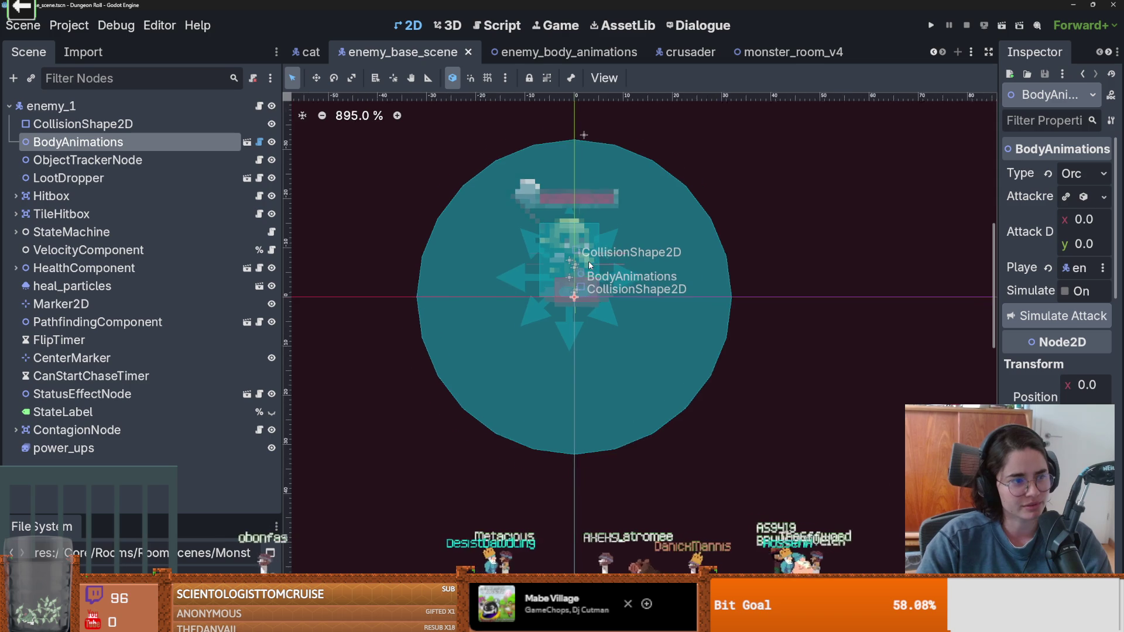
scroll(590, 265, up, 1)
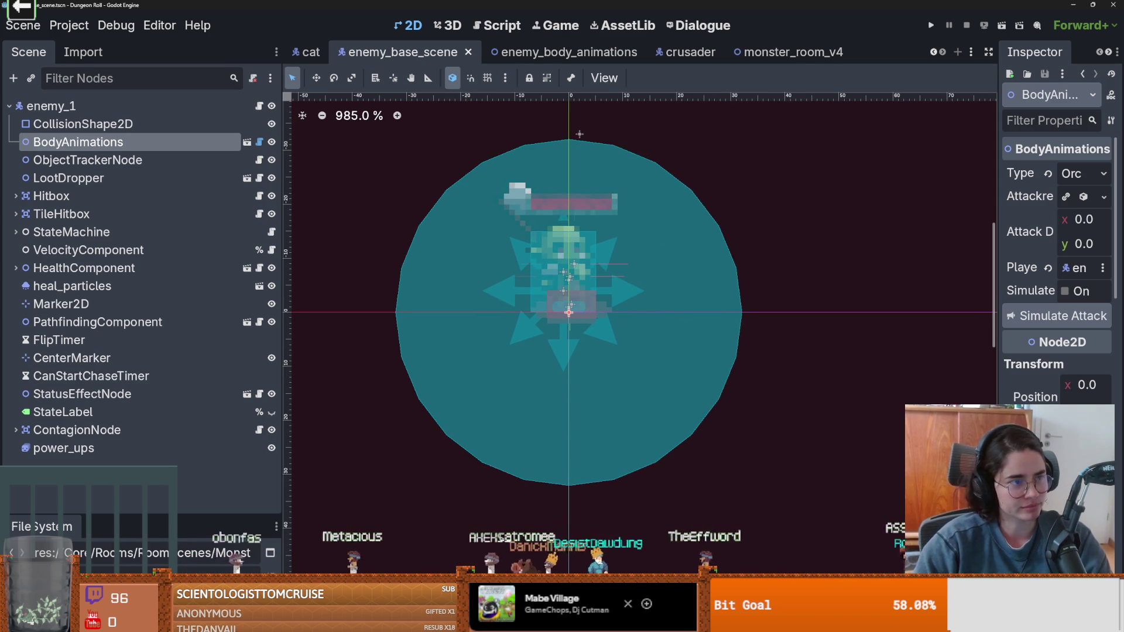
scroll(604, 341, up, 1)
key(ctrl+s)
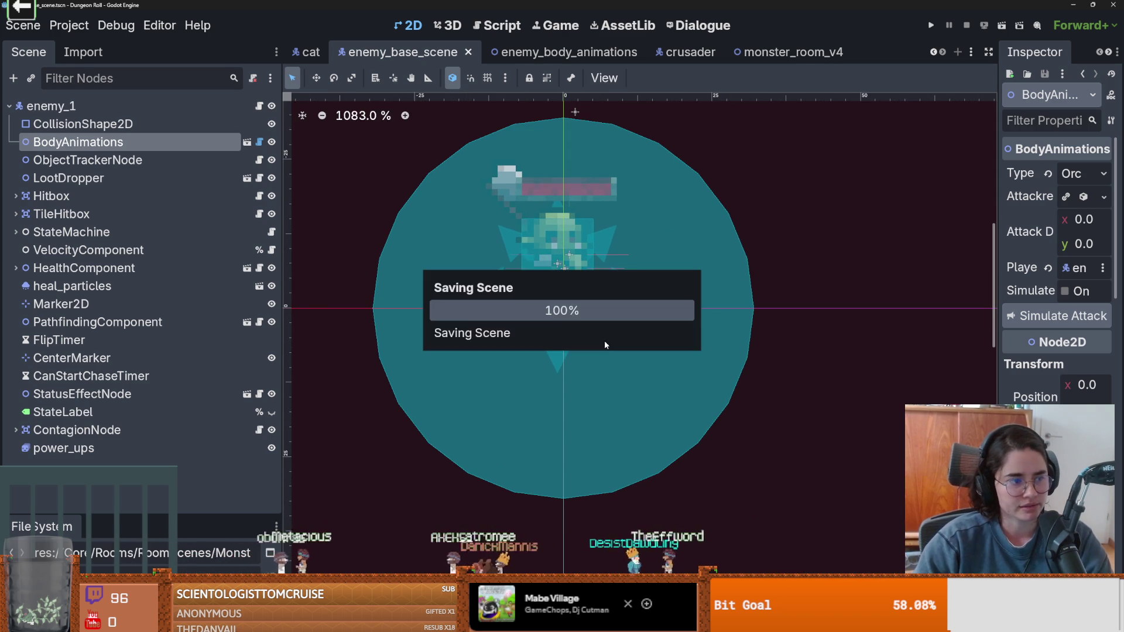
scroll(604, 339, up, 1)
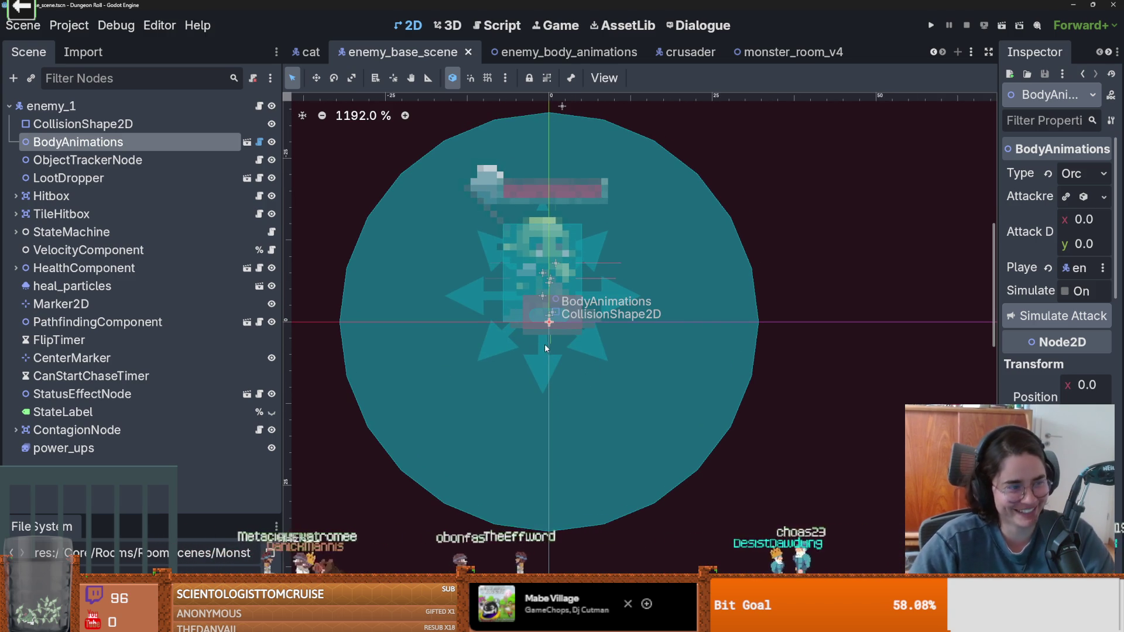
scroll(546, 349, down, 1)
key(ctrl+s)
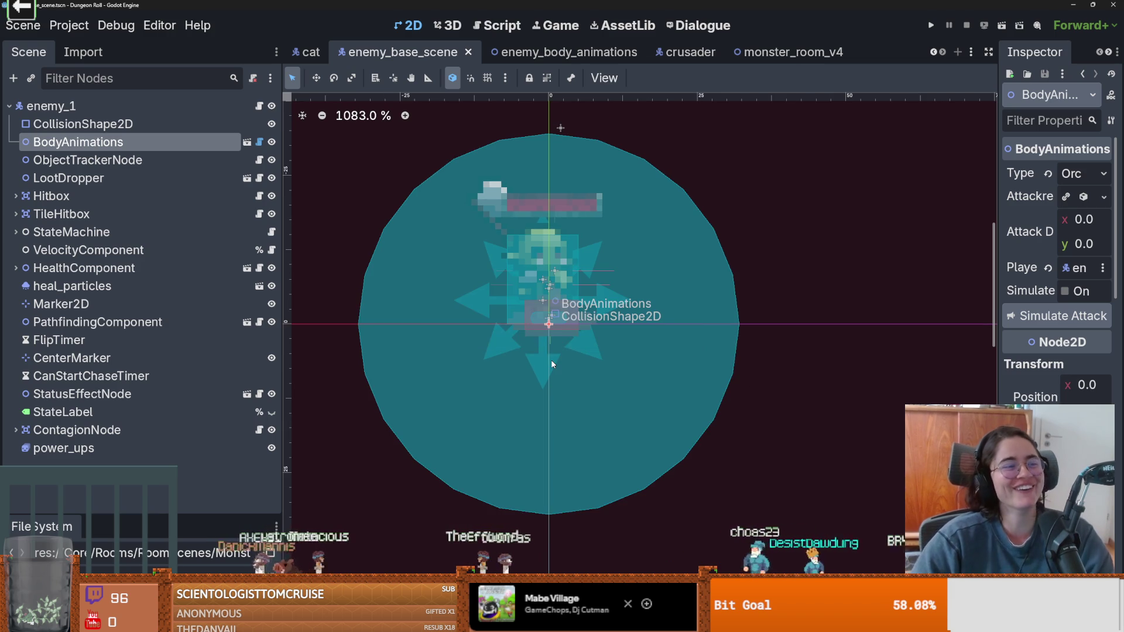
- Recentre the enemy sprite on the canvas and switch to the enemy_body_animations scene
scroll(567, 337, up, 1)
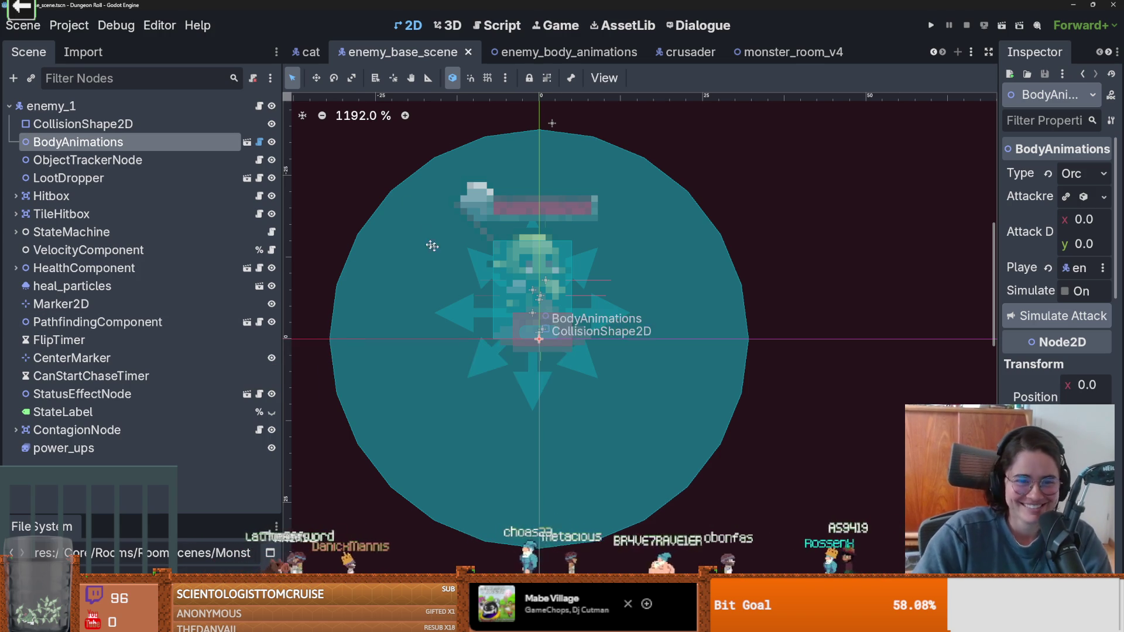
drag(550, 328, 624, 345)
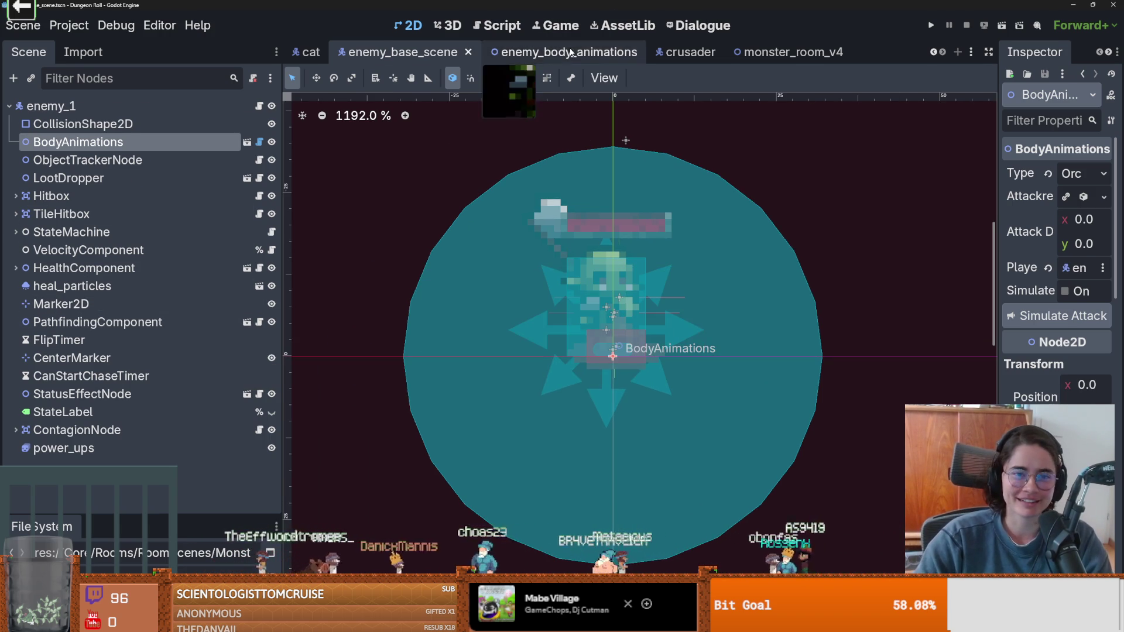
click(503, 52)
- Close the enemy_body_animations and enemy_base_scene tabs and select the cat's AnimatedSprite2D
click(630, 54)
click(734, 52)
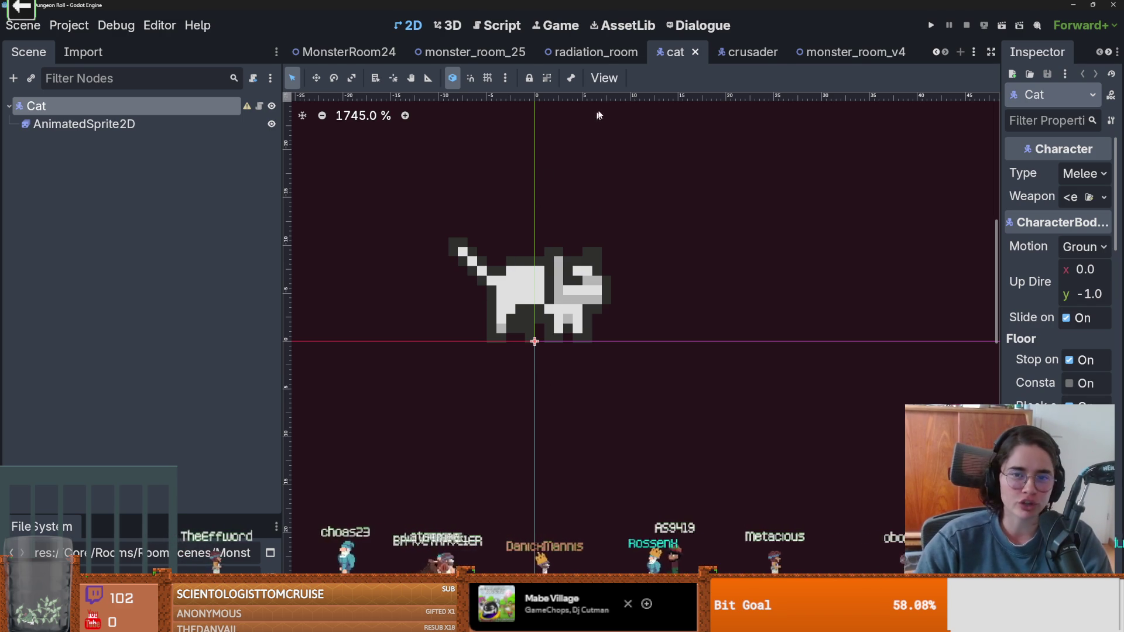
scroll(607, 297, up, 3)
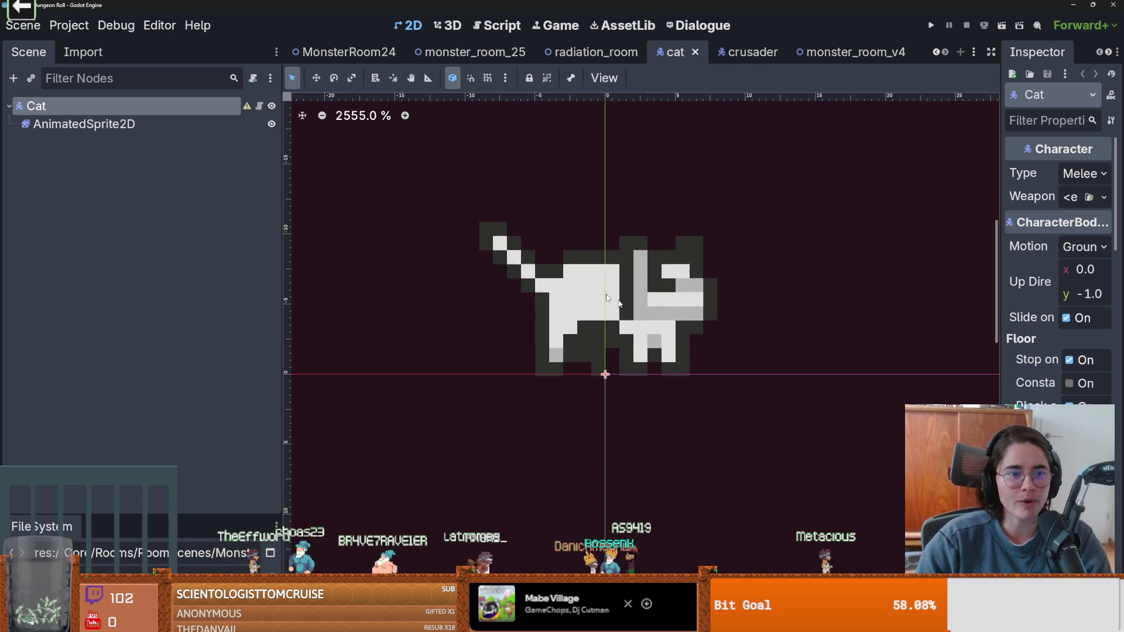
click(607, 297)
scroll(607, 297, up, 1)
- Select the cat's idle animation in SpriteFrames and save the cat scene
click(405, 483)
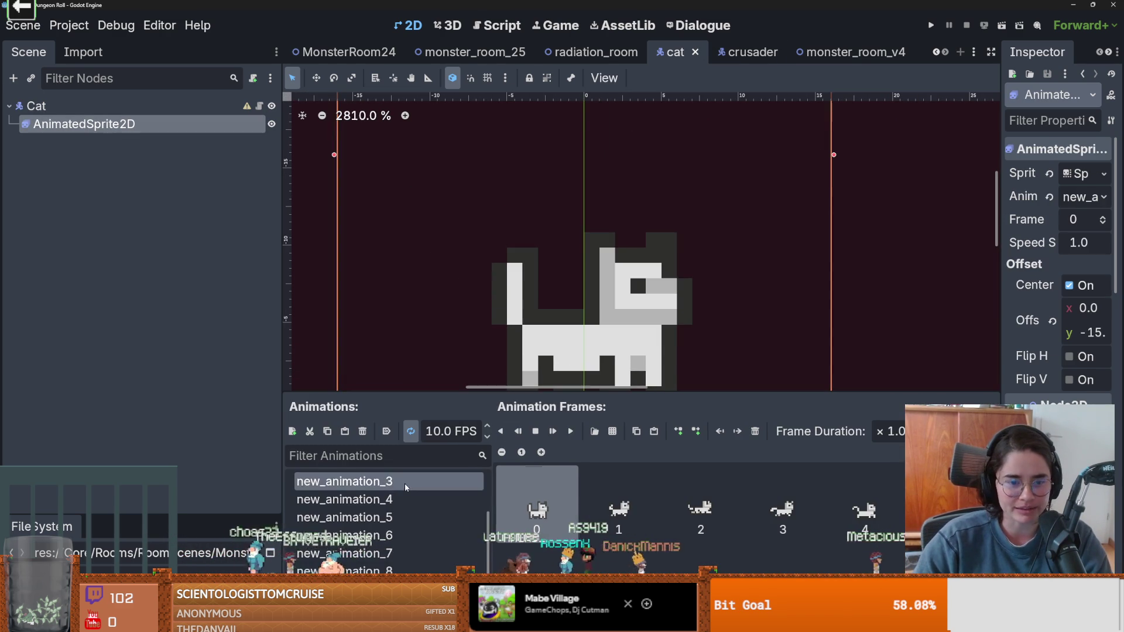
scroll(410, 480, up, 3)
click(410, 481)
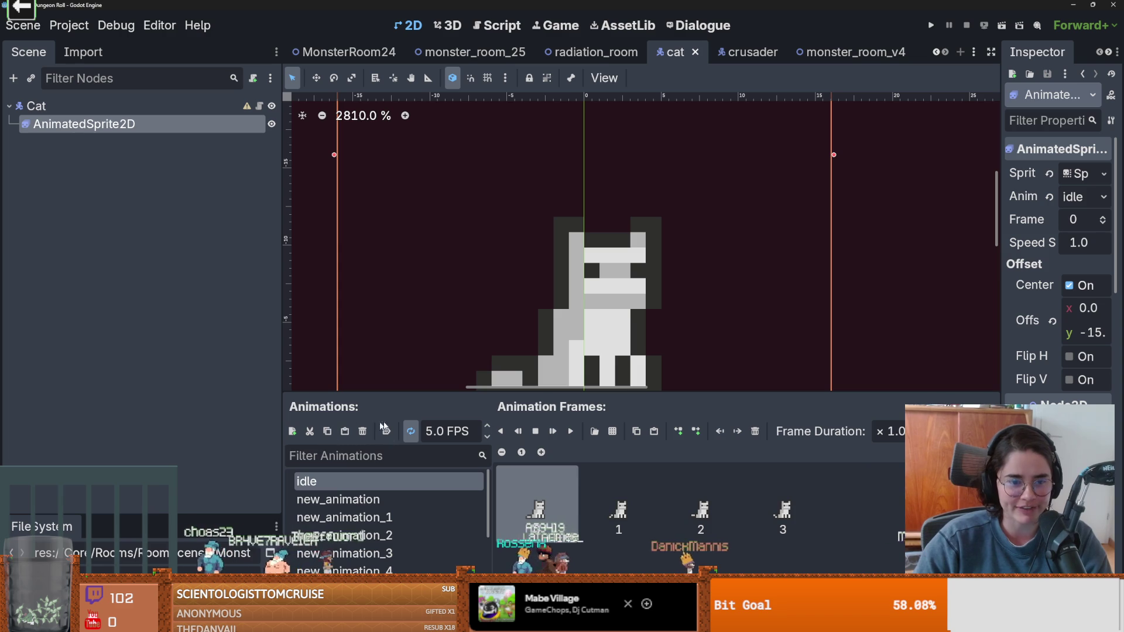
scroll(607, 238, down, 5)
scroll(632, 252, up, 2)
key(ctrl+s)
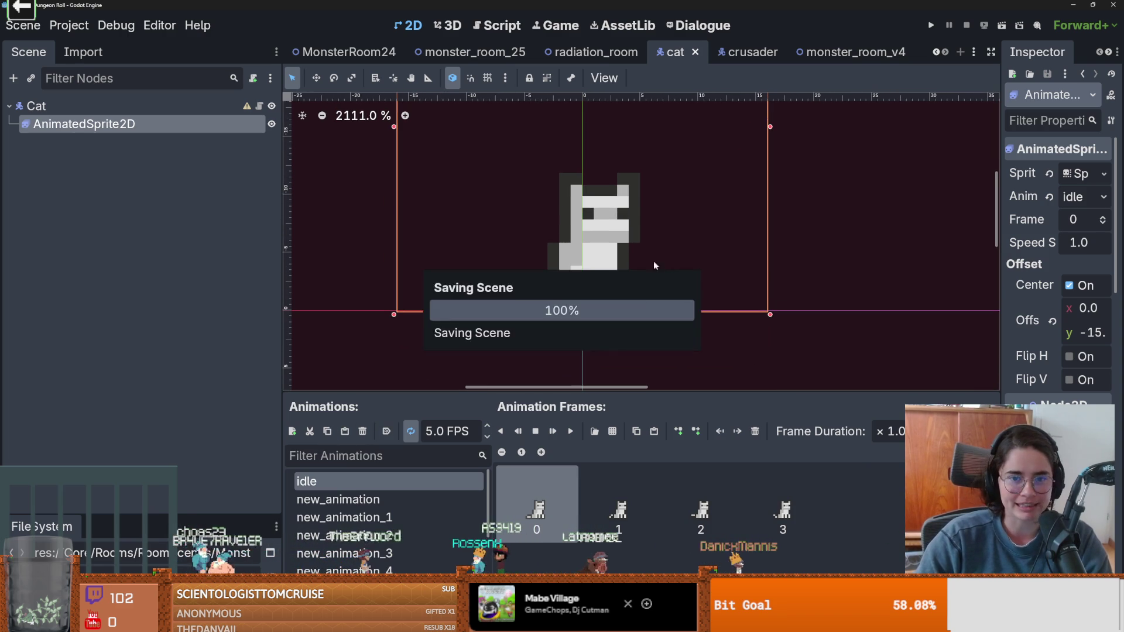
- Play the idle animation, then preview new_animation_1 through new_animation_5
click(570, 431)
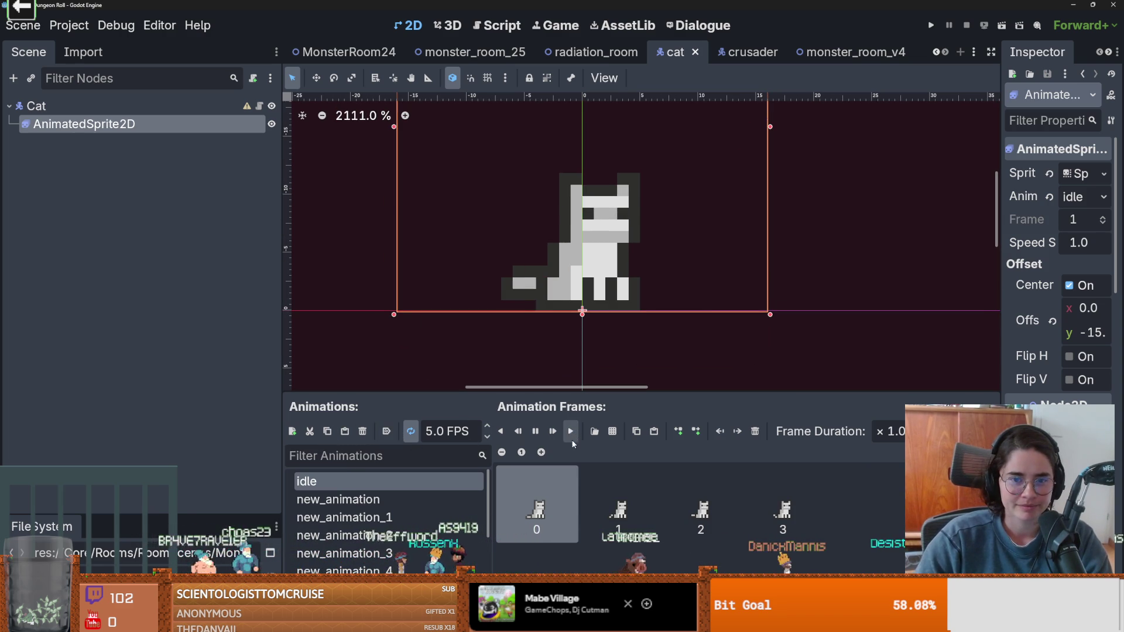
click(382, 519)
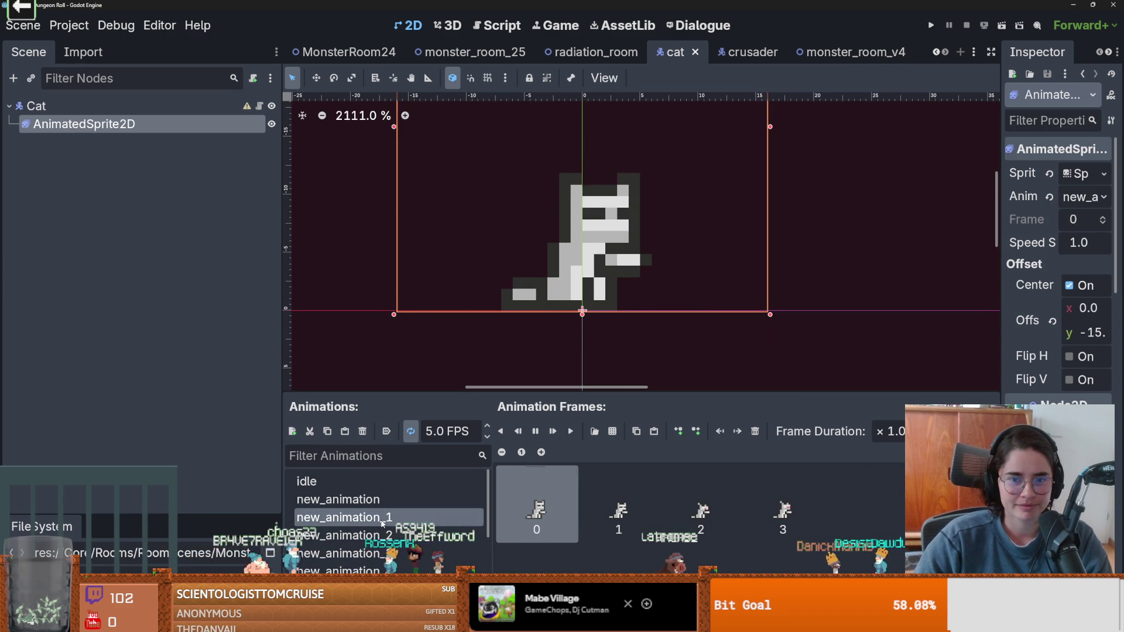
click(397, 534)
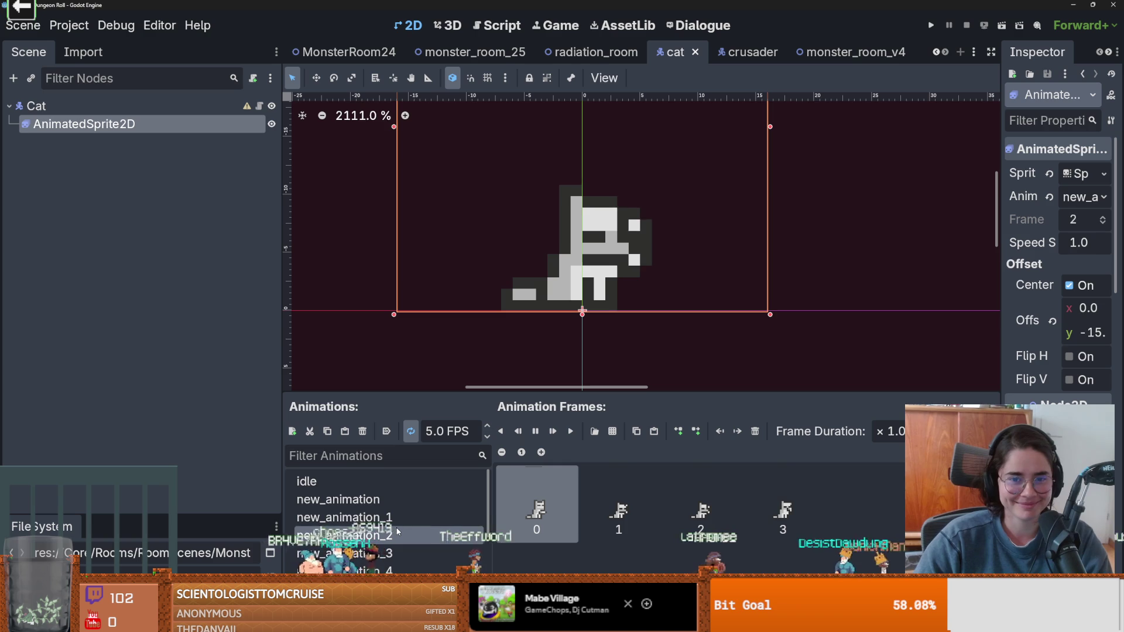
scroll(397, 530, down, 1)
click(398, 527)
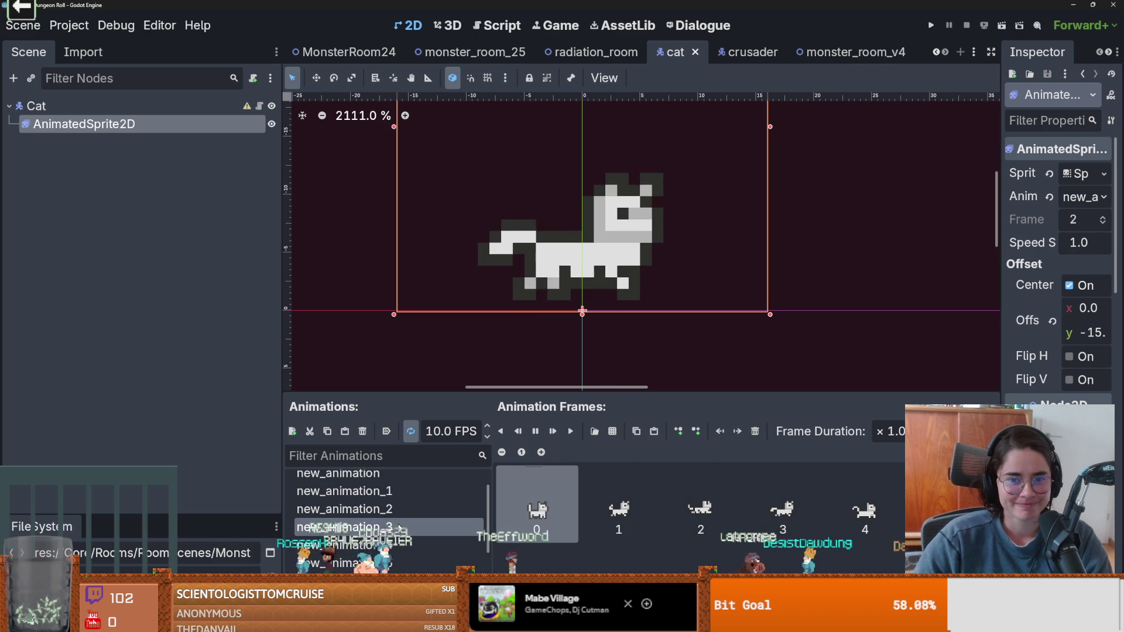
click(402, 543)
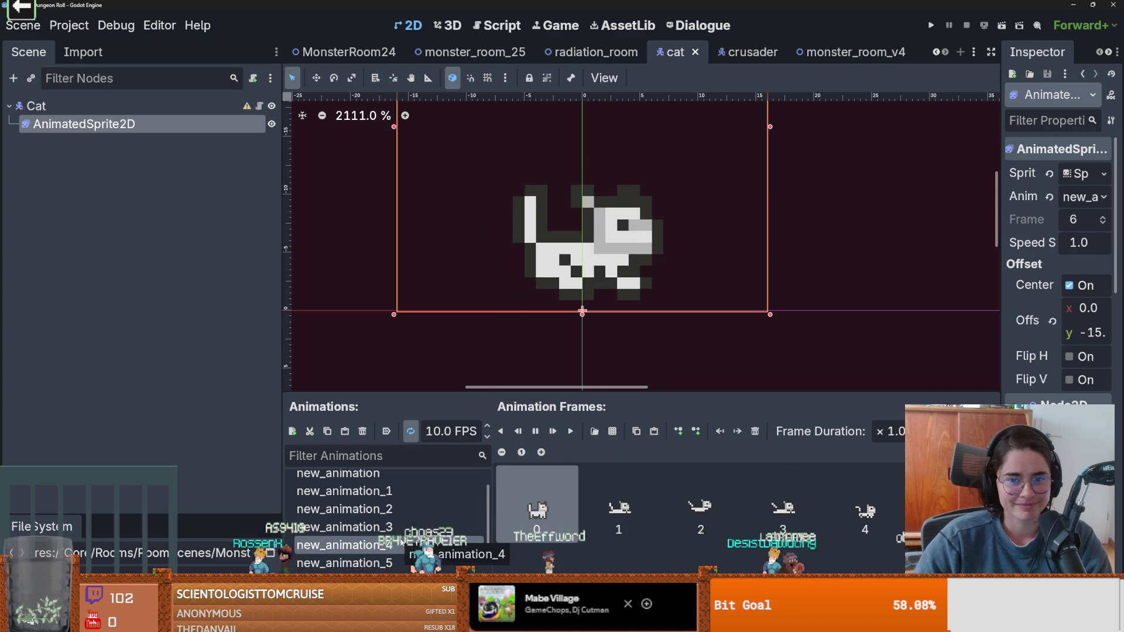
click(398, 564)
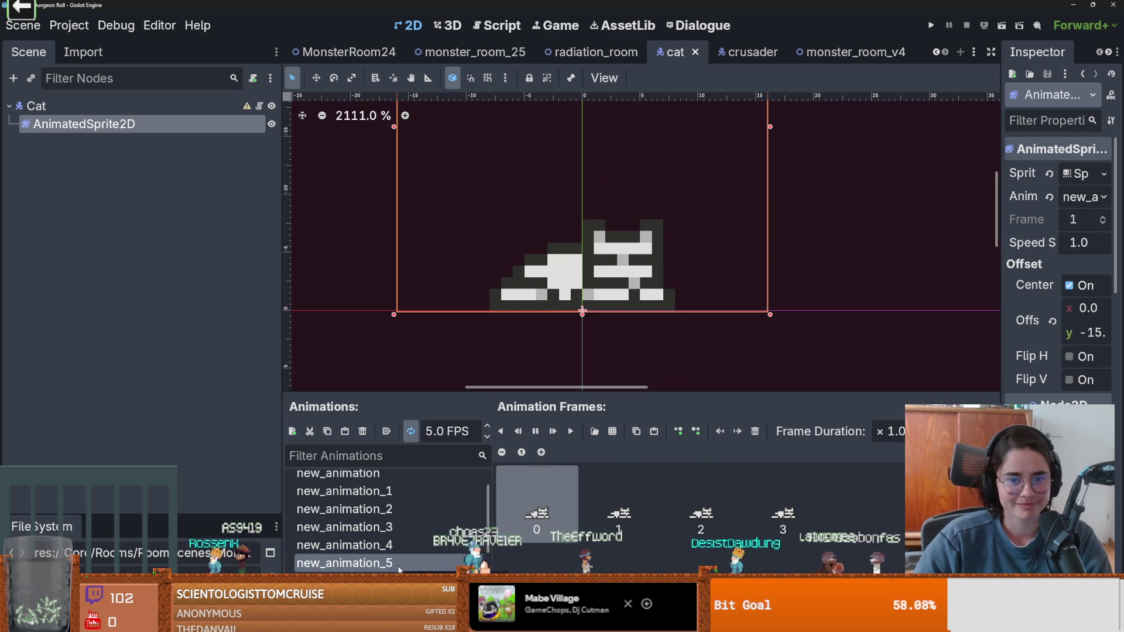
- Preview new_animation_6 through new_animation_8, then open and save the radiation_room scene
scroll(398, 562, down, 2)
click(397, 546)
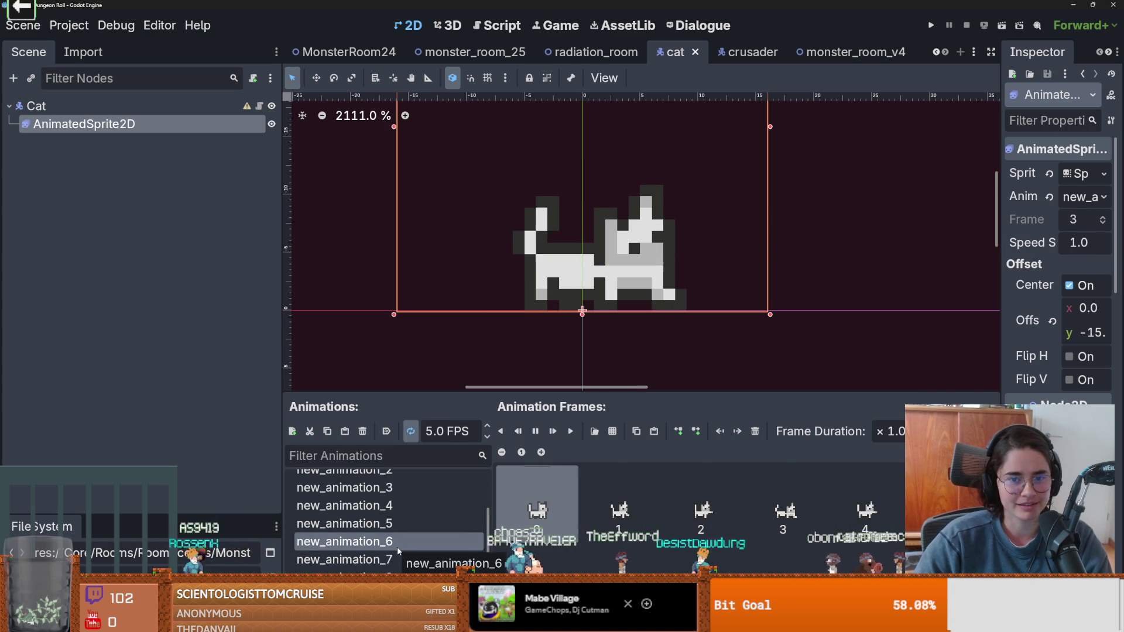
scroll(397, 547, down, 1)
click(398, 550)
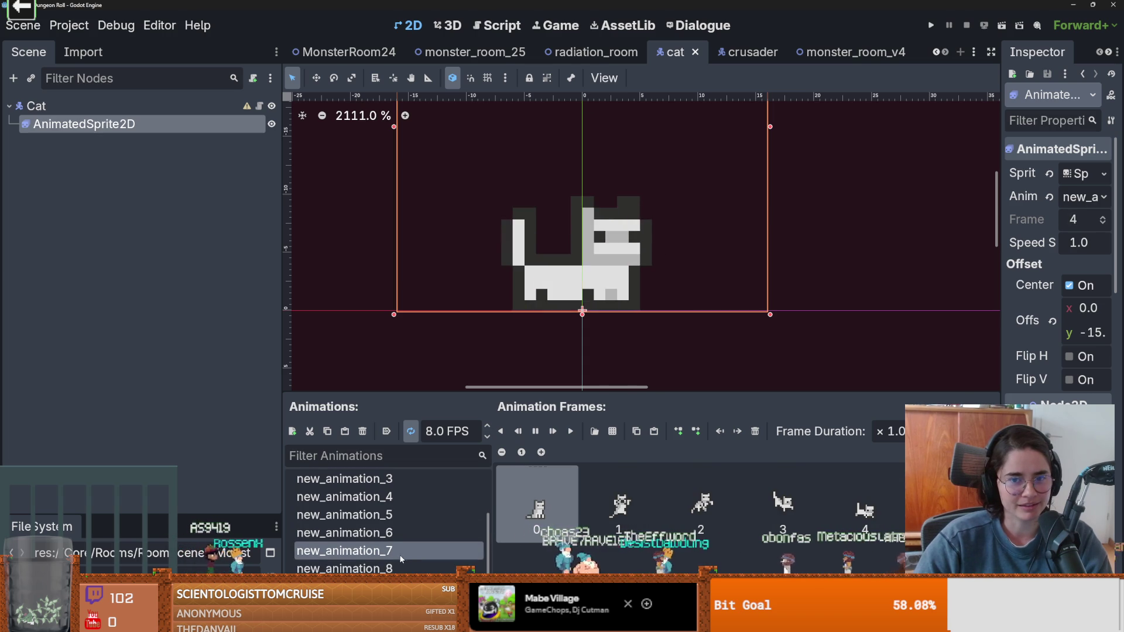
click(401, 569)
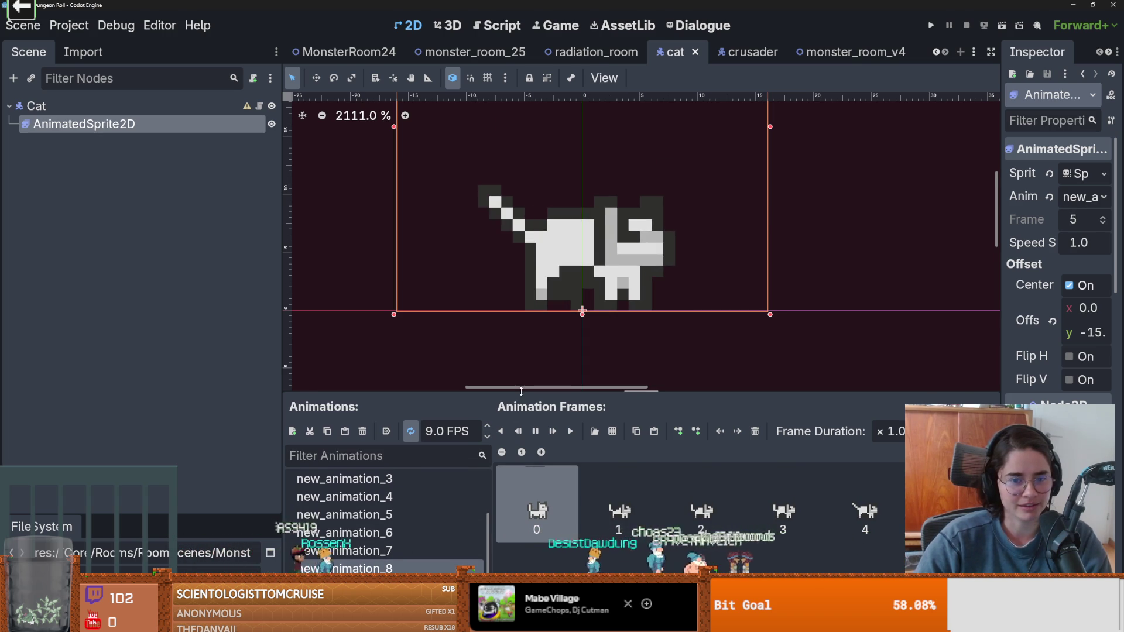
click(596, 51)
key(ctrl+s)
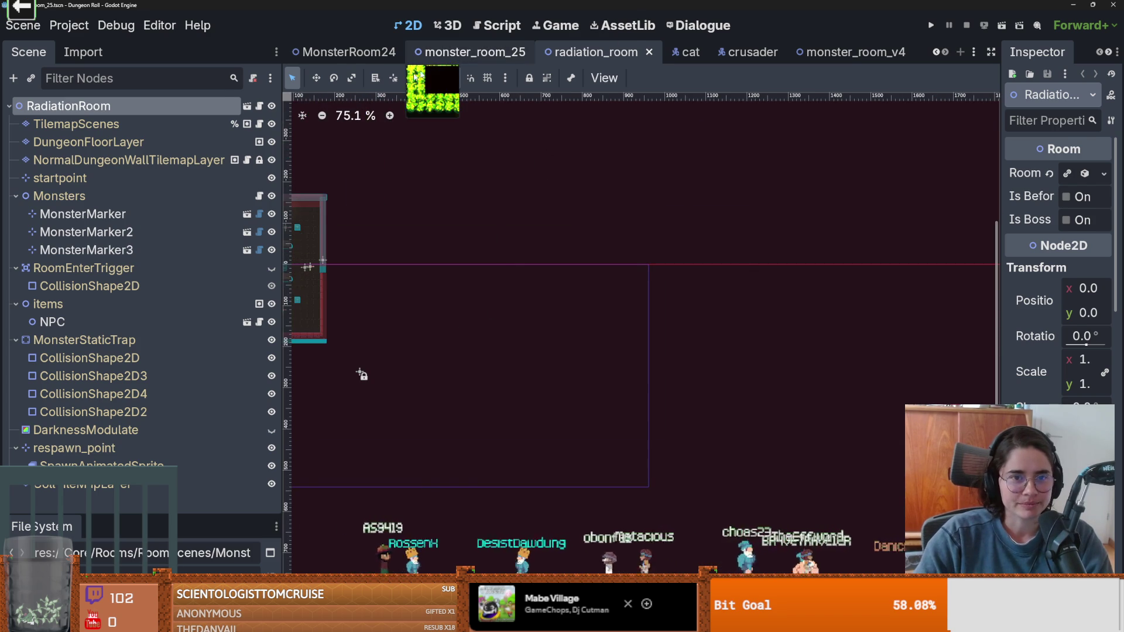
- Switch to the monster_room_25 scene, zoom its canvas, then bring up the YouTube video
click(462, 51)
scroll(489, 198, down, 3)
scroll(486, 224, up, 2)
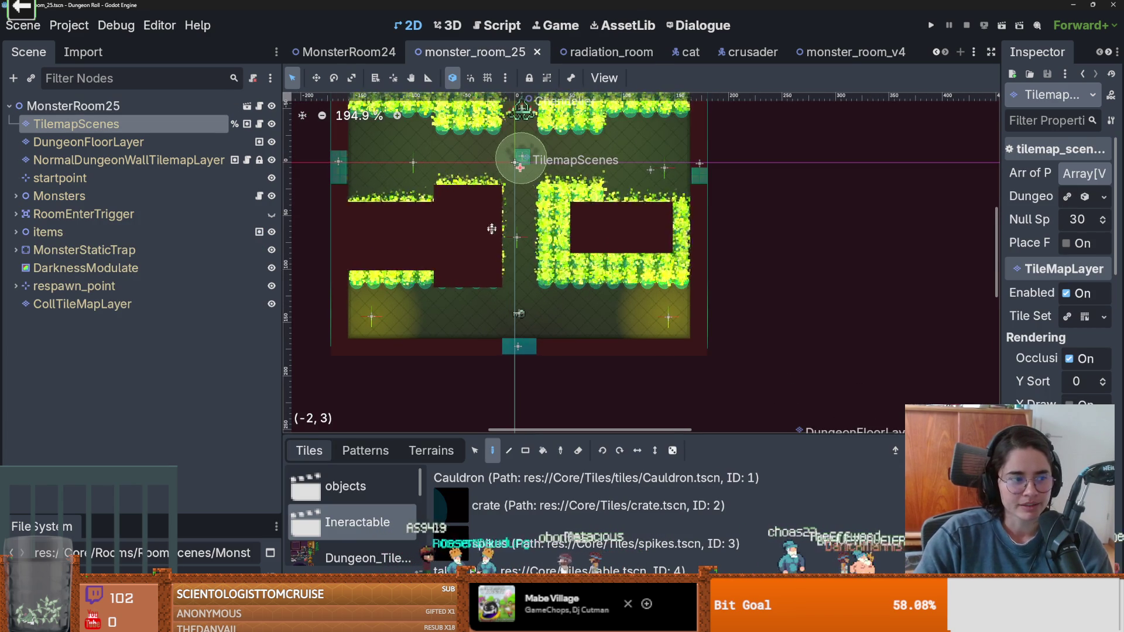
scroll(491, 228, up, 2)
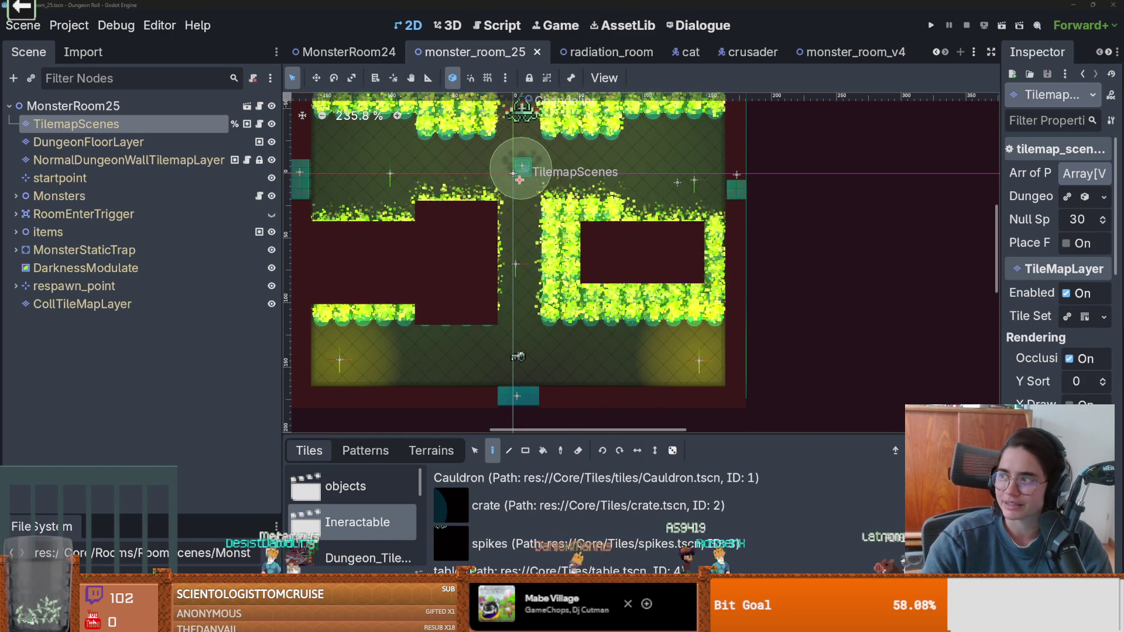
key(alt+Tab)
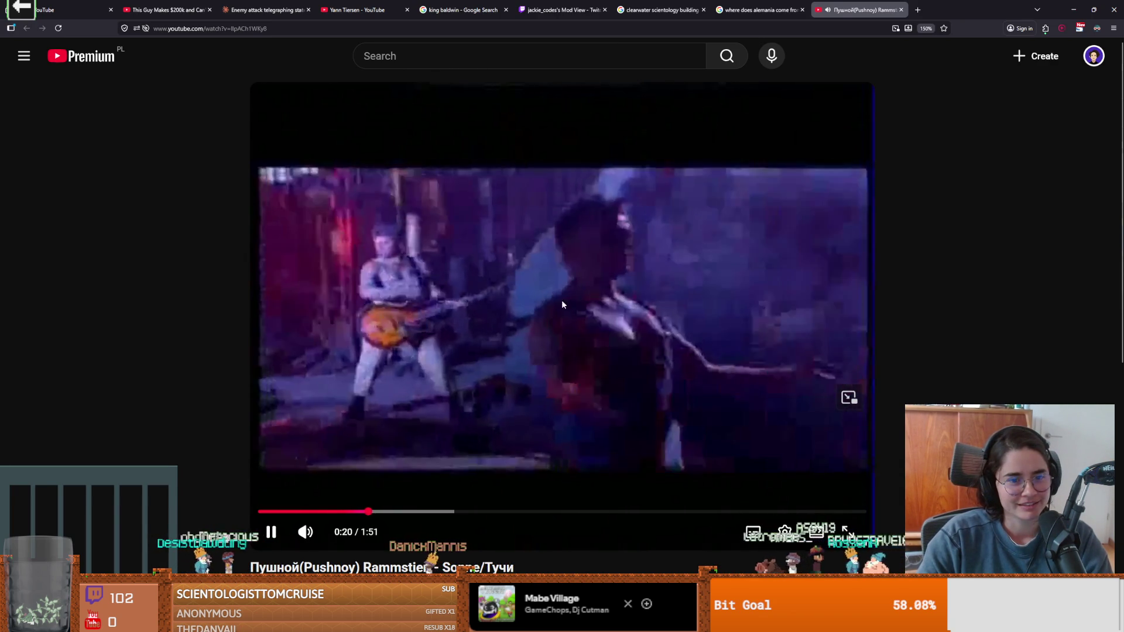
- Pause the YouTube music video and return to the Godot editor
click(561, 304)
key(alt+Tab)
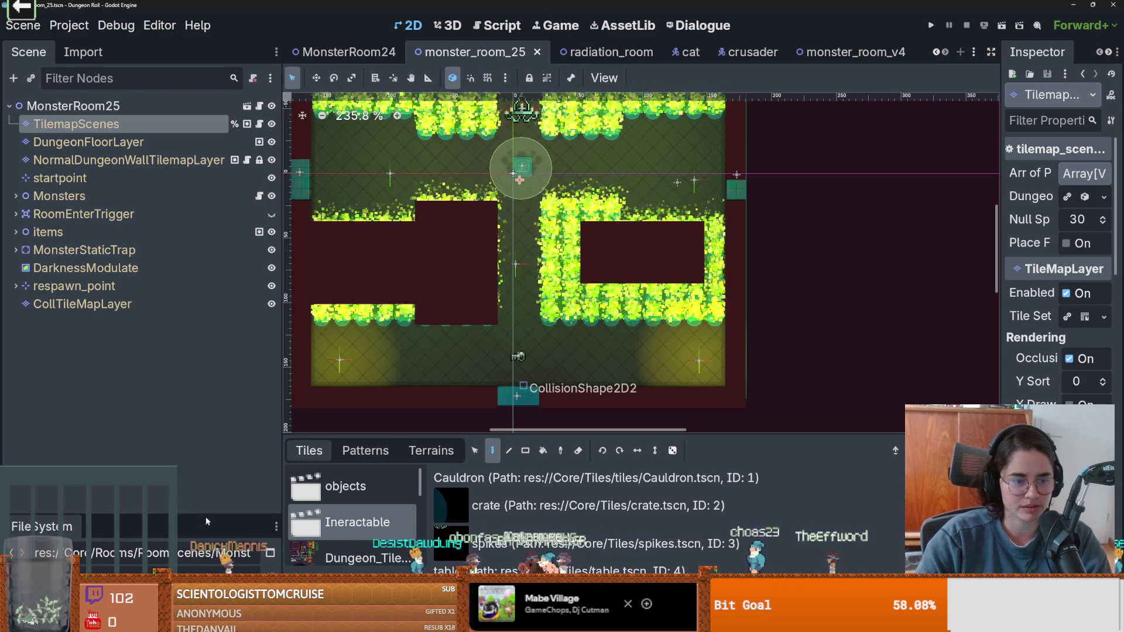
- Run the project with F5 and fight the nearby enemies with sword combos and dashes
key(F5)
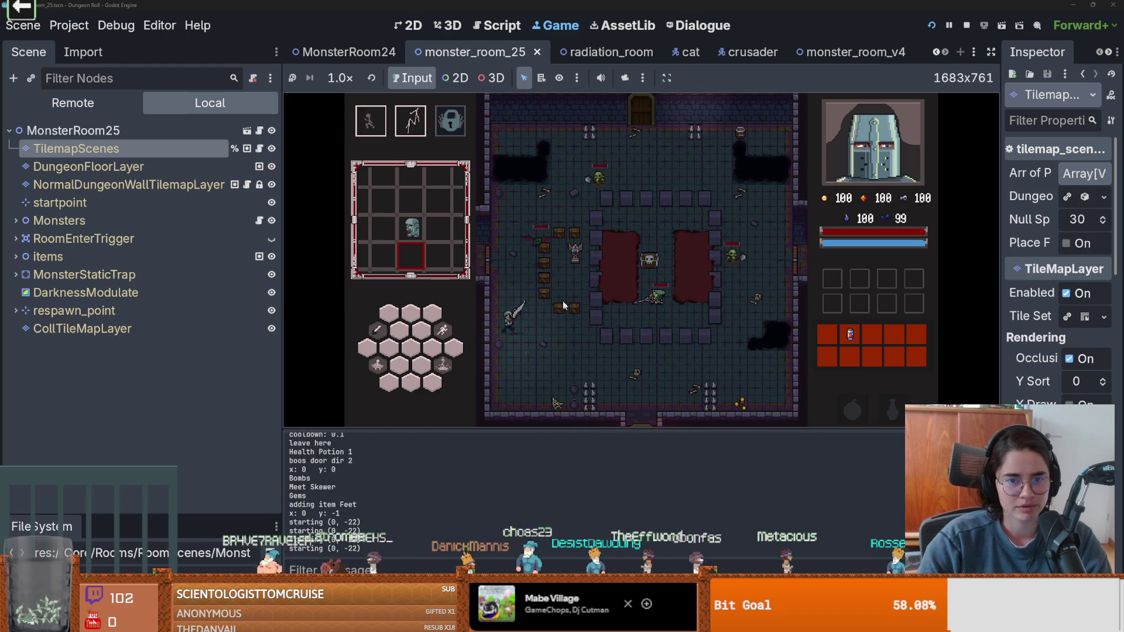
click(557, 290)
click(553, 289)
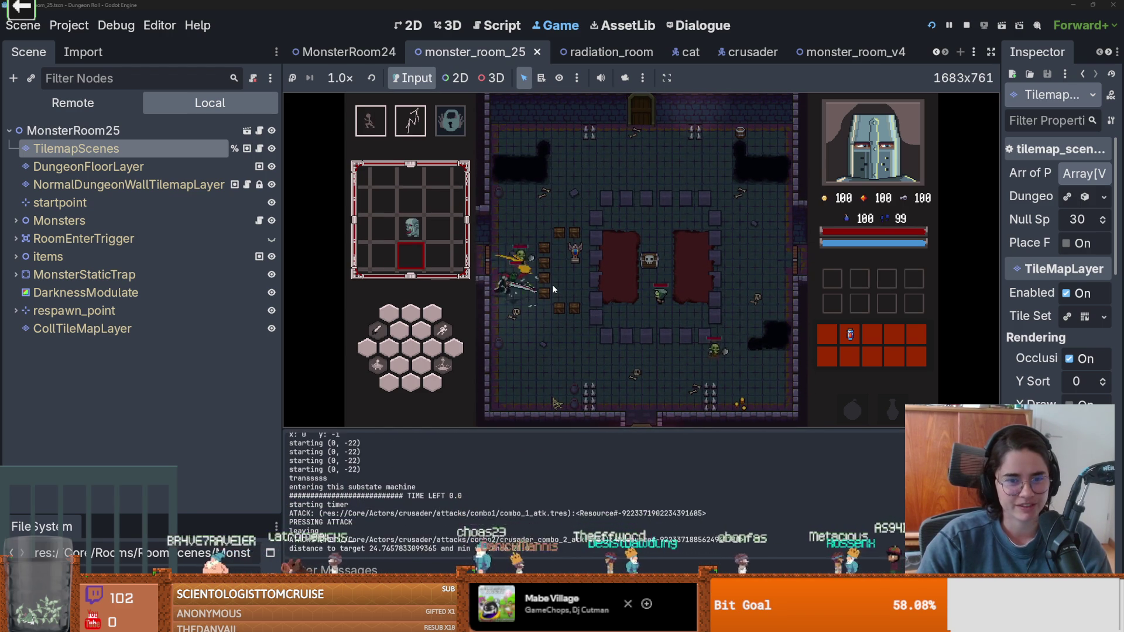
click(553, 289)
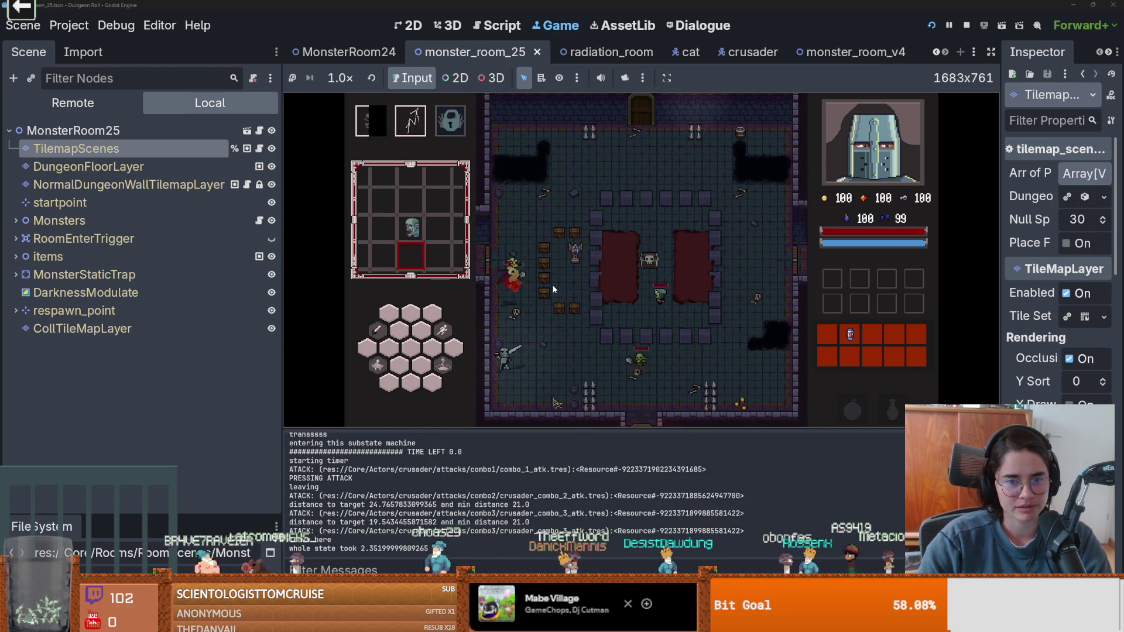
click(546, 297)
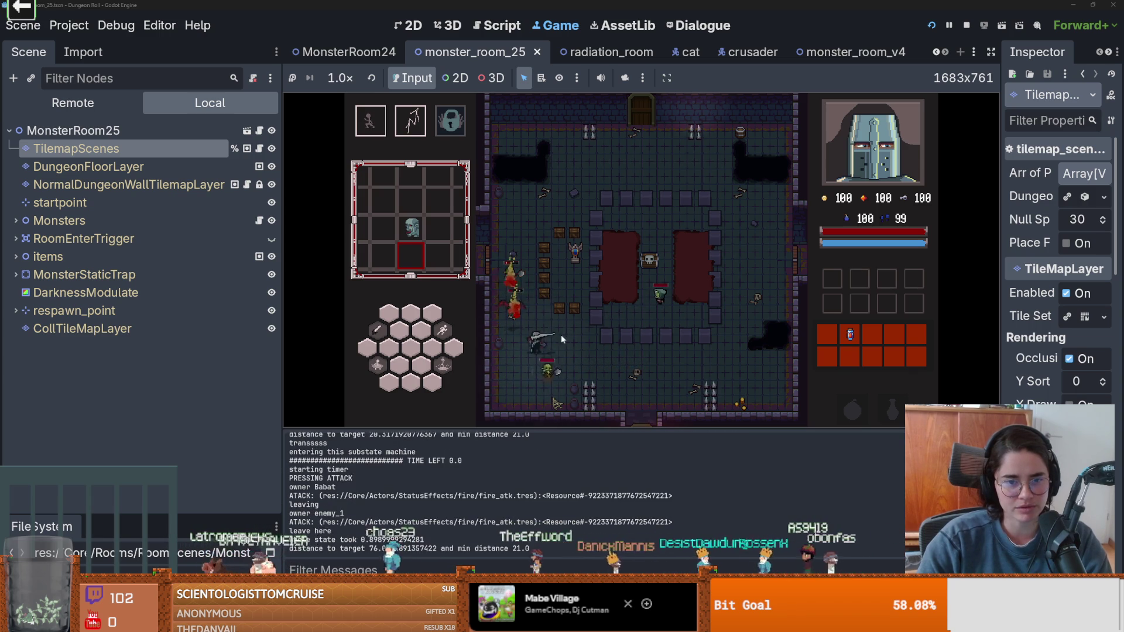
key(space)
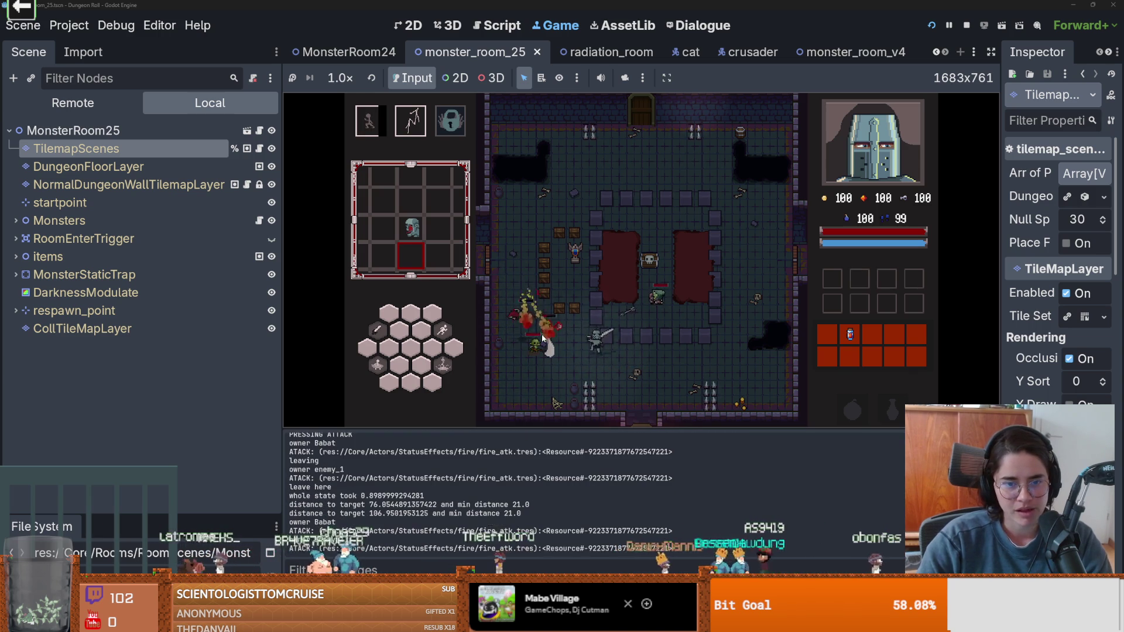
click(557, 326)
click(557, 326)
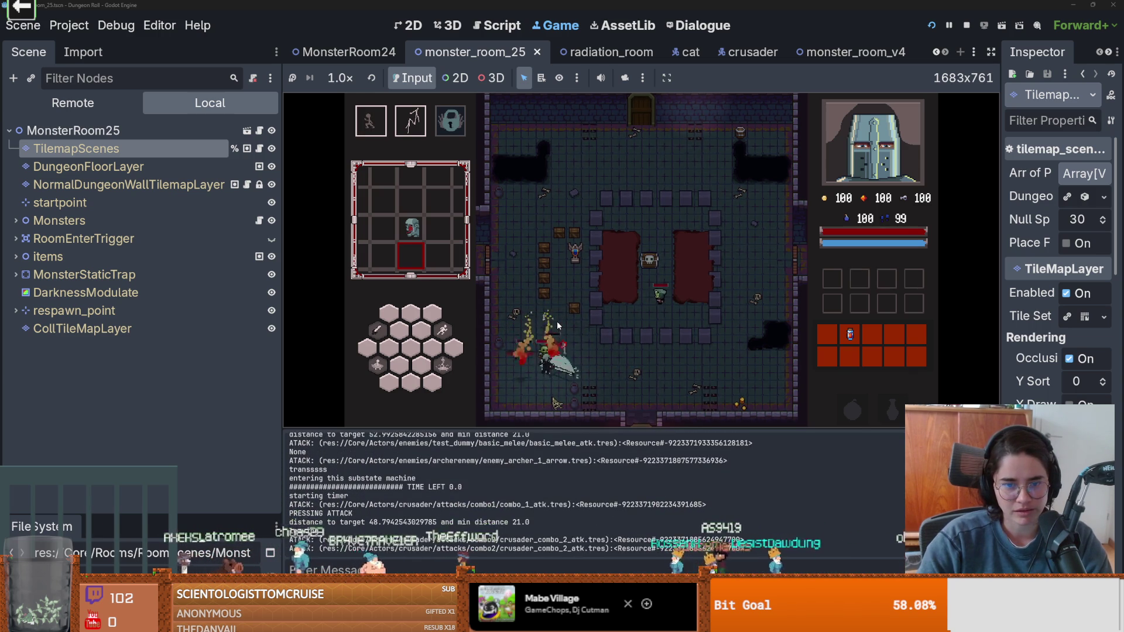
click(557, 326)
key(space)
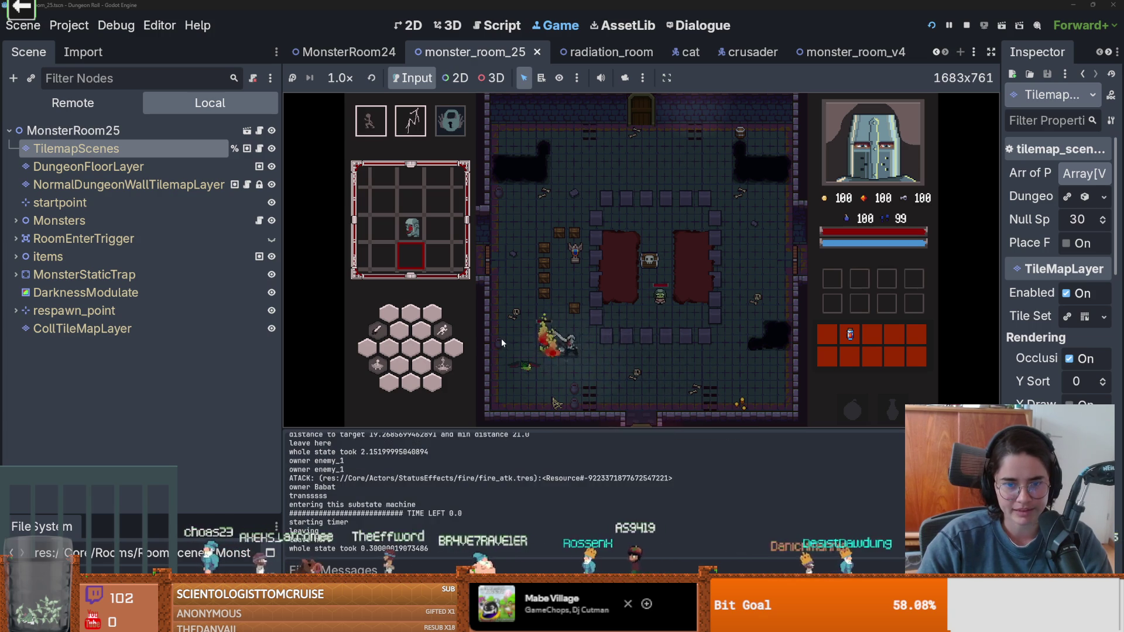
key(space)
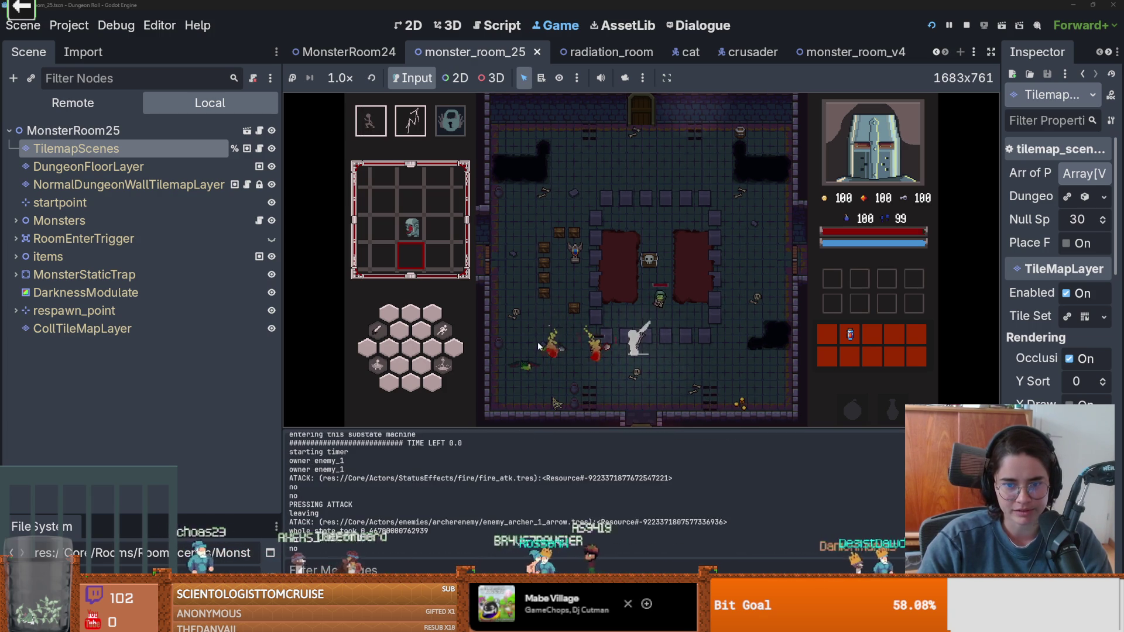
- Collect a coin and finish the remaining enemies with further sword combos
click(654, 330)
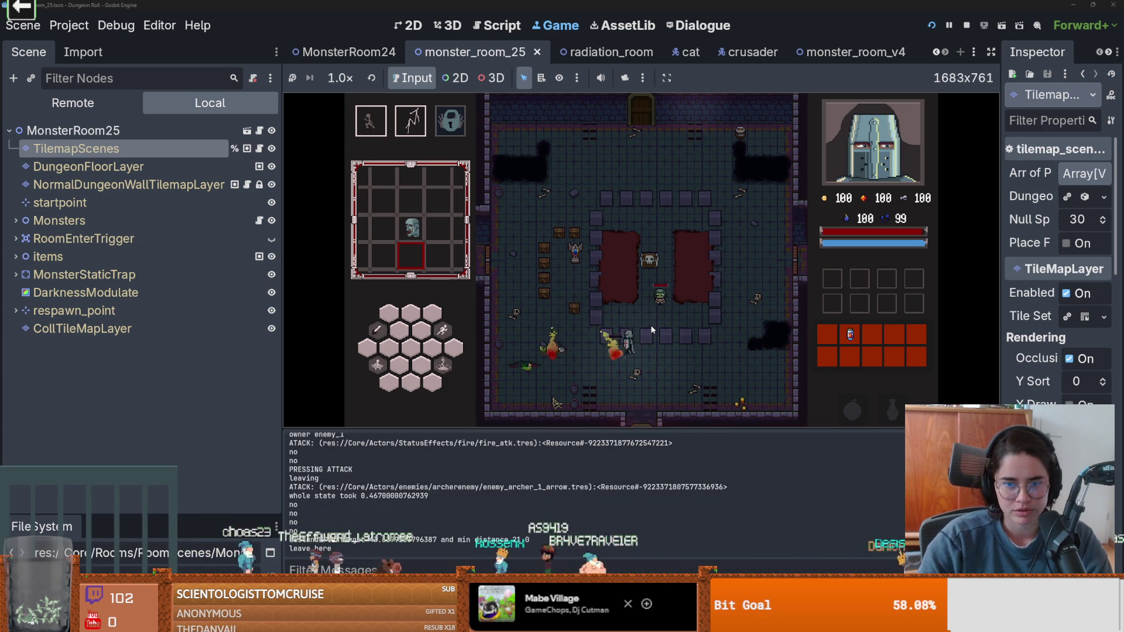
key(space)
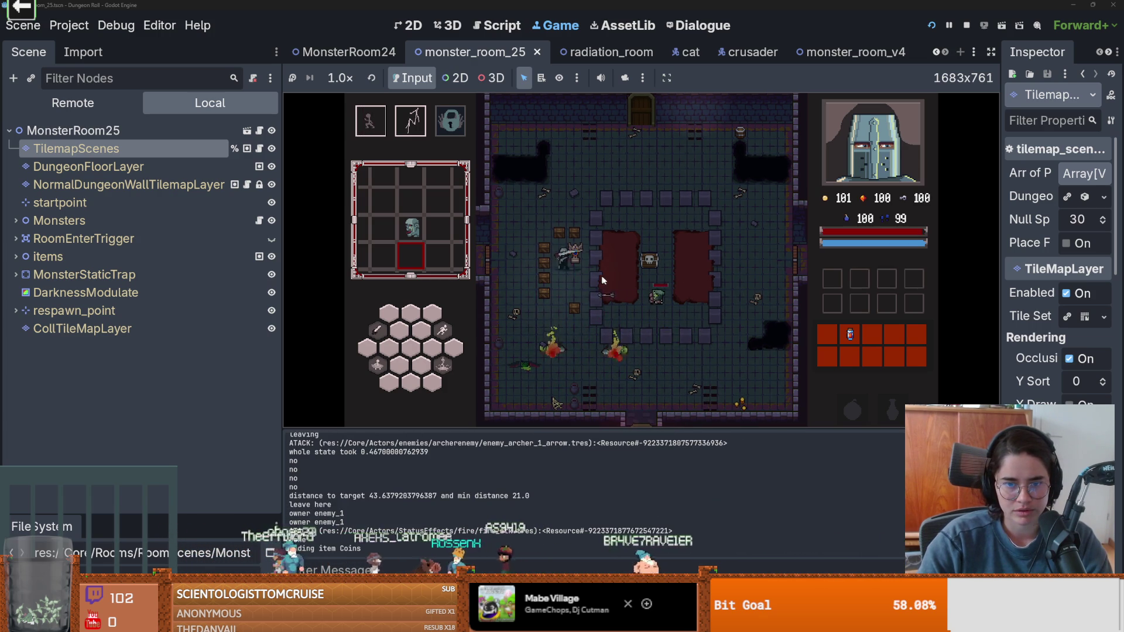
click(604, 279)
click(599, 279)
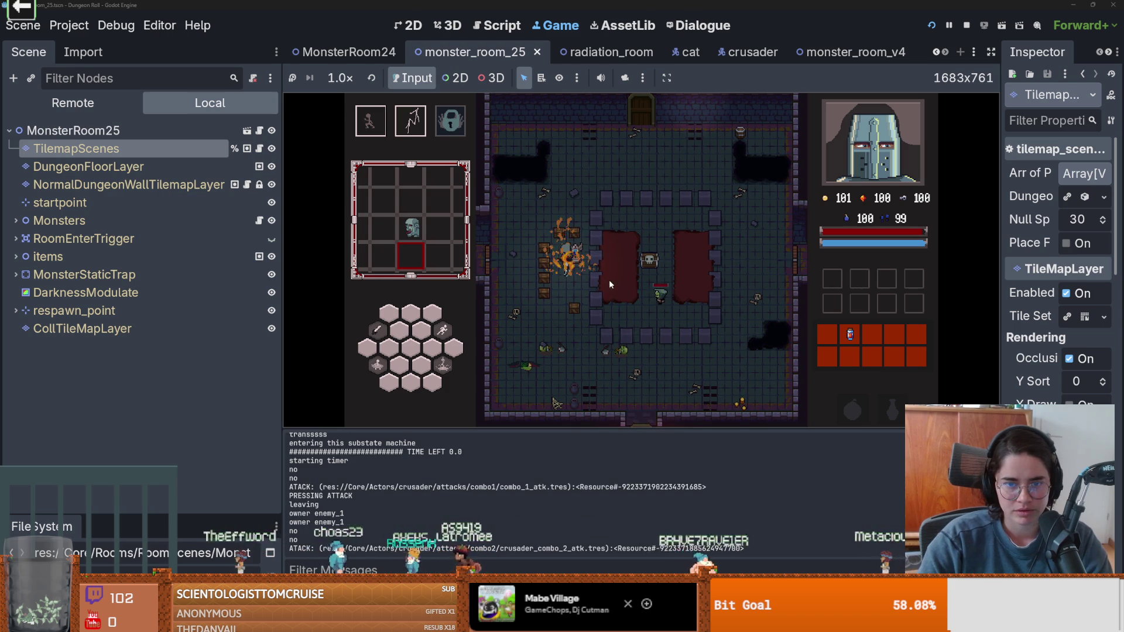
click(660, 300)
click(660, 300)
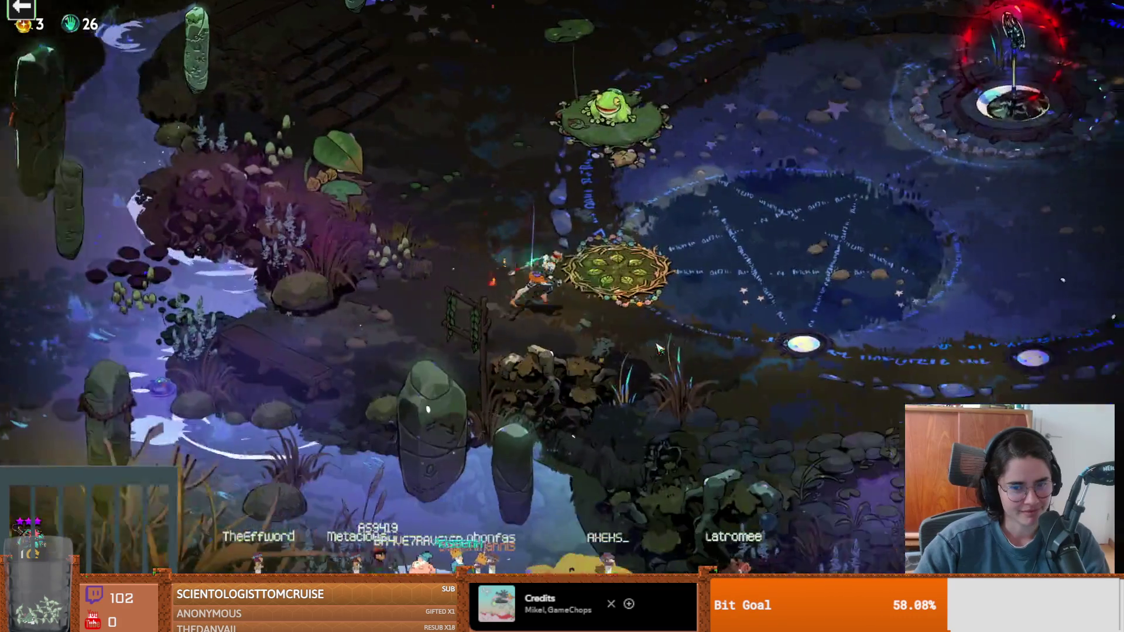
- Run the character around the moonlit garden, past the statues and pools, with WASD
key(d)
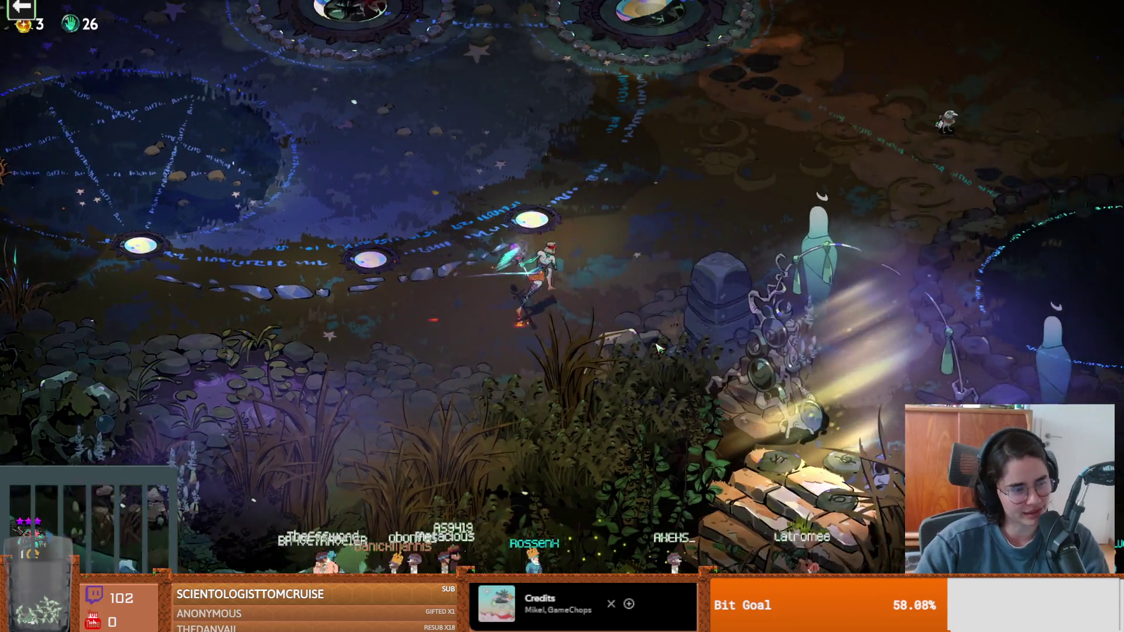
key(w)
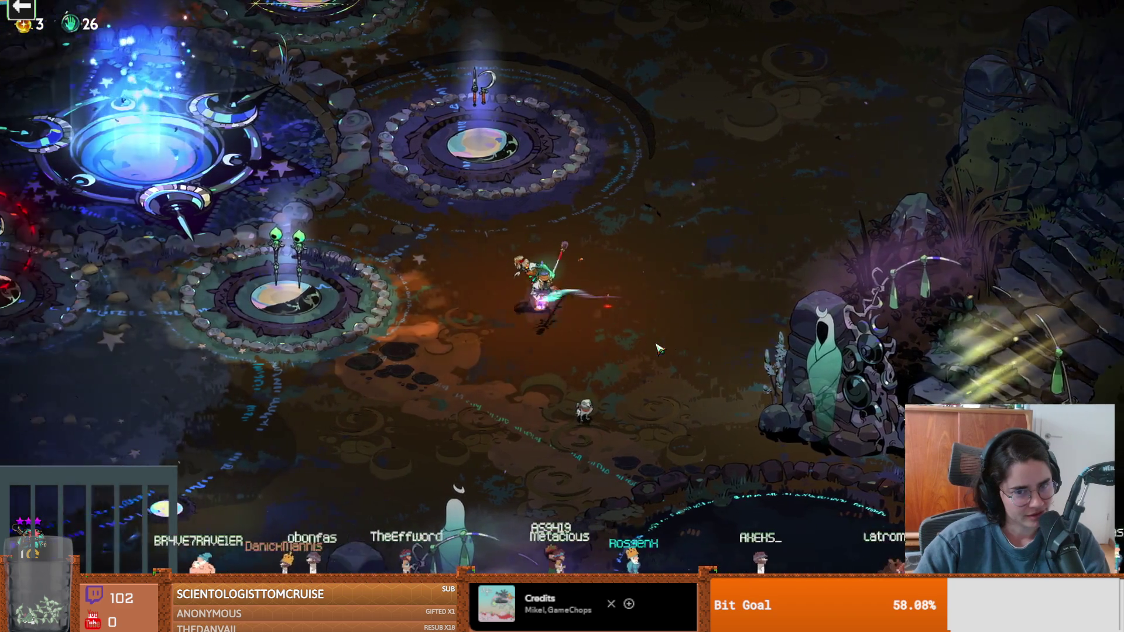
key(a)
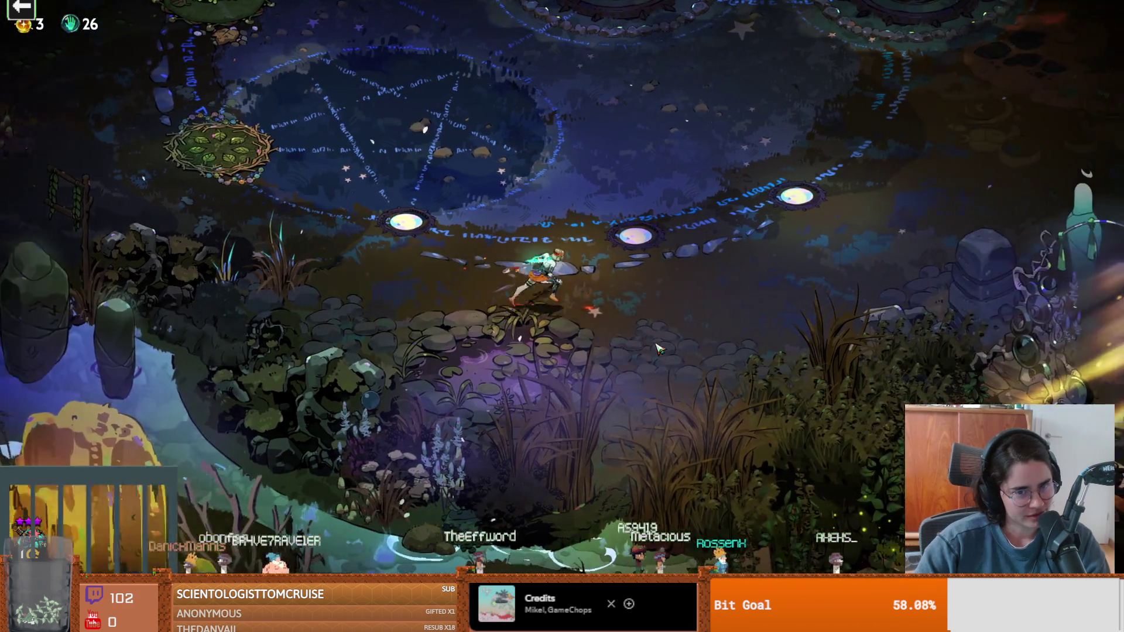
key(w)
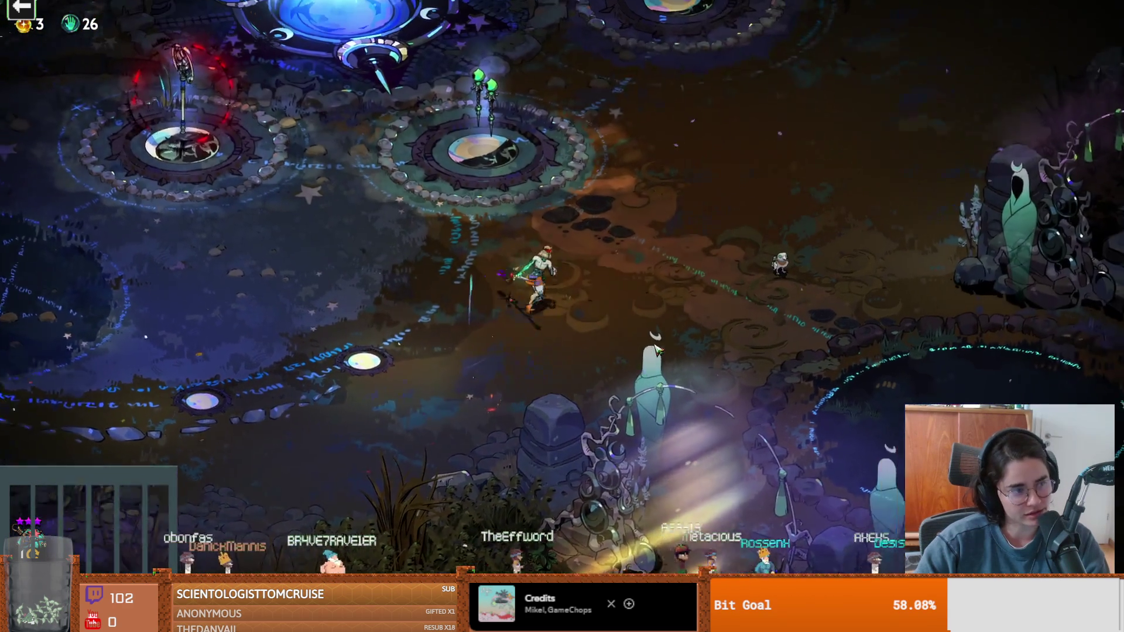
key(d)
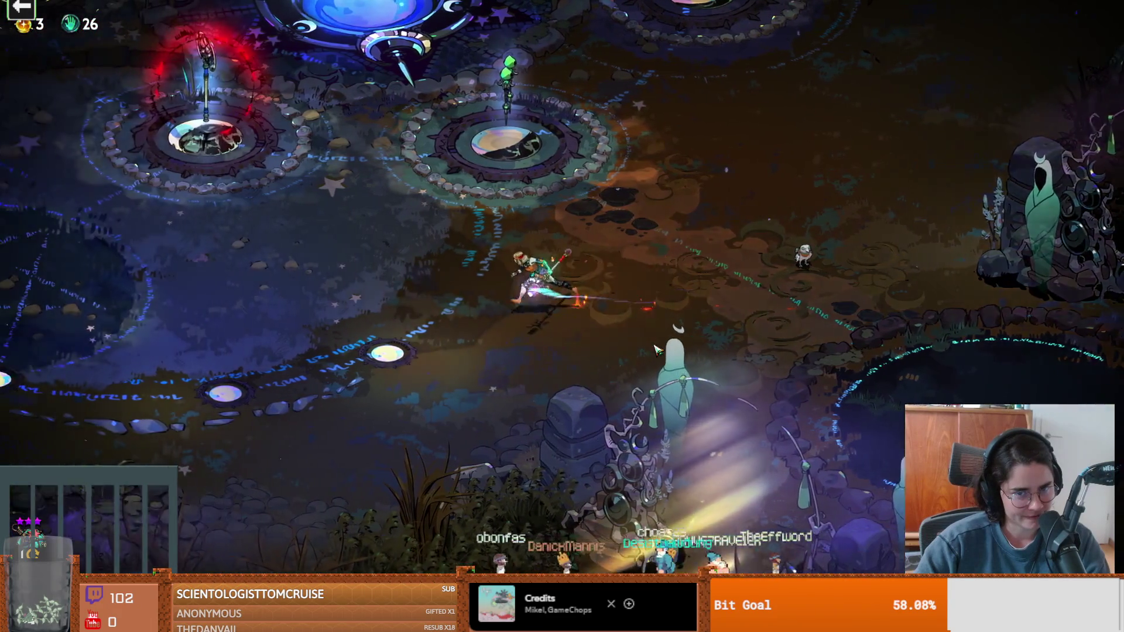
key(a)
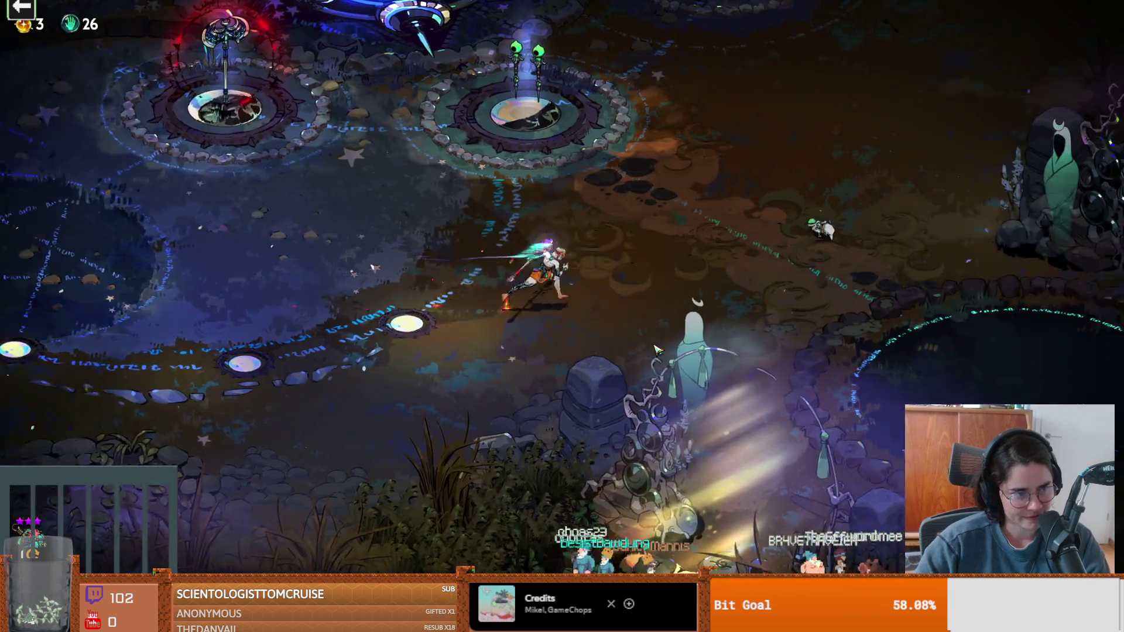
key(d)
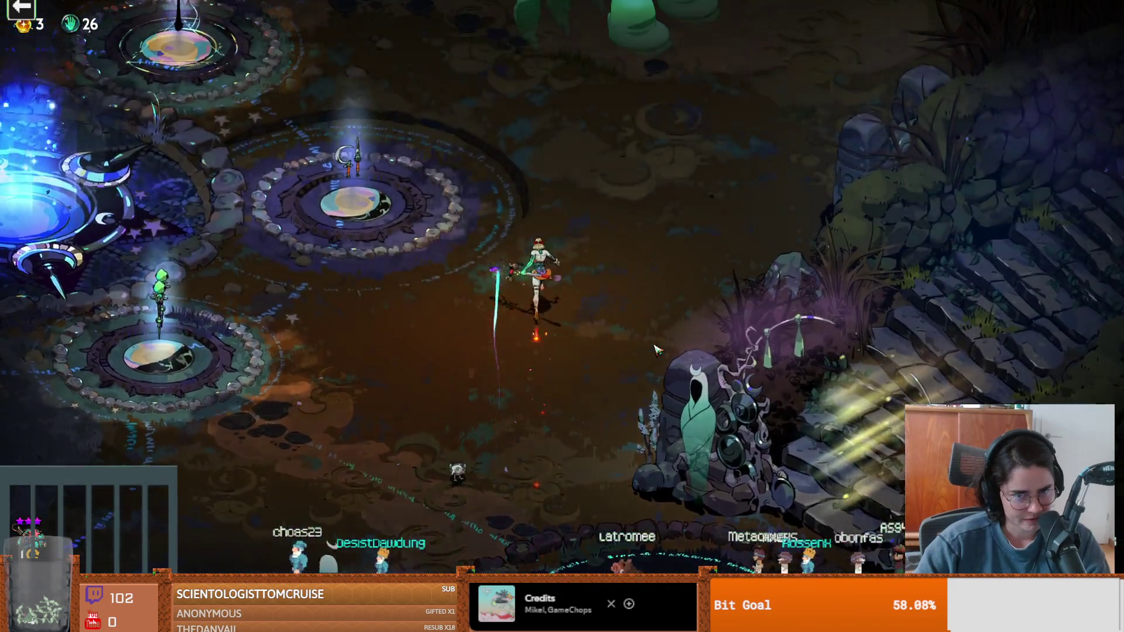
key(w)
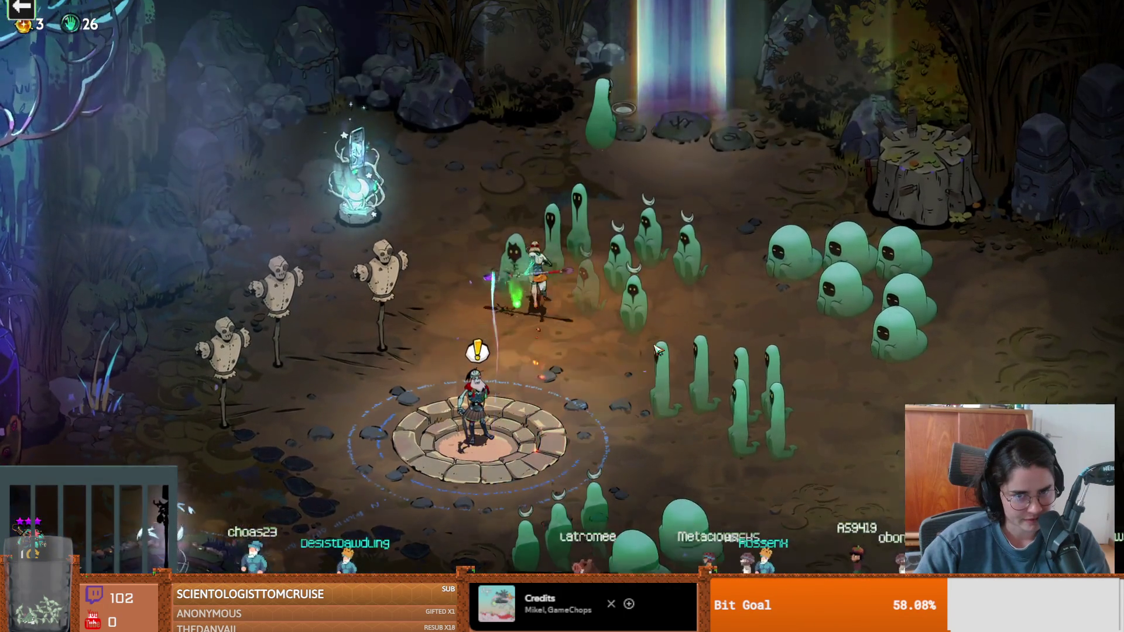
key(s)
key(s)
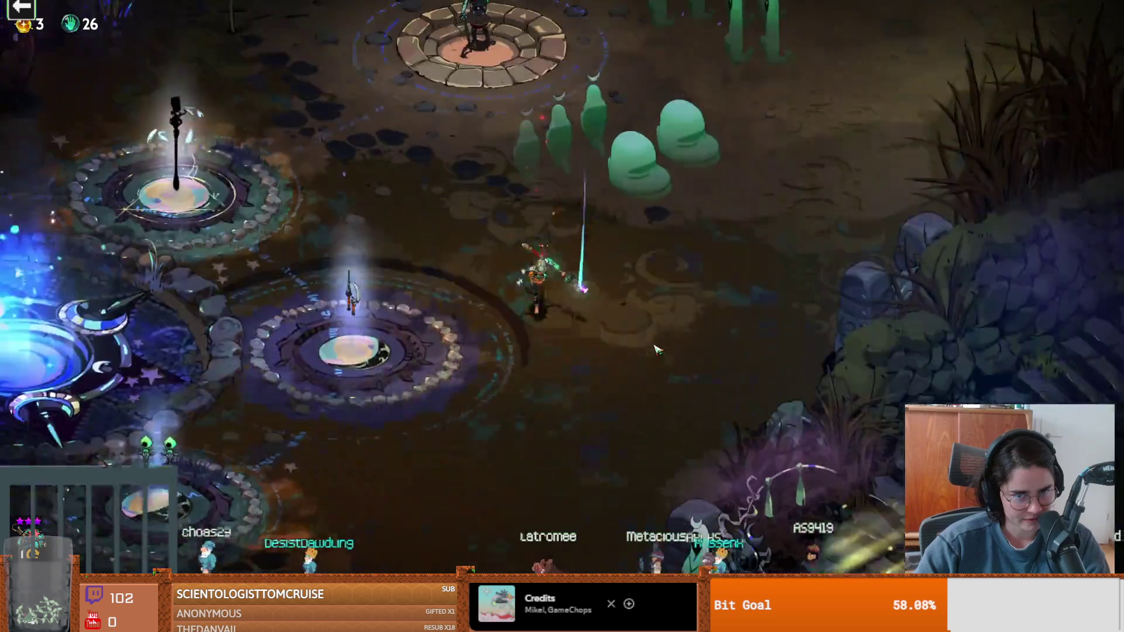
key(s)
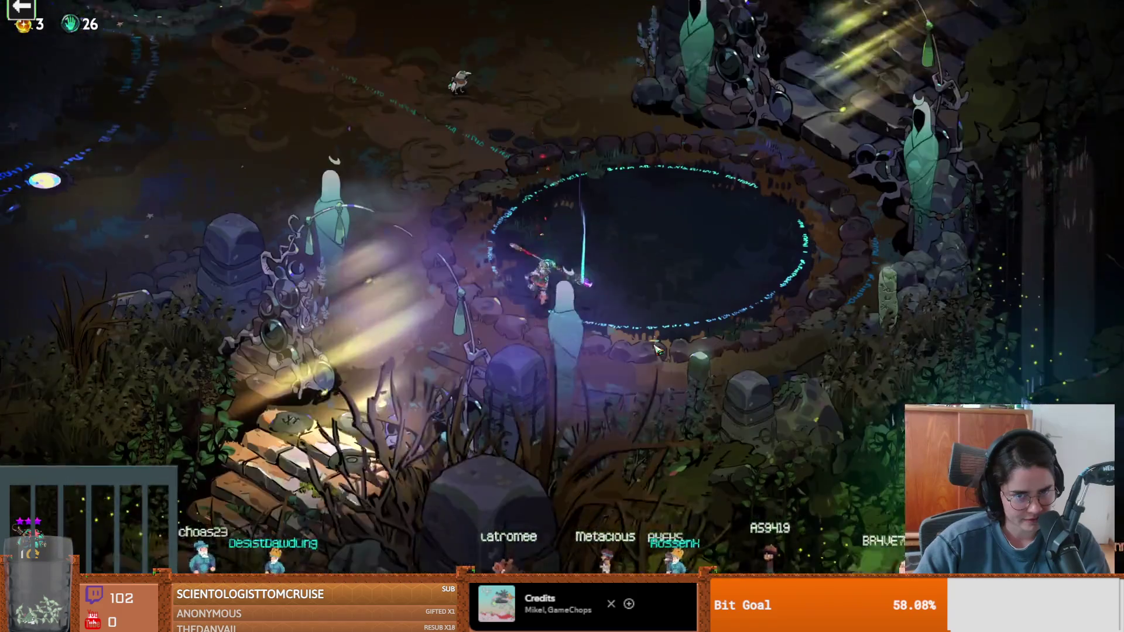
key(w)
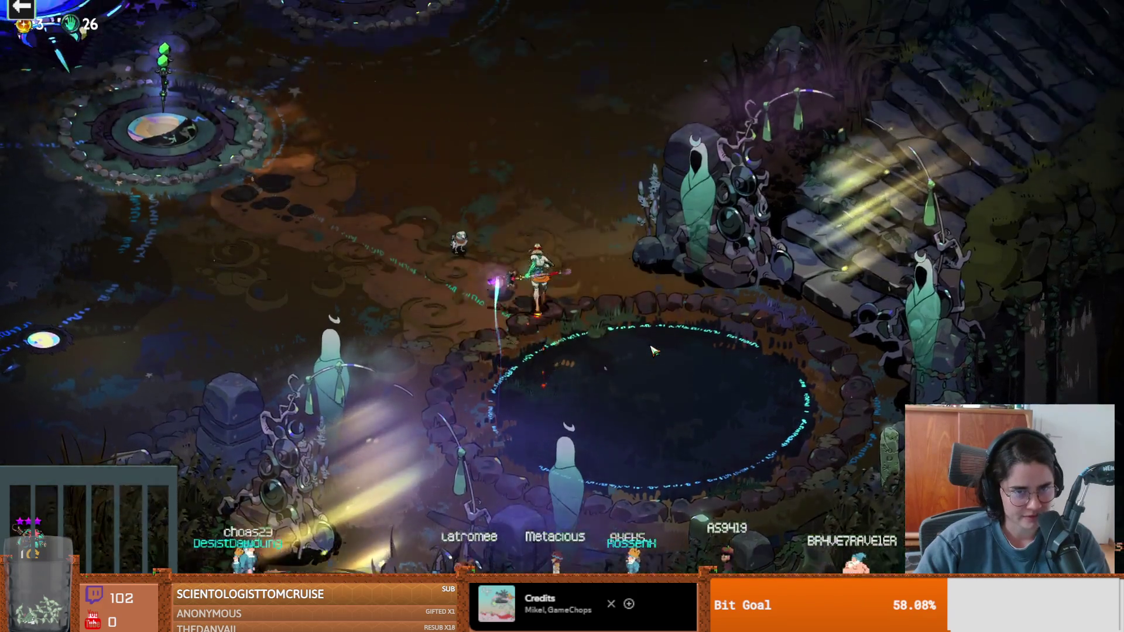
key(w)
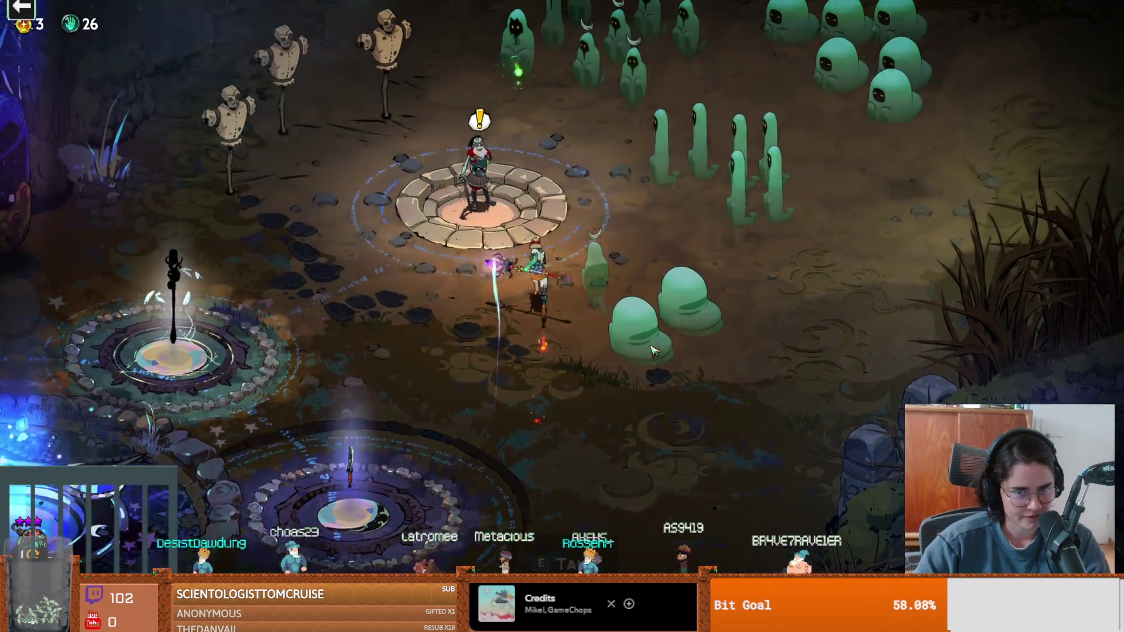
- Quit the session from the pause menu and confirm with OK
key(Escape)
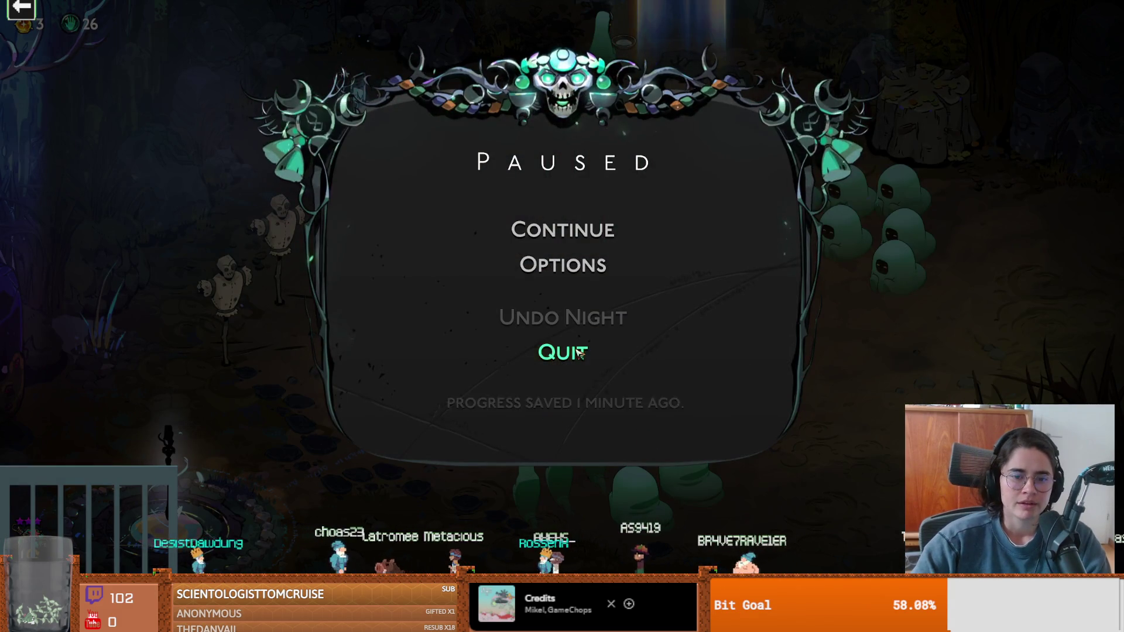
click(561, 351)
click(433, 381)
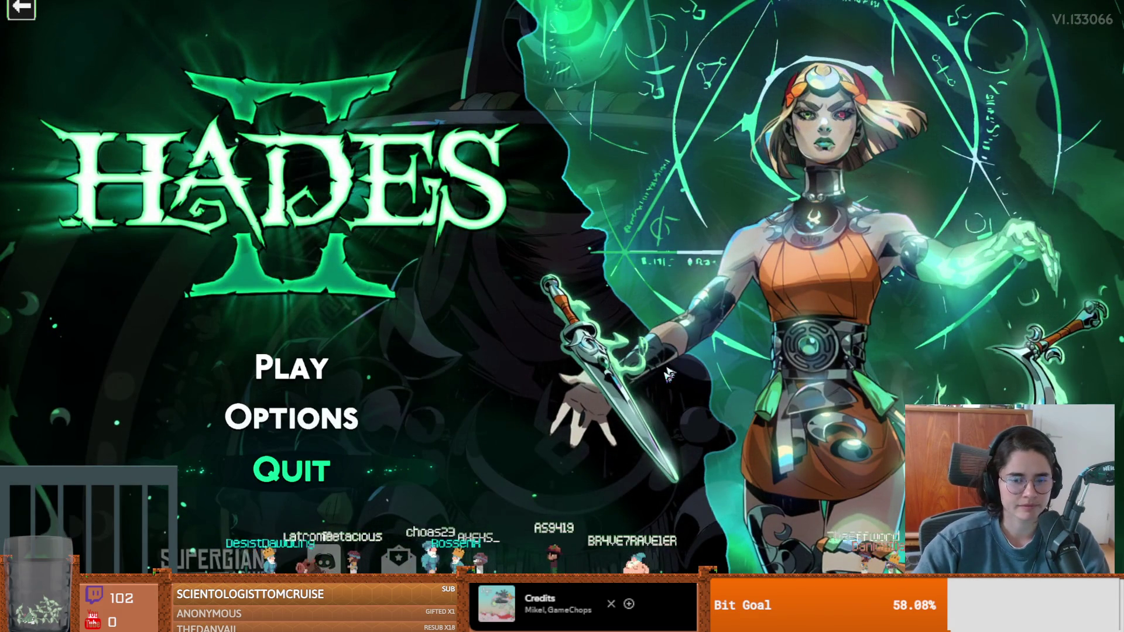
- Stop Hades II in the Steam library and bring the Godot game view back in front
click(354, 481)
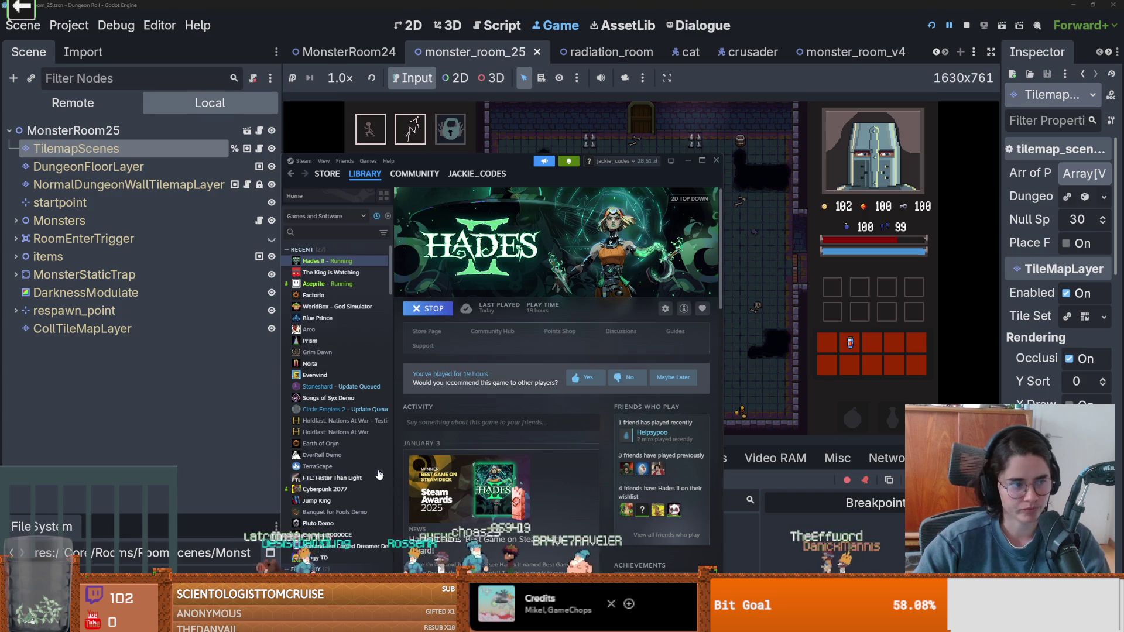
click(764, 228)
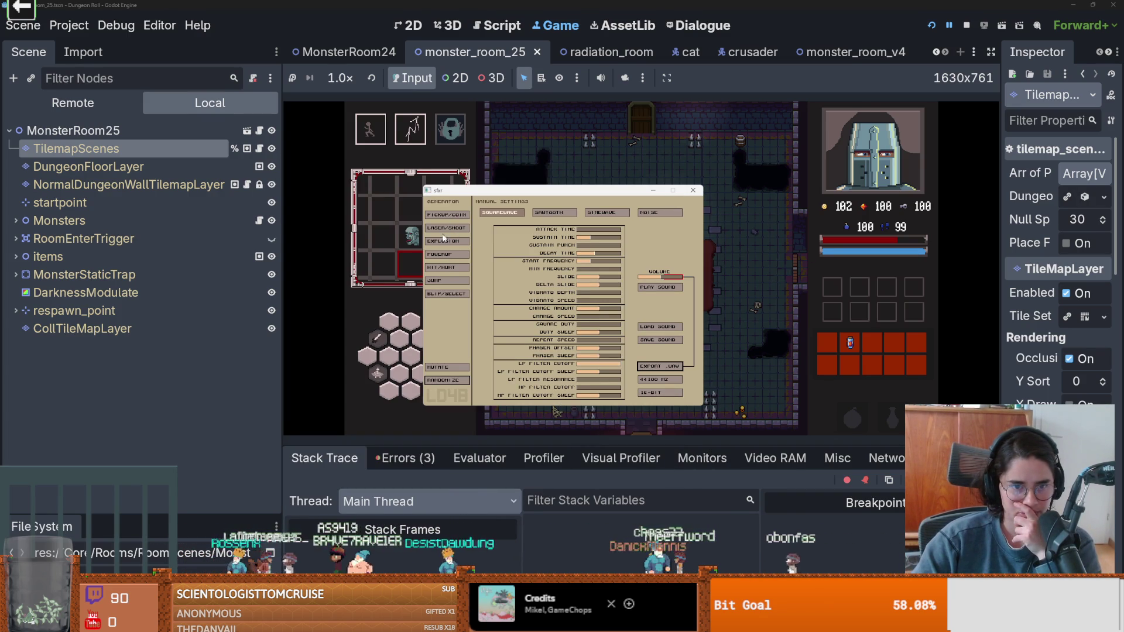
- Generate a hit/hurt sound in sfxr, switch it to sawtooth, and play it three times
click(446, 268)
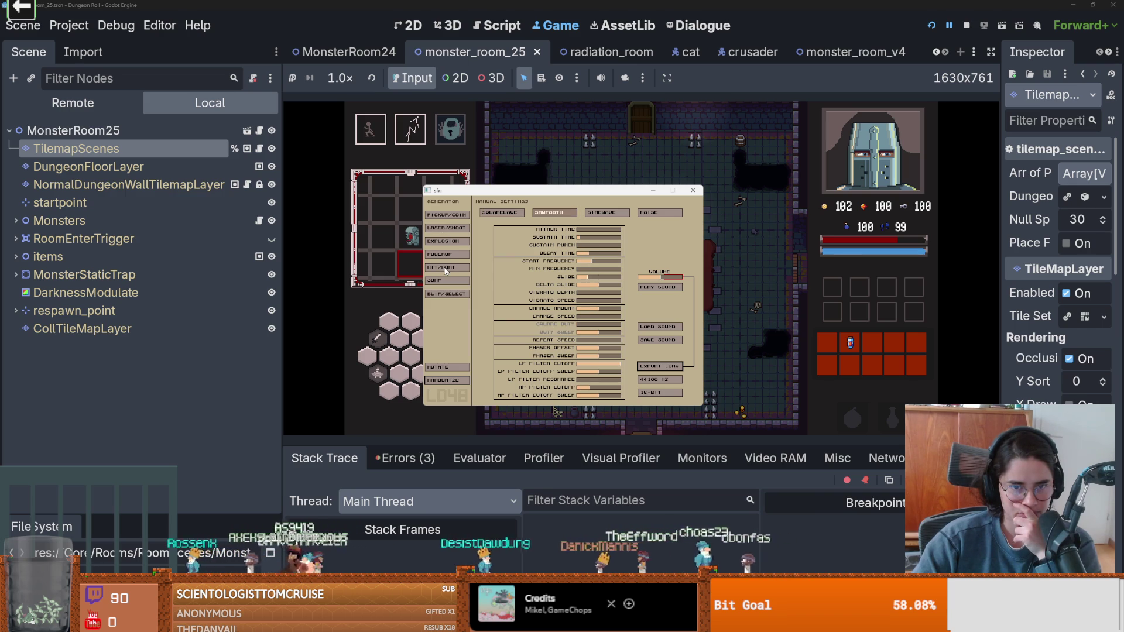
click(548, 213)
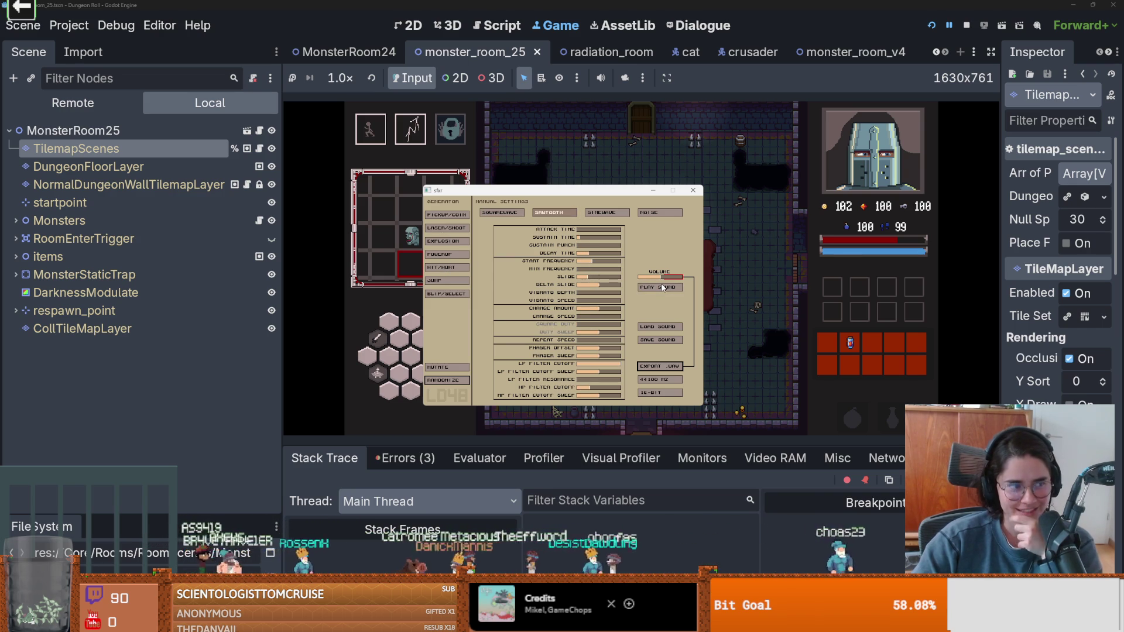
click(663, 288)
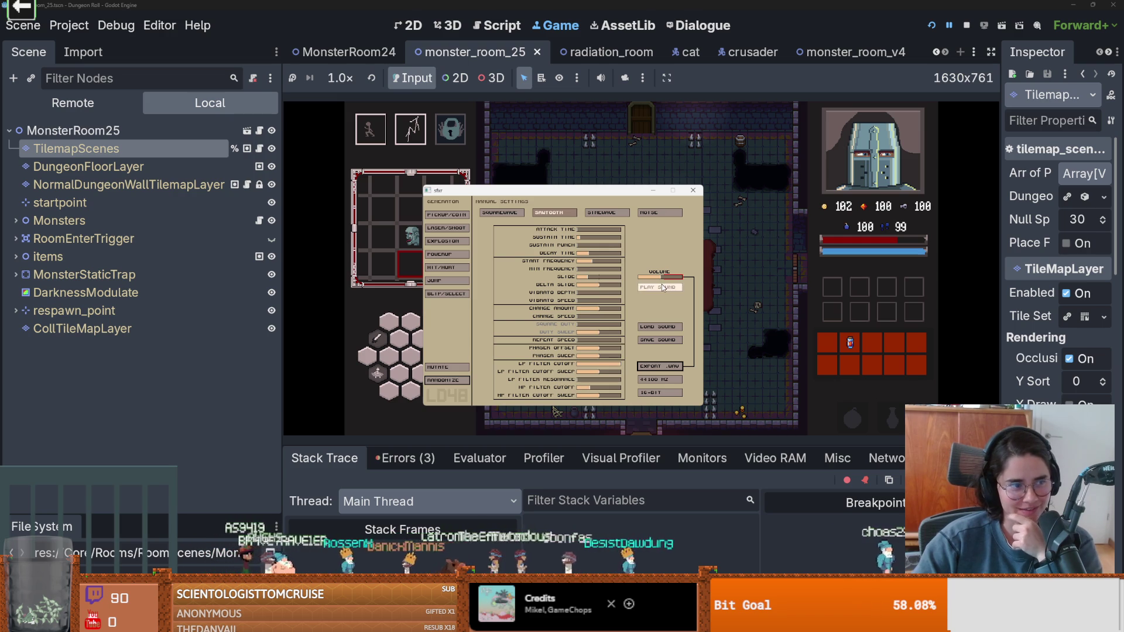
click(663, 287)
click(663, 287)
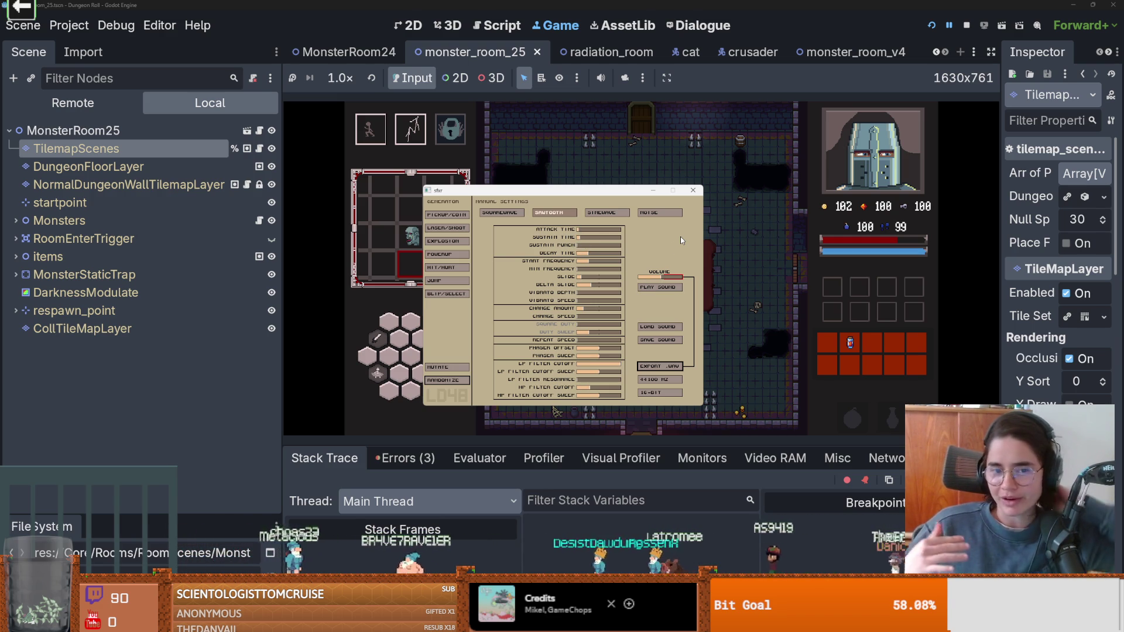
- Audition the current sawtooth hit/hurt sound five times over the running Dungeon Roll game
click(606, 162)
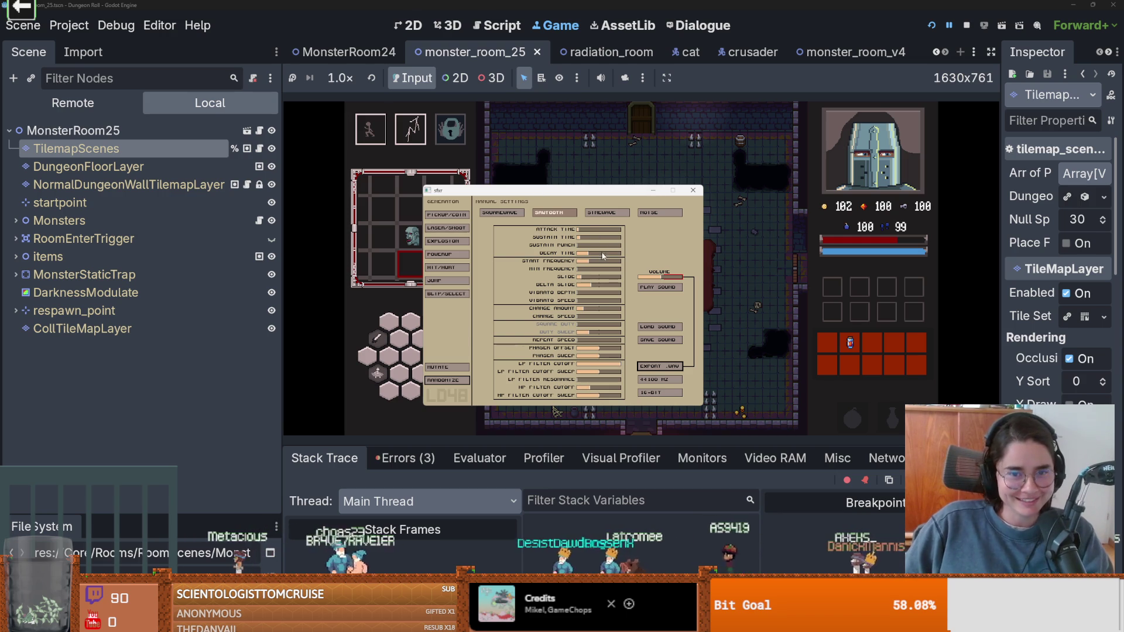
click(650, 291)
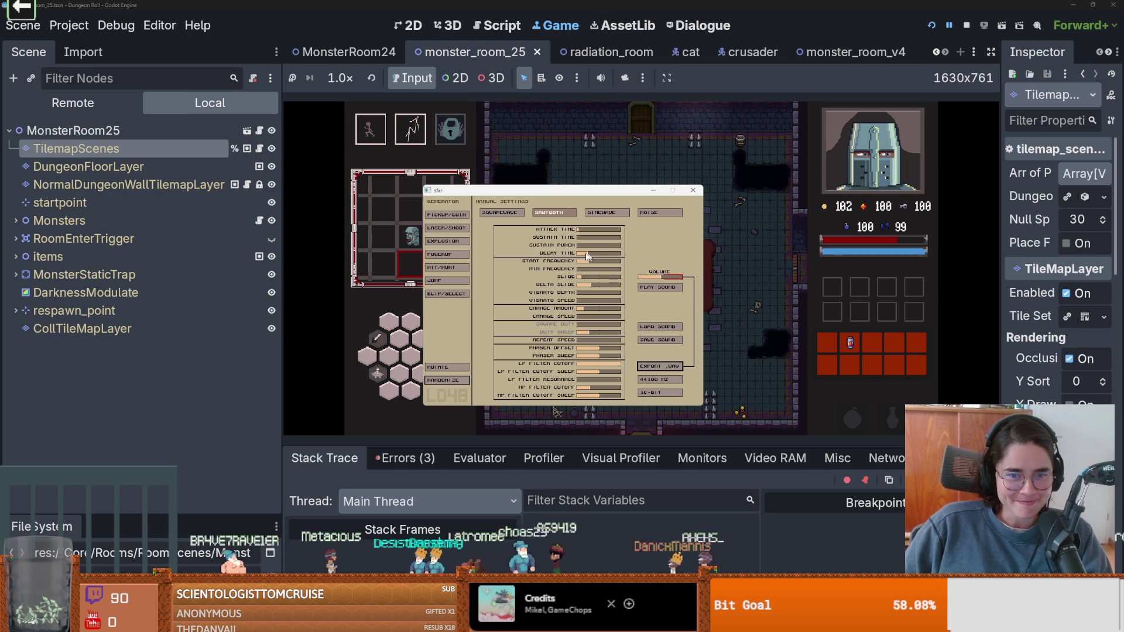
click(650, 288)
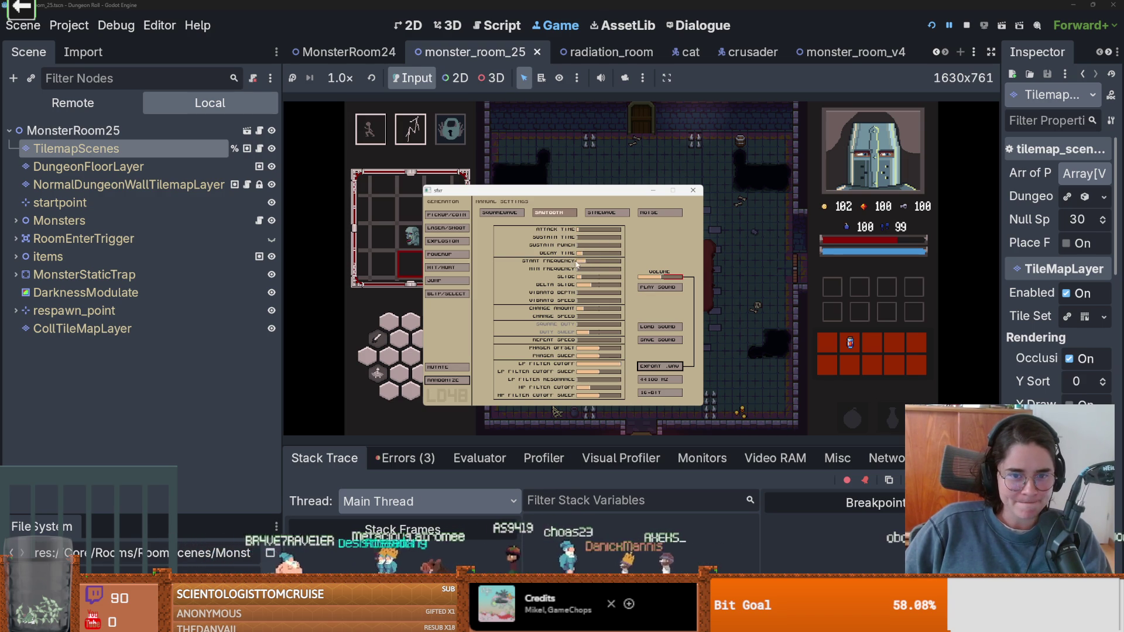
click(655, 291)
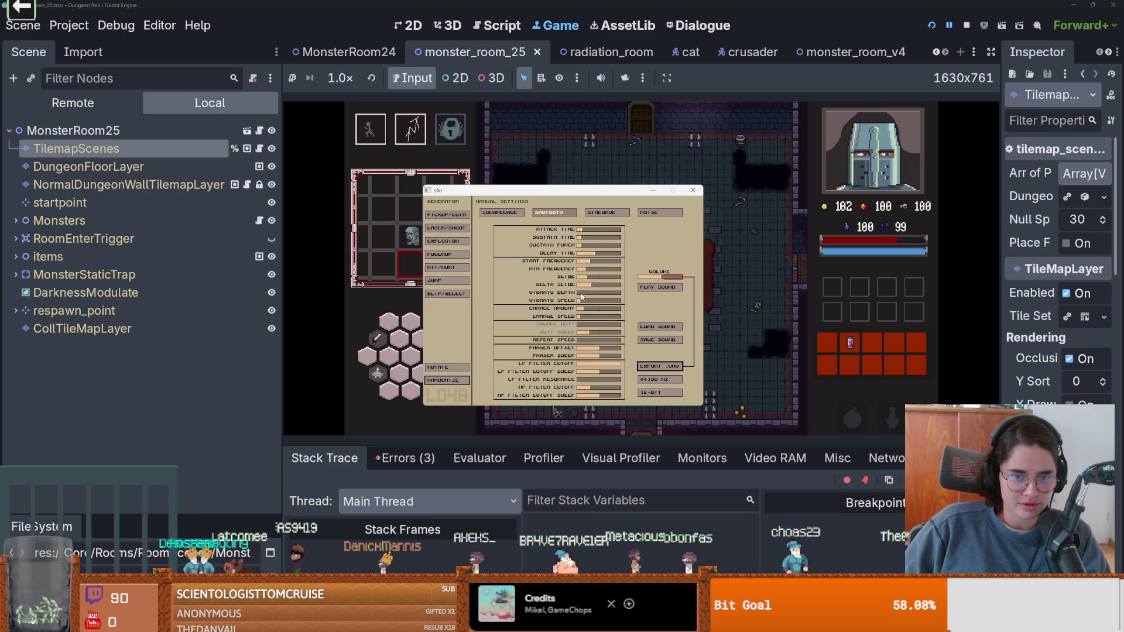
click(651, 287)
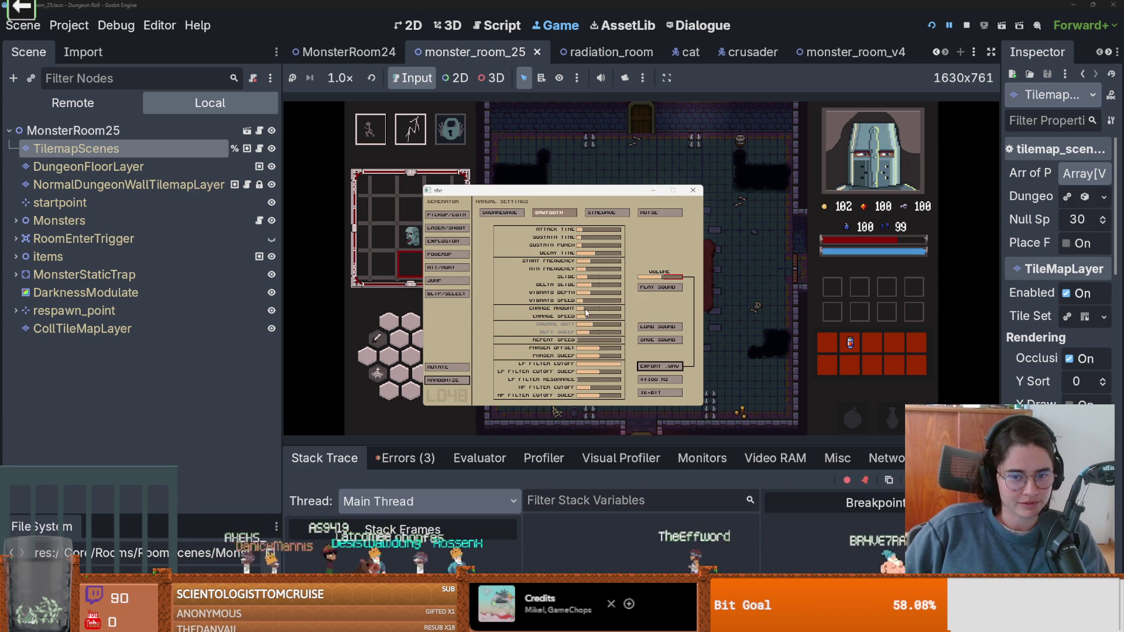
click(667, 288)
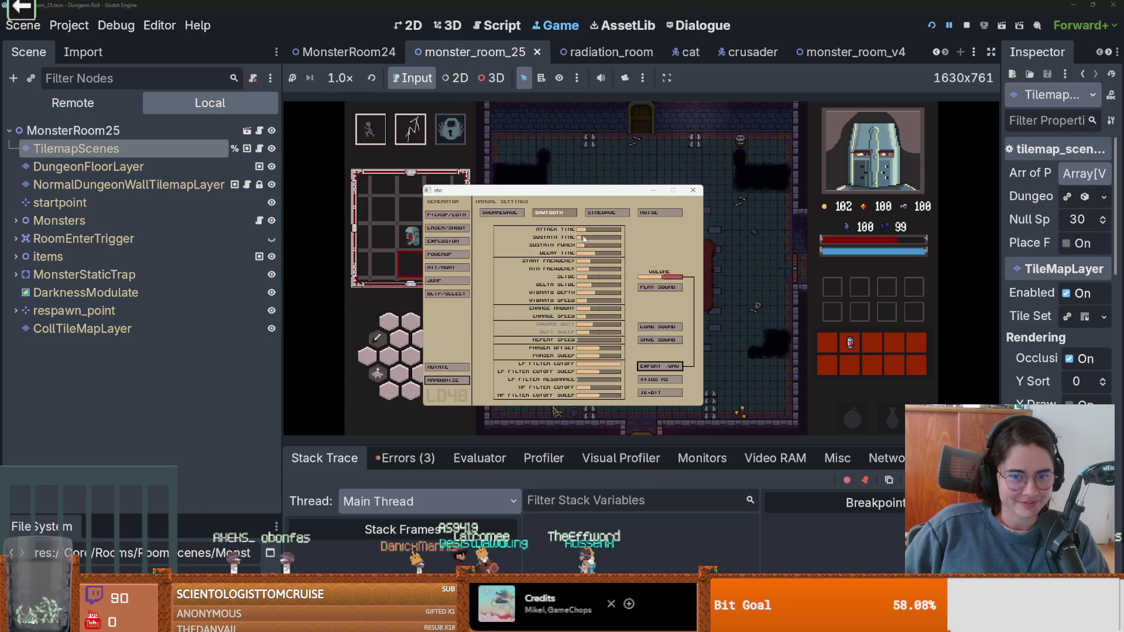
- Generate a new hit/hurt variant on the noise waveform and play it
click(653, 288)
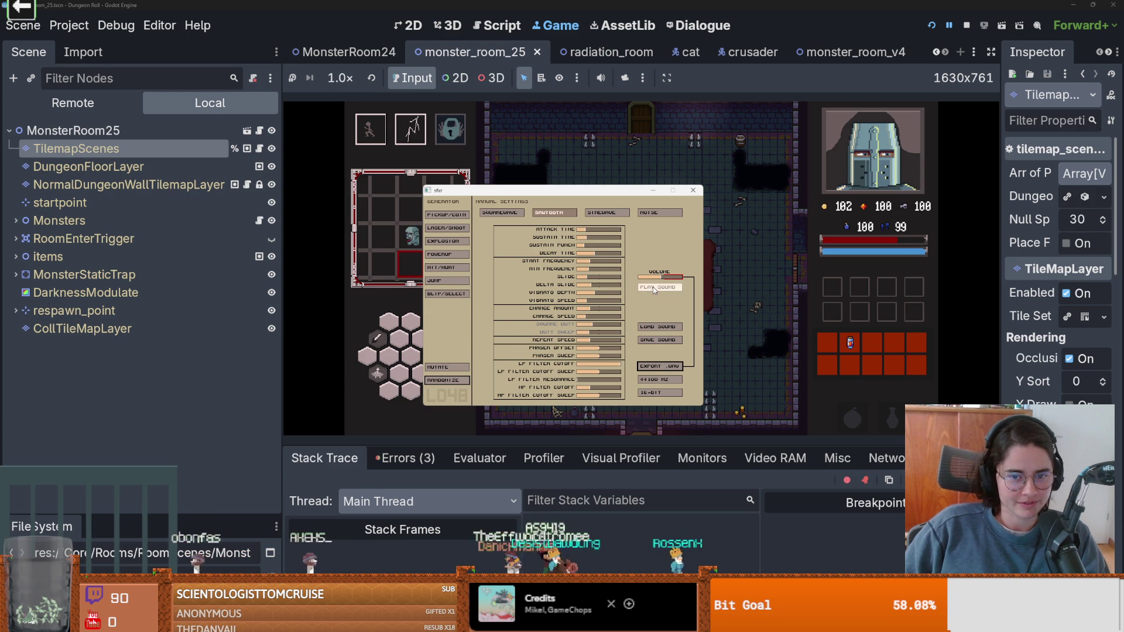
click(444, 268)
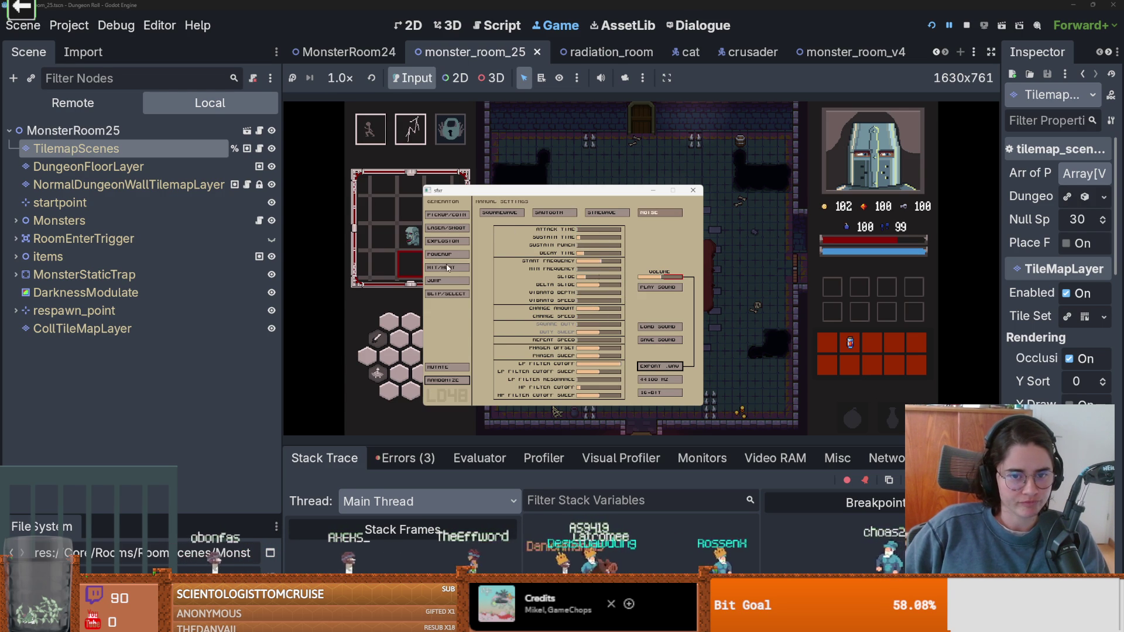
click(663, 288)
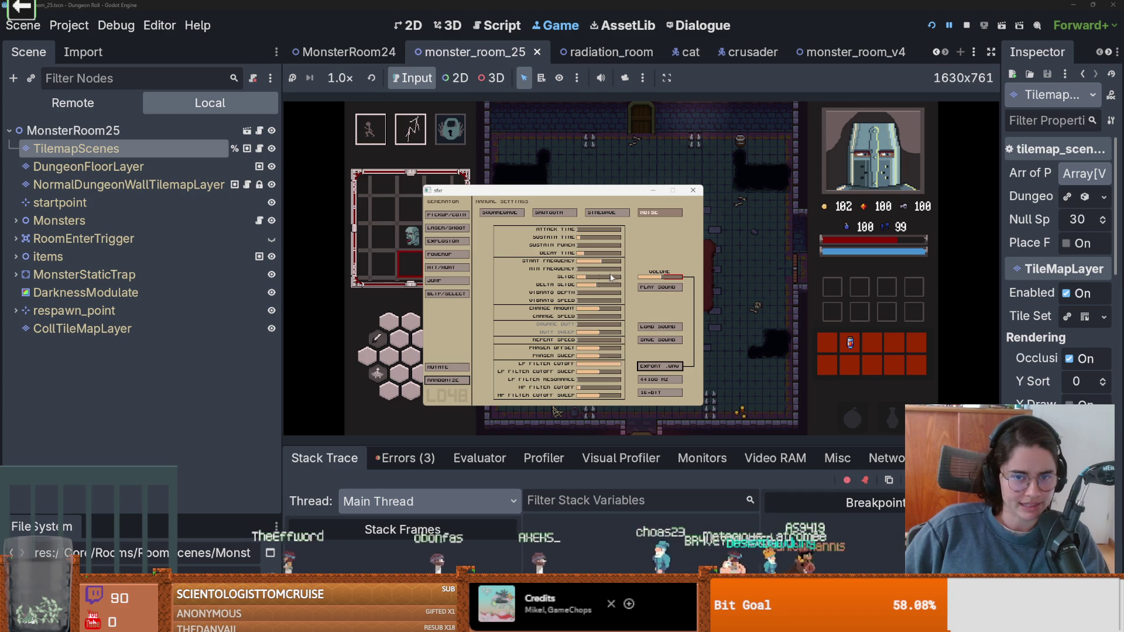
click(663, 288)
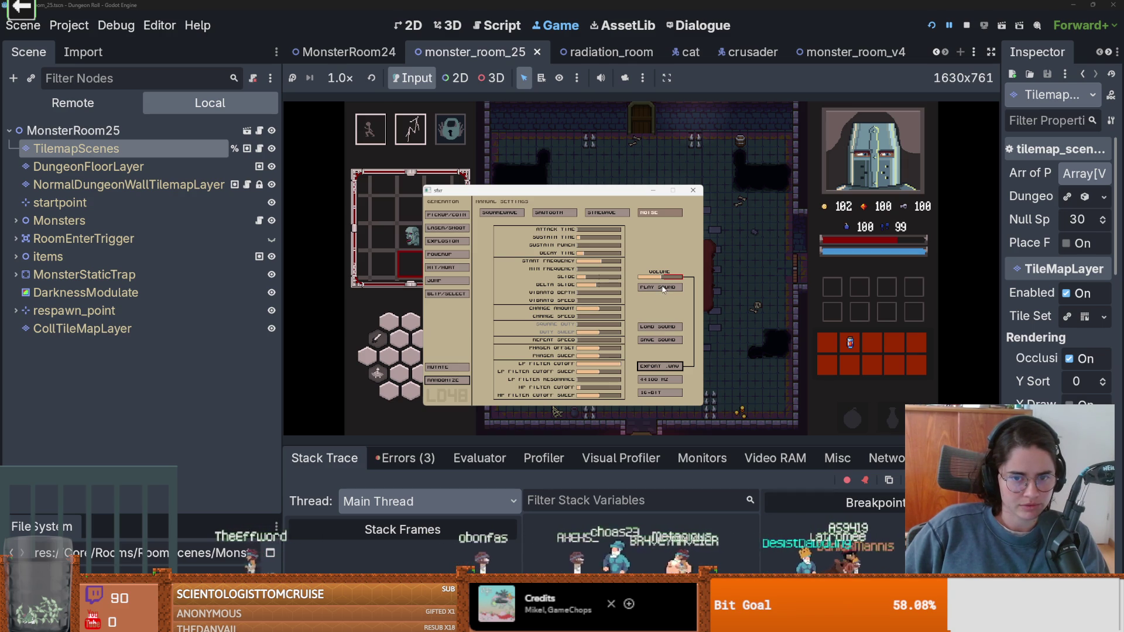
click(663, 287)
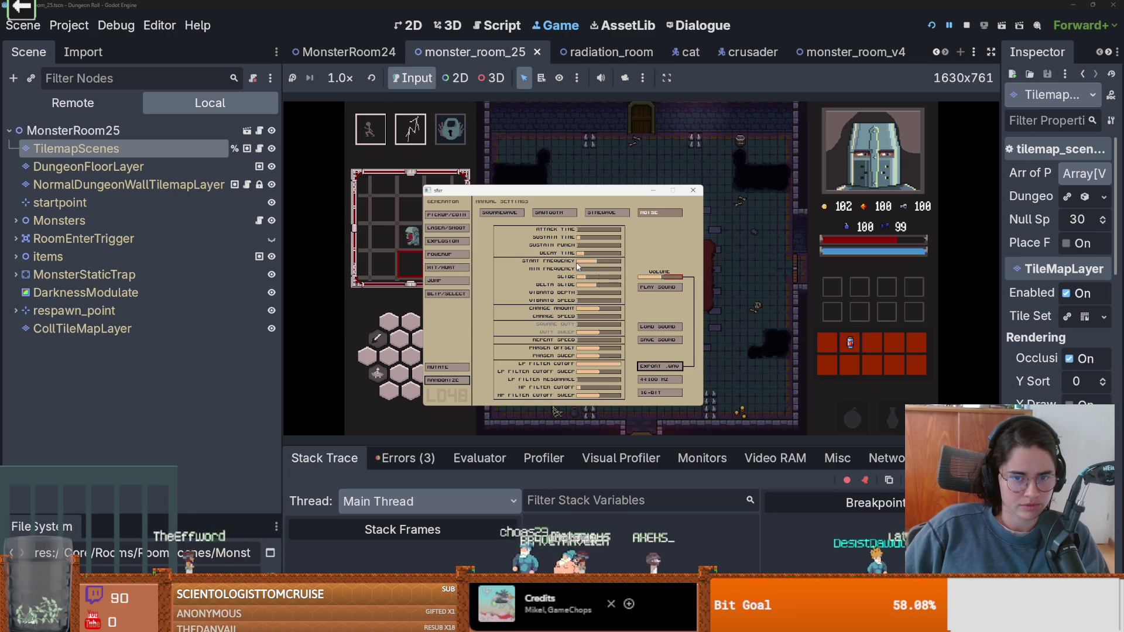
click(645, 290)
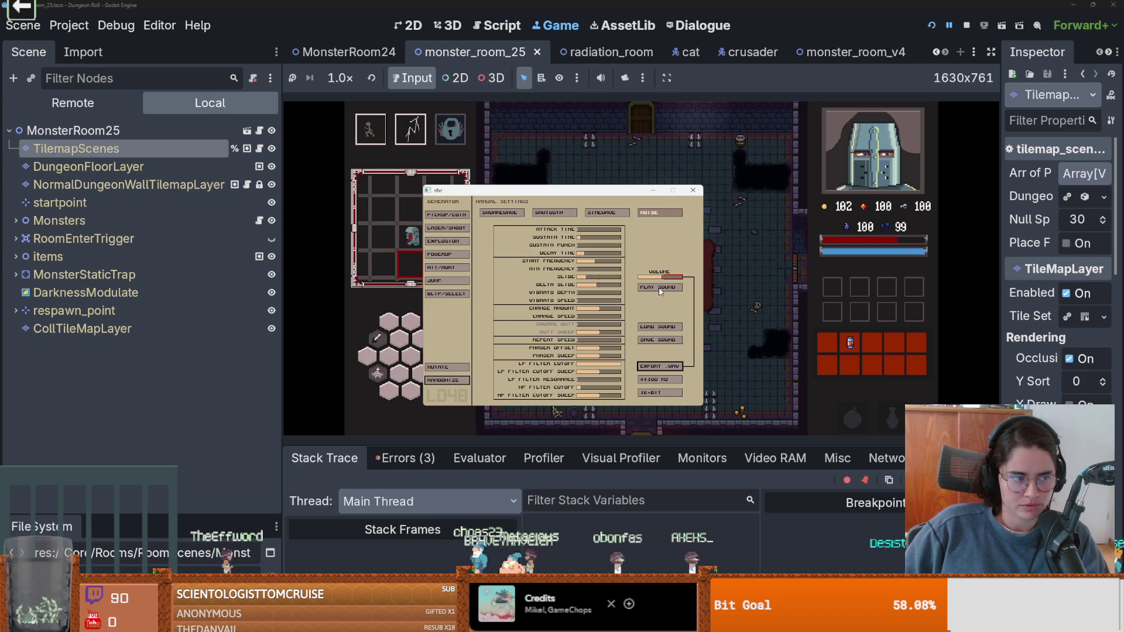
click(659, 289)
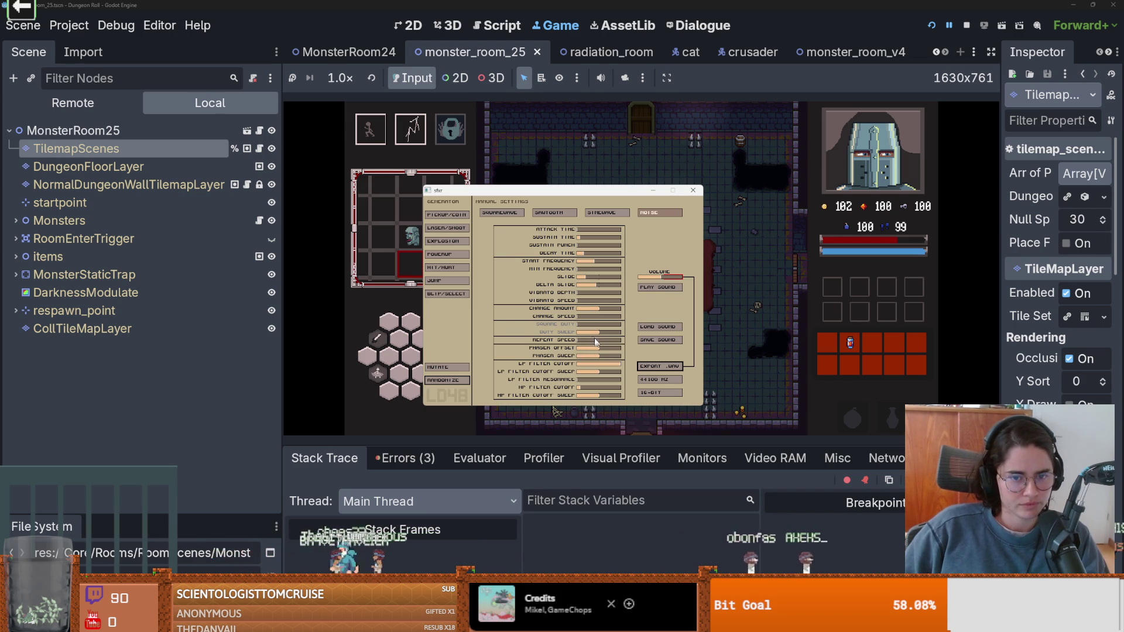
click(660, 288)
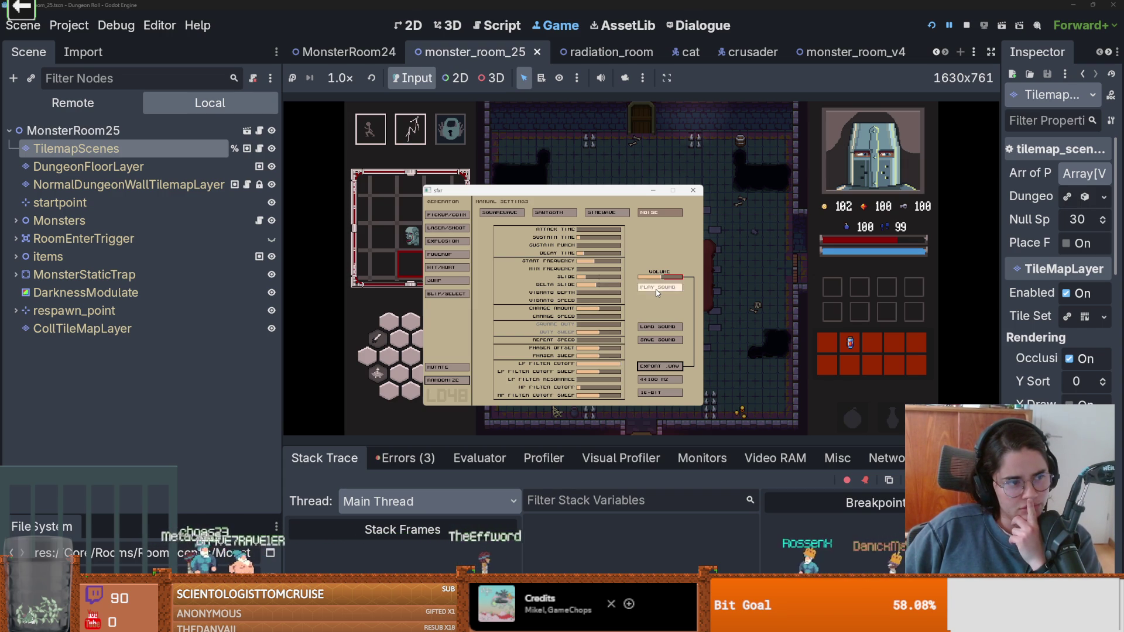
click(656, 289)
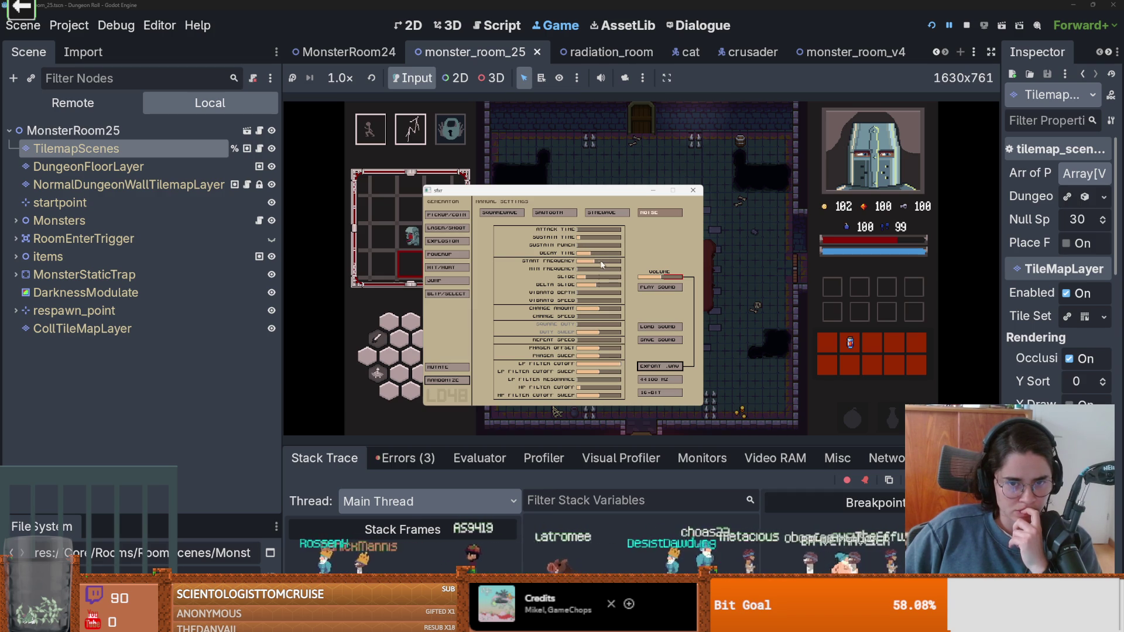
click(661, 287)
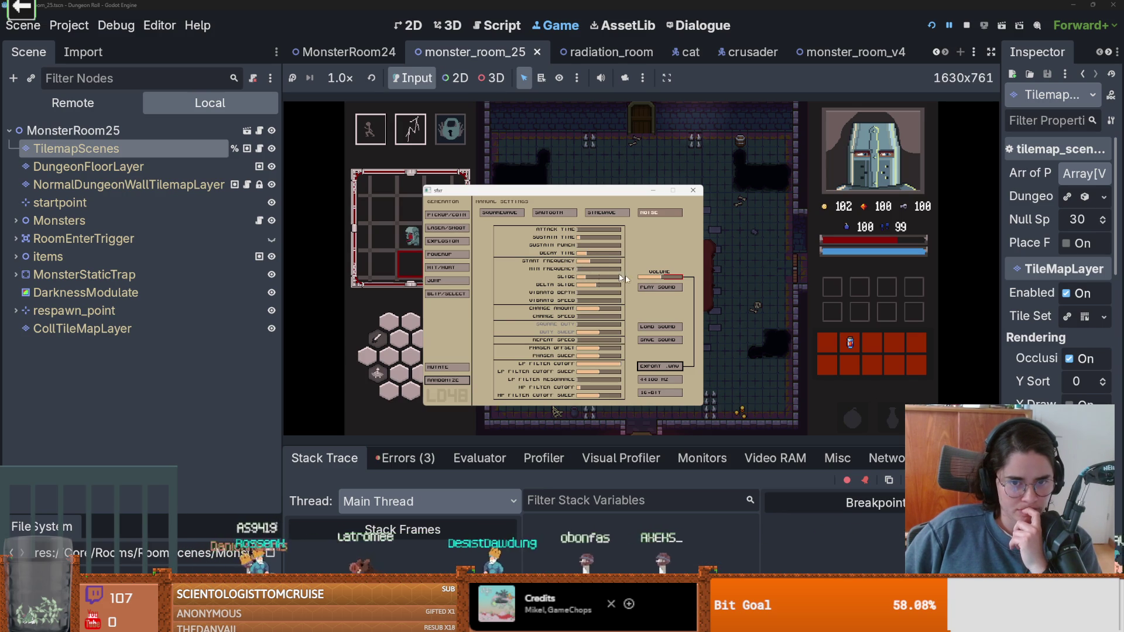
click(658, 288)
click(658, 288)
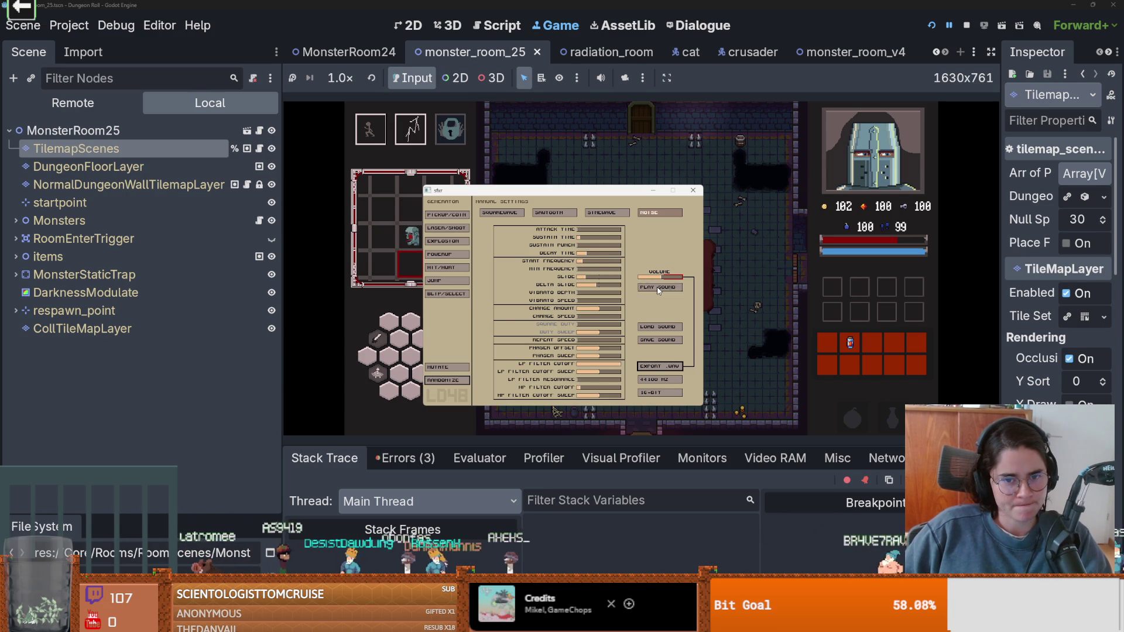
click(659, 288)
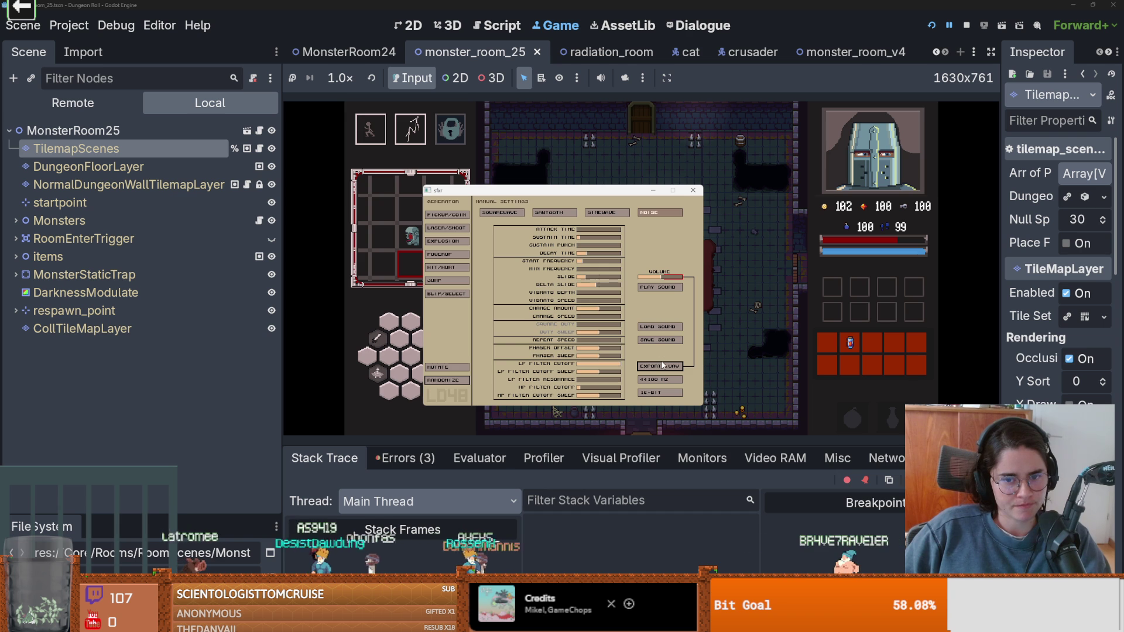